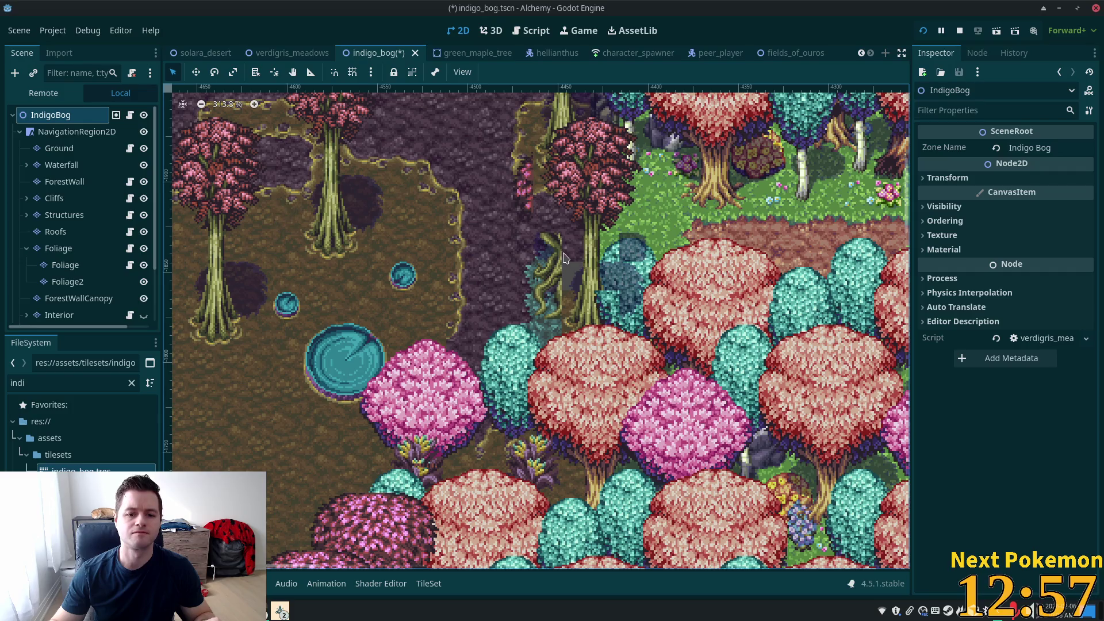
Step: Inspect the Foliage2 and Foliage layers, then return to the undimmed full scene
left_click(81, 282)
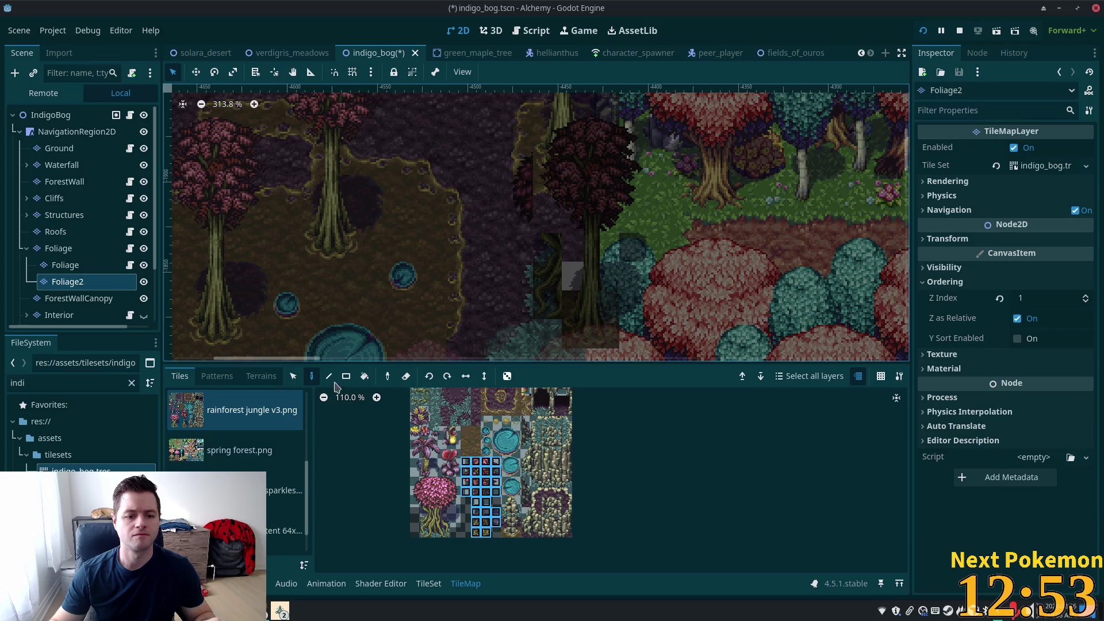
left_click(75, 249)
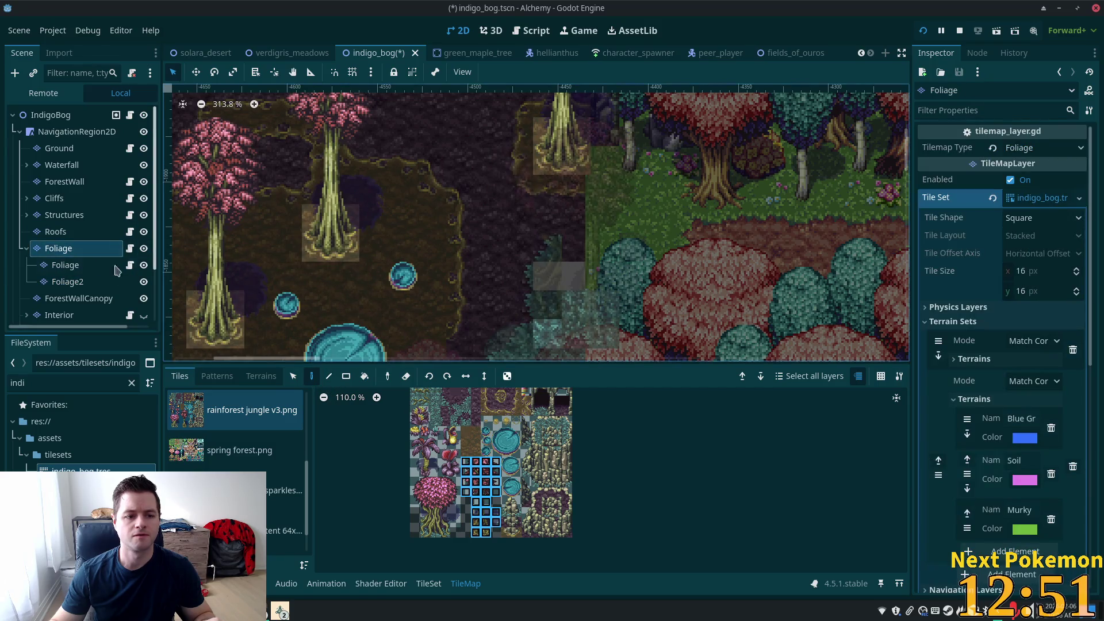
left_click(89, 270)
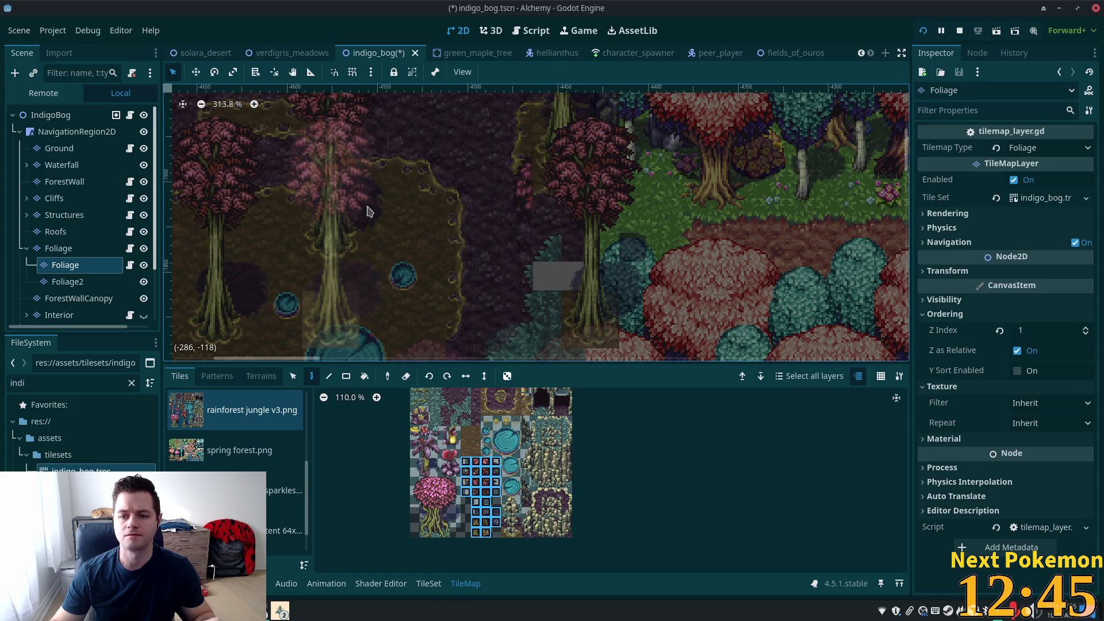
left_click(73, 119)
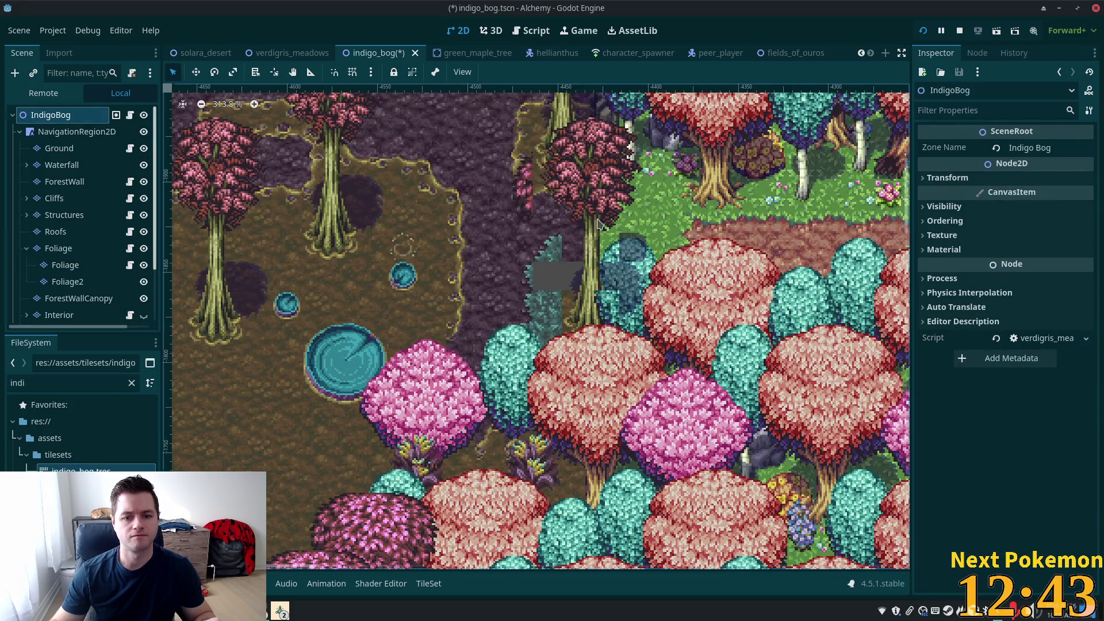
scroll(744, 260, "down", 3)
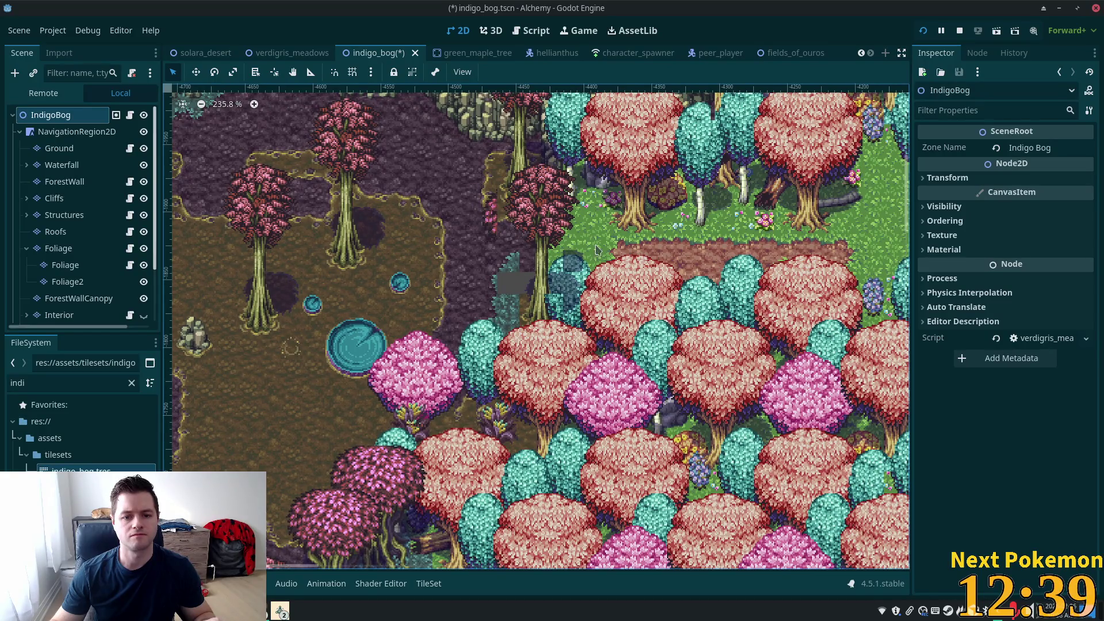
Step: Dismiss the add-node menu and reopen the Foliage layer for tile editing
right_click(565, 258)
left_click(65, 265)
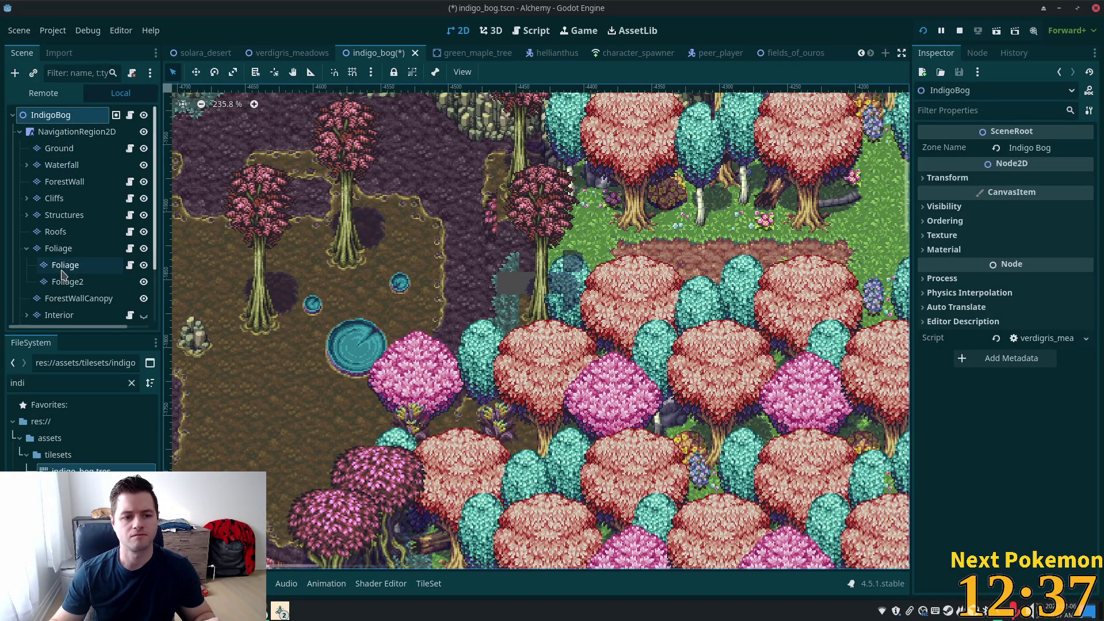
scroll(569, 260, "up", 1)
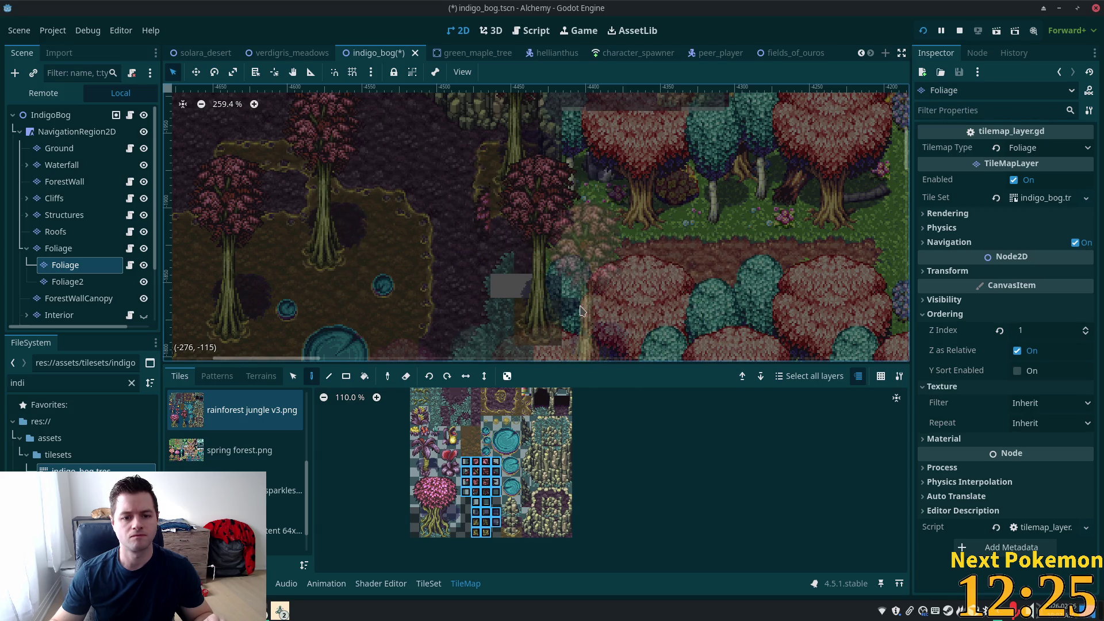
left_click(81, 133)
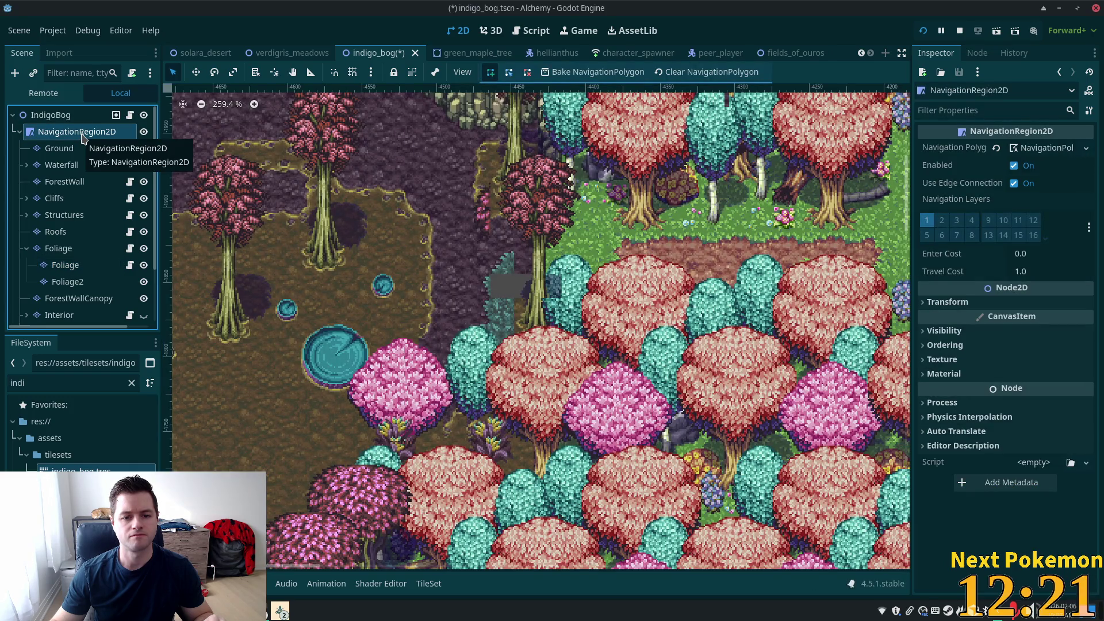
left_click(64, 265)
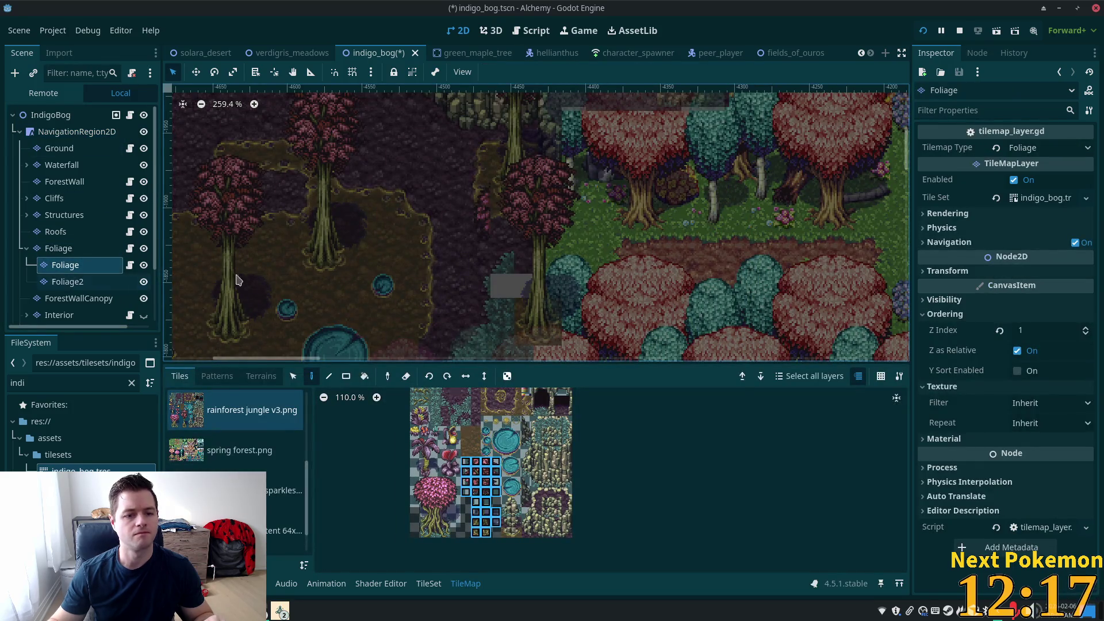
Step: Stamp canopy tiles on the ForestWallCanopy layer, then reselect Foliage
left_click(82, 304)
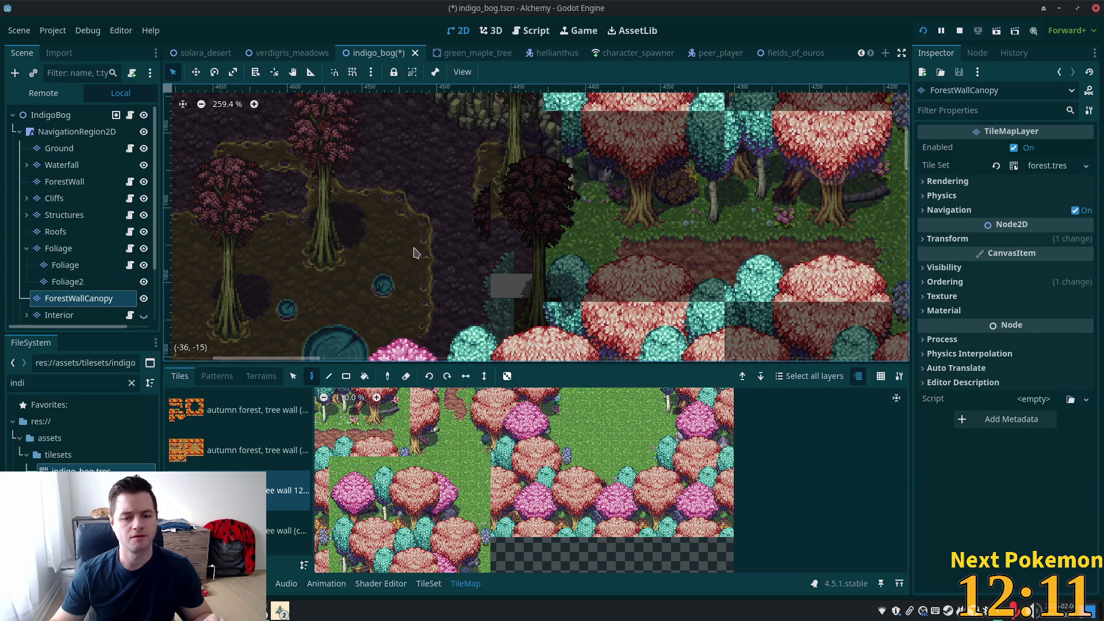
left_click(415, 253)
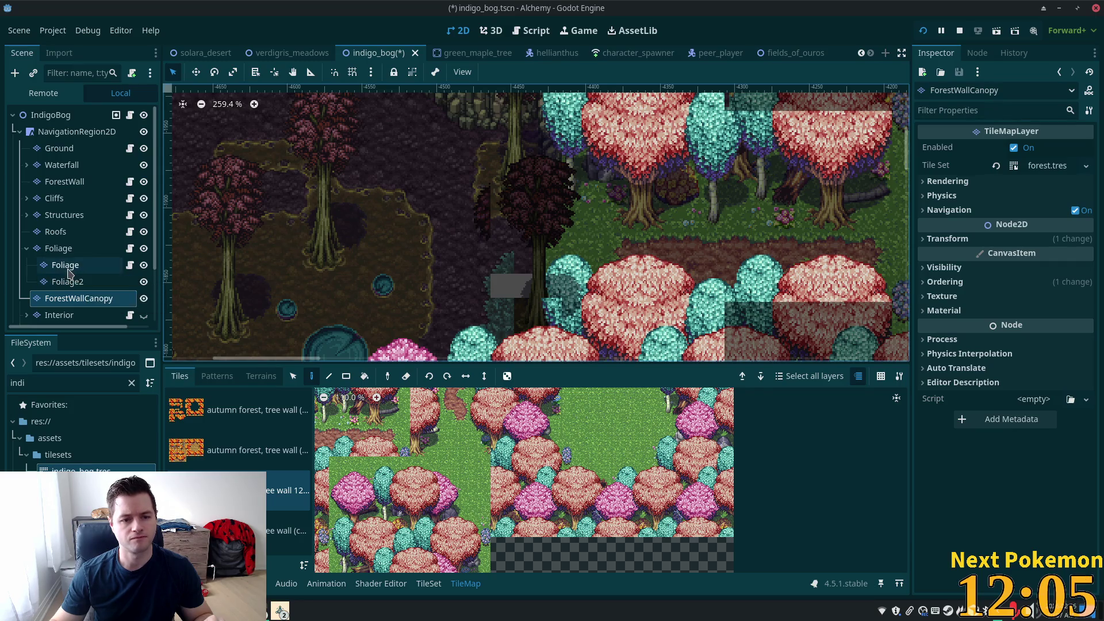
left_click(68, 270)
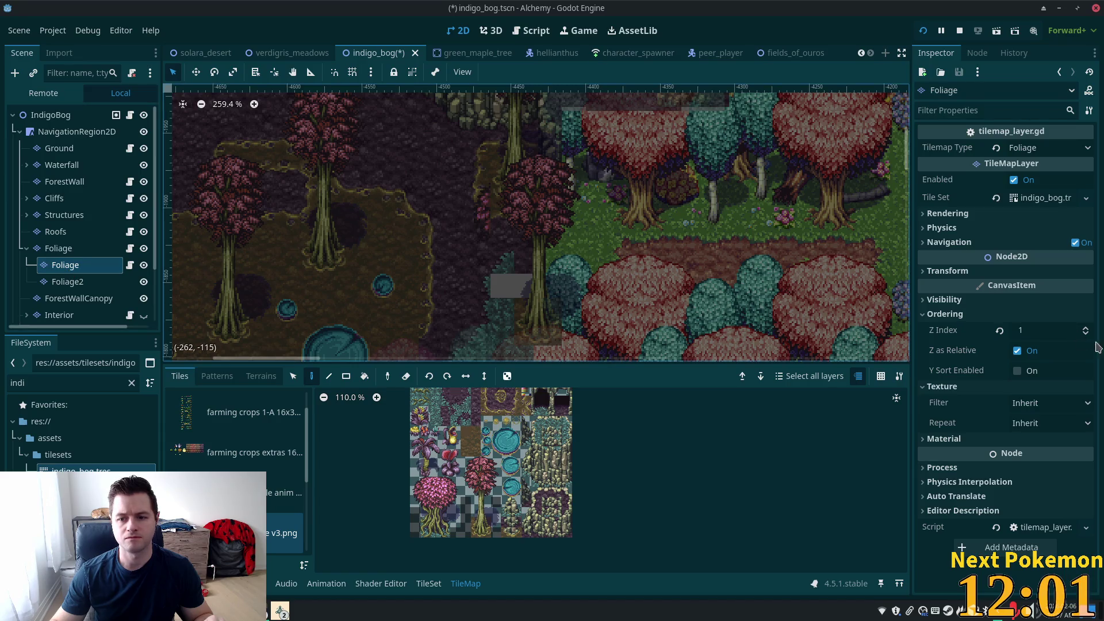
Step: Try a Foliage Z Index of 0, revert it to 1, and save the scene
left_click(1032, 329)
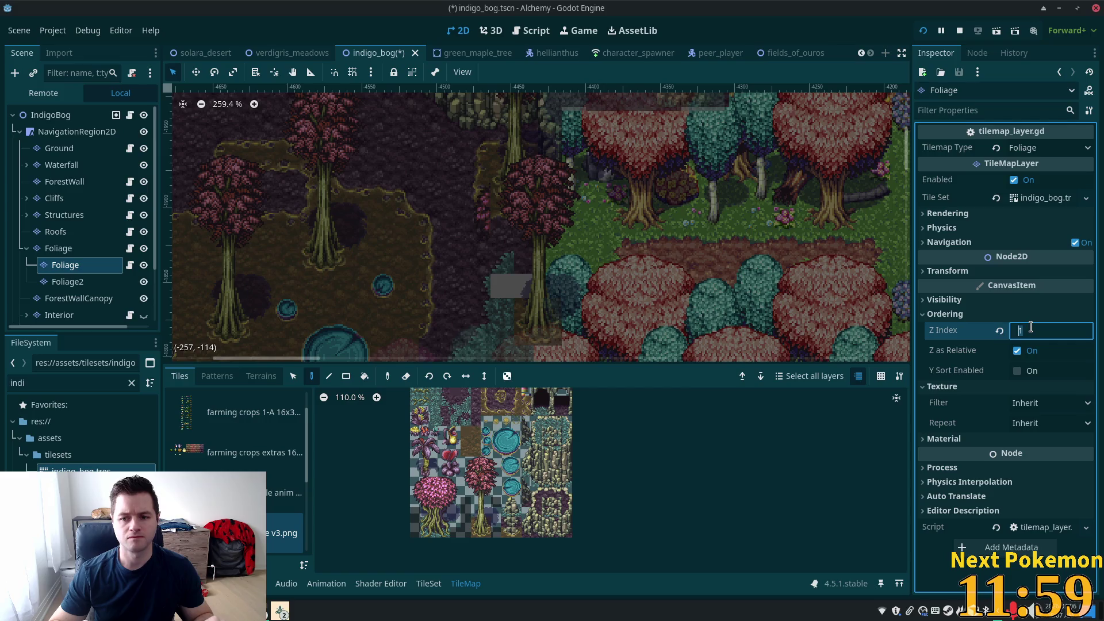
type("0")
key("Tab")
key("ctrl+z")
key("ctrl+s")
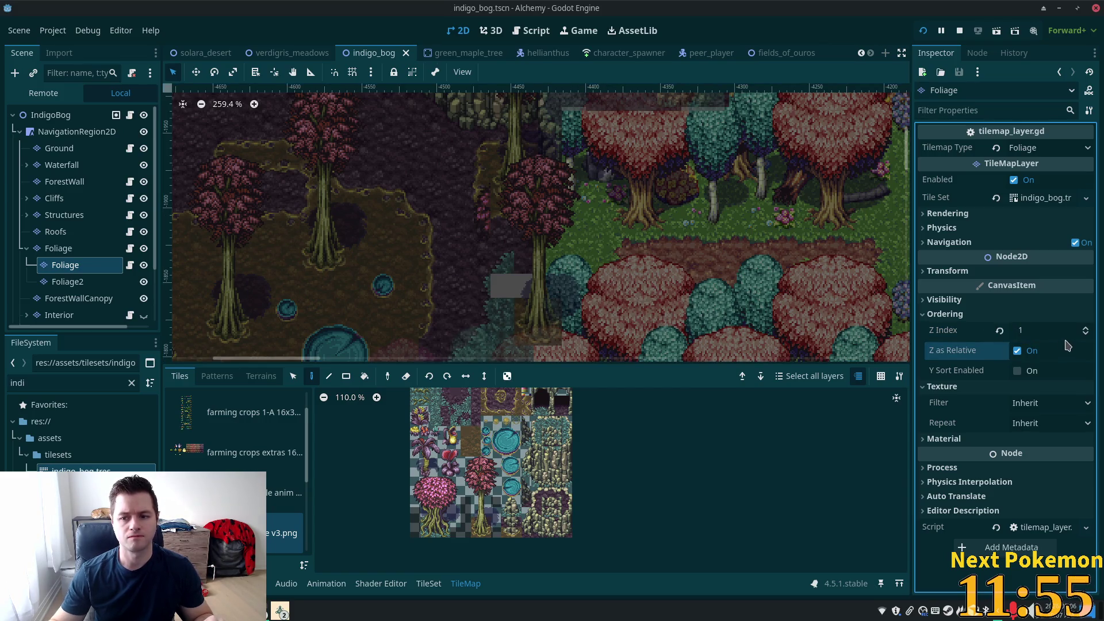
left_click(1052, 332)
key("Return")
key("ctrl+s")
Step: Reset the Foliage layer's Z Index to 1 and save again
left_click(48, 117)
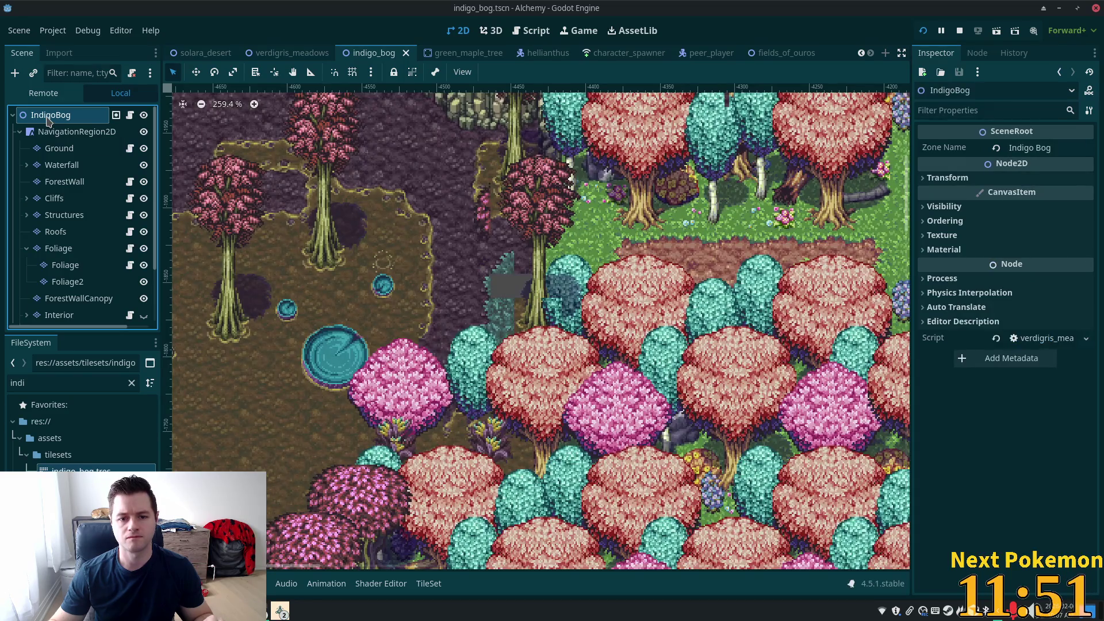
left_click(65, 265)
left_click_drag(1043, 338, 1053, 338)
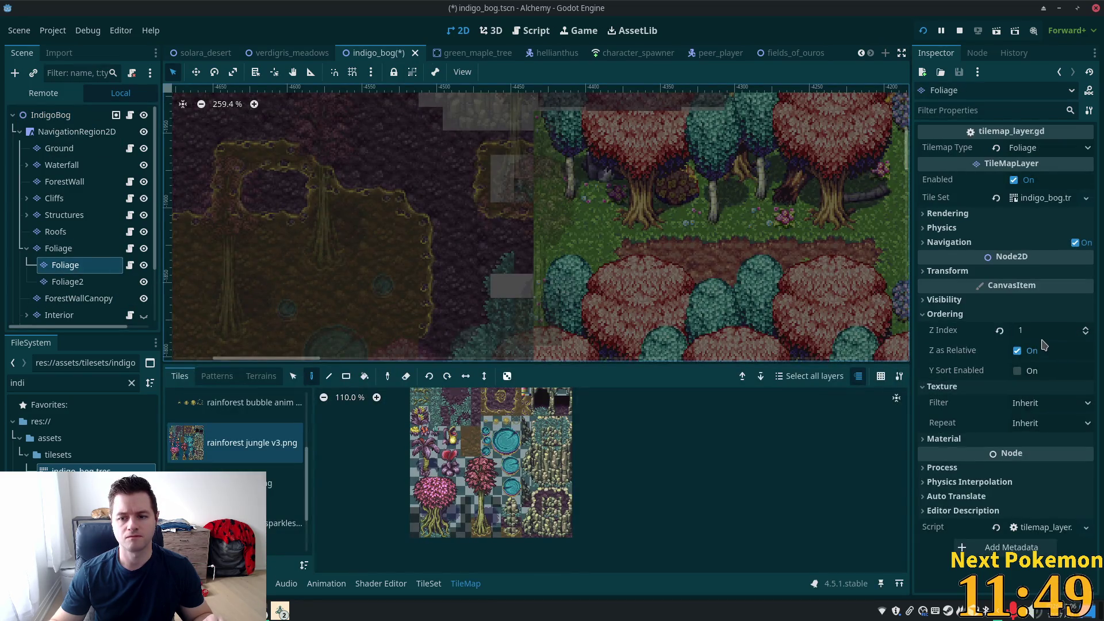
key("ctrl+s")
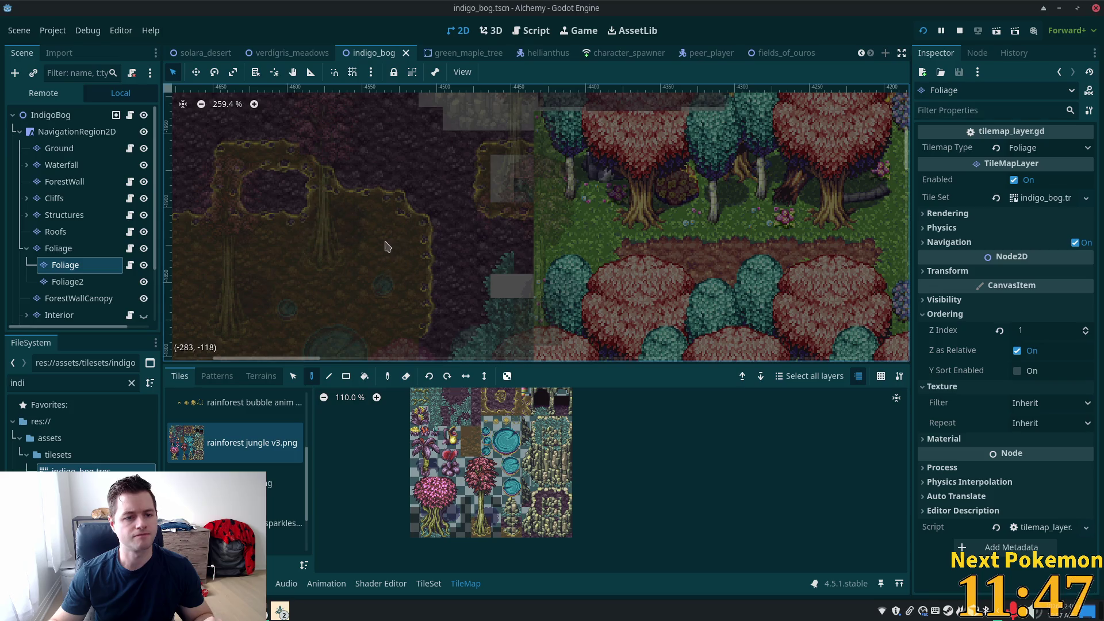
Step: View the whole scene, then open the Ground layer for tile painting
left_click(68, 120)
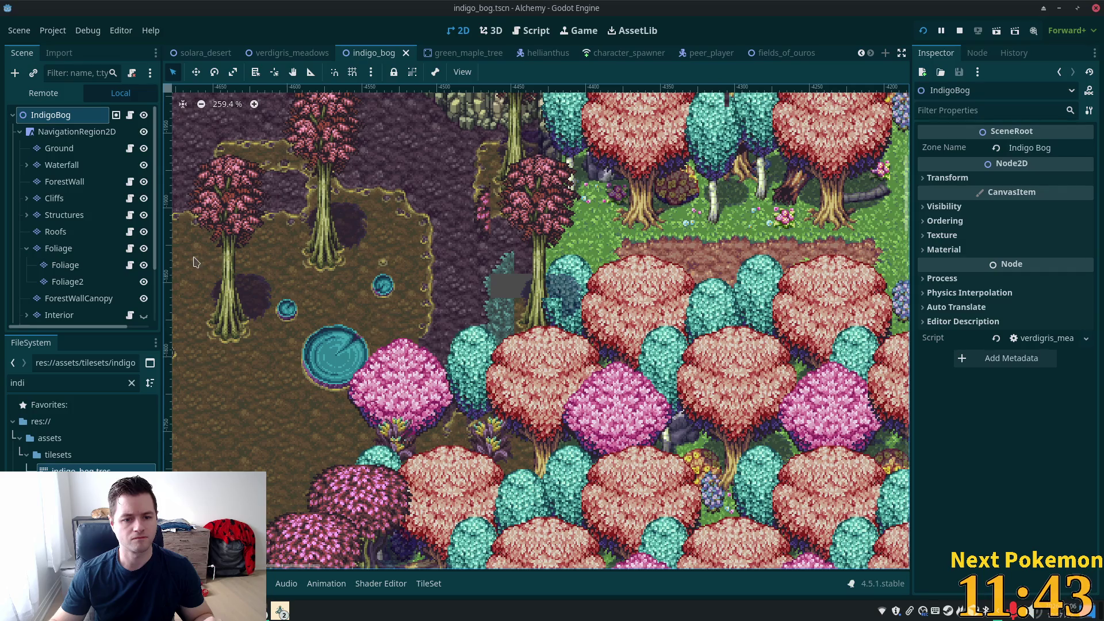
left_click(83, 270)
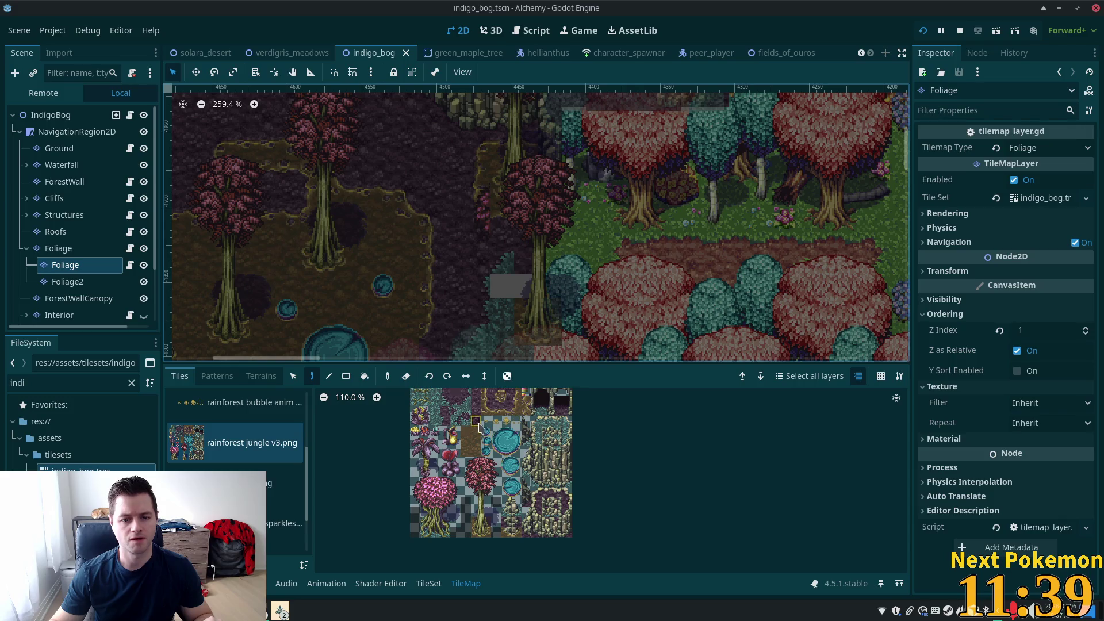
left_click(60, 148)
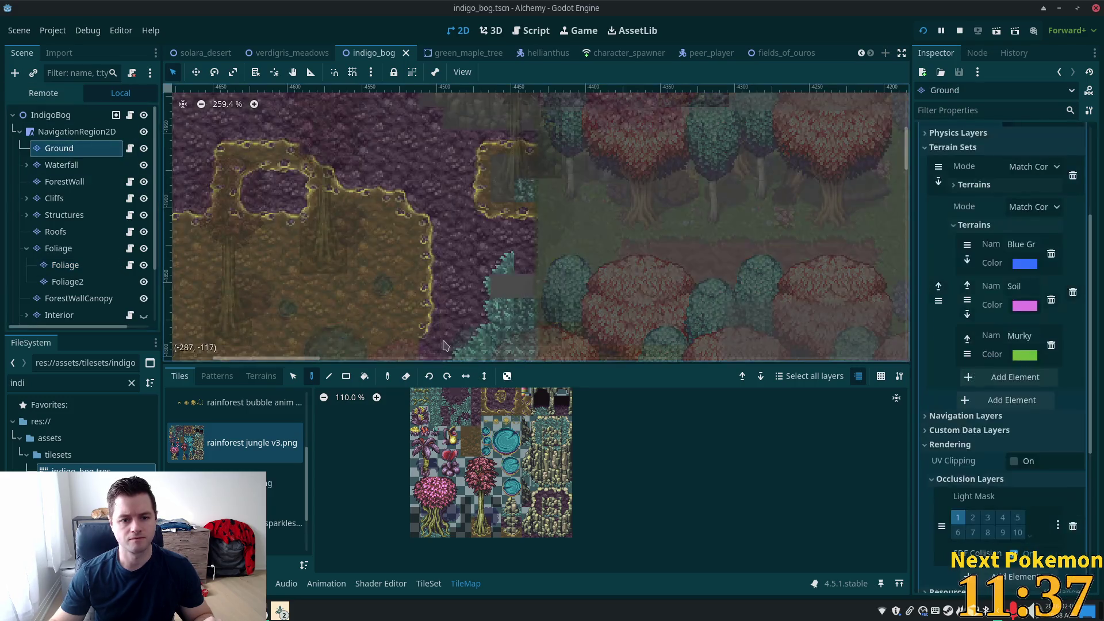
Step: Place a Ground tile and choose the brown soil and bordered soil edge tiles
left_click(508, 317)
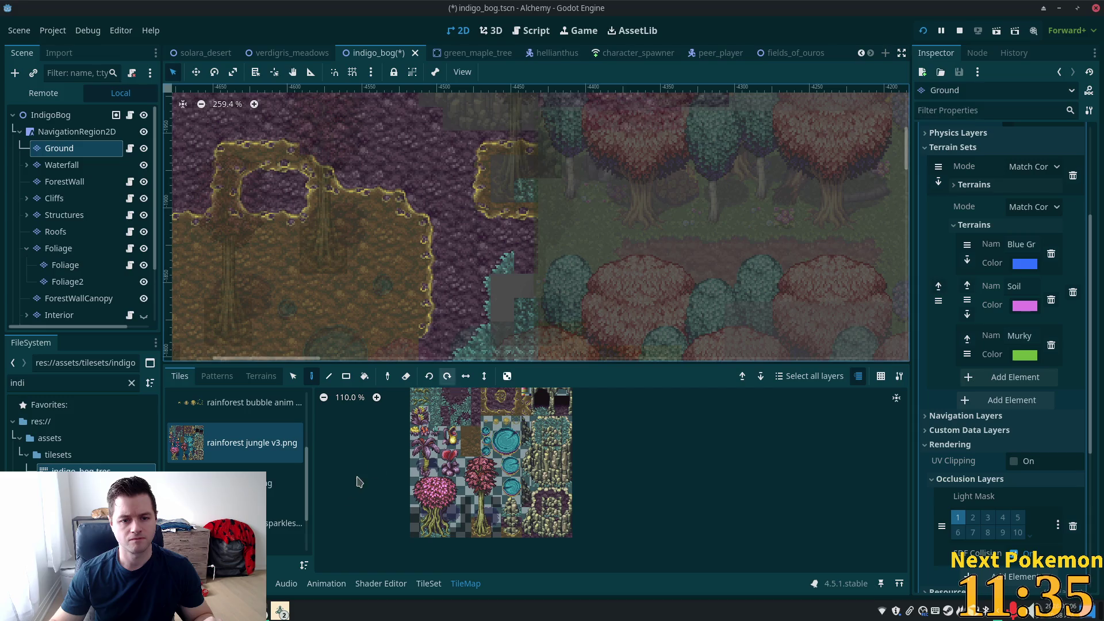
left_click(504, 403)
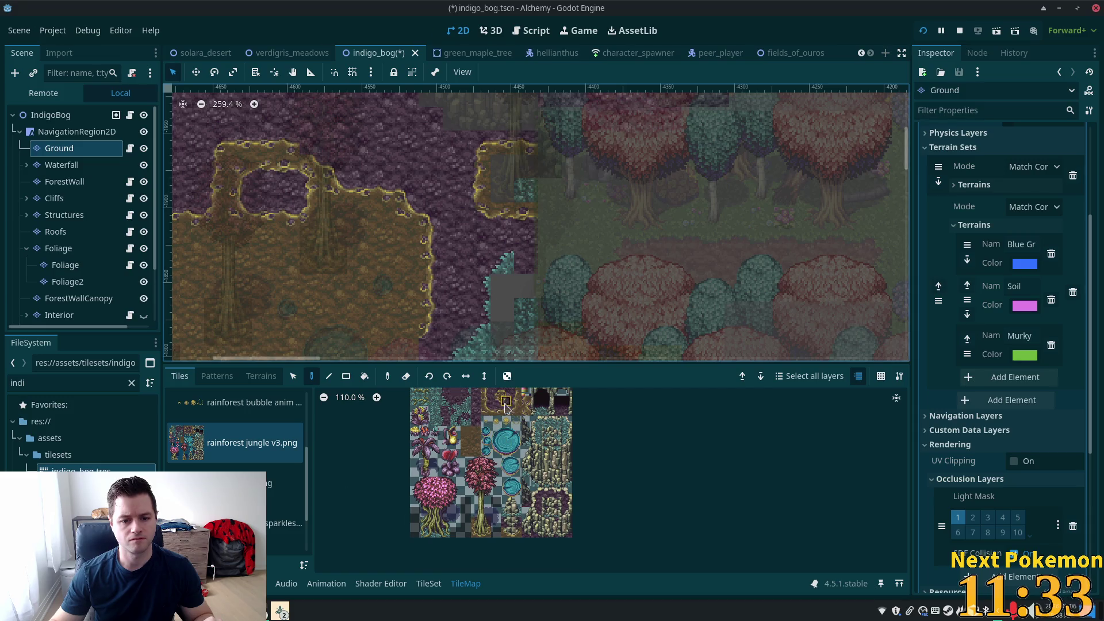
scroll(510, 402, "up", 5)
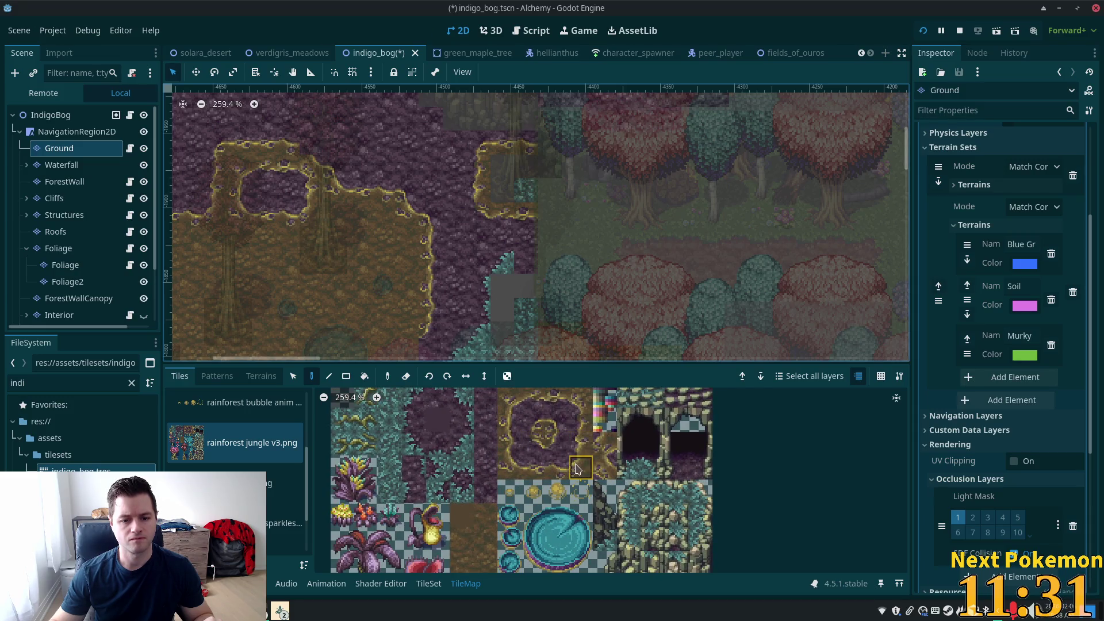
left_click(582, 442)
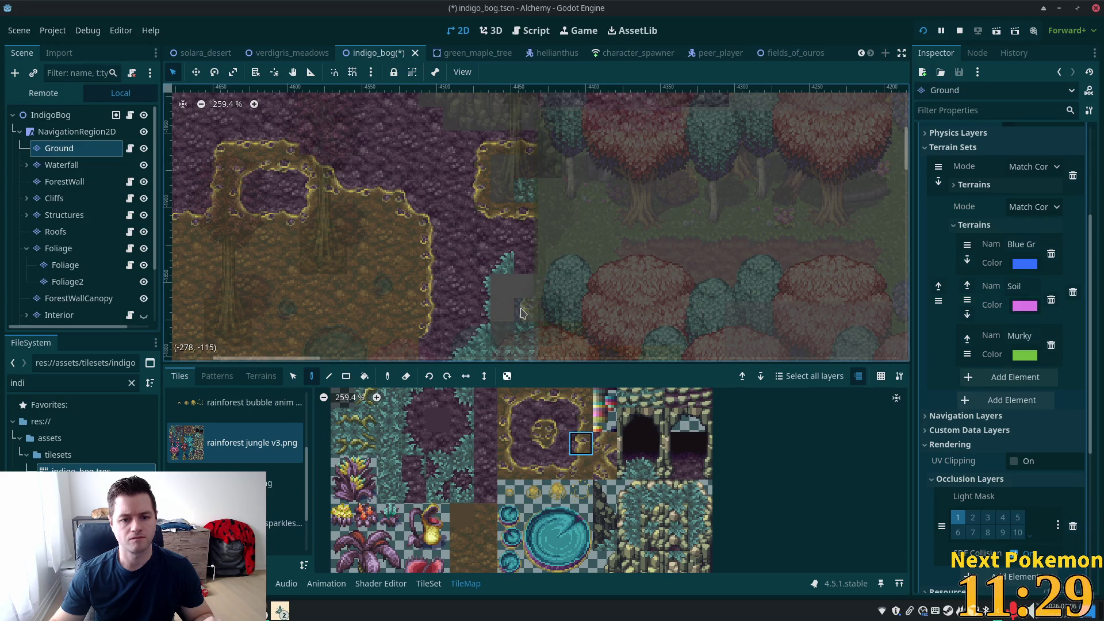
left_click(51, 115)
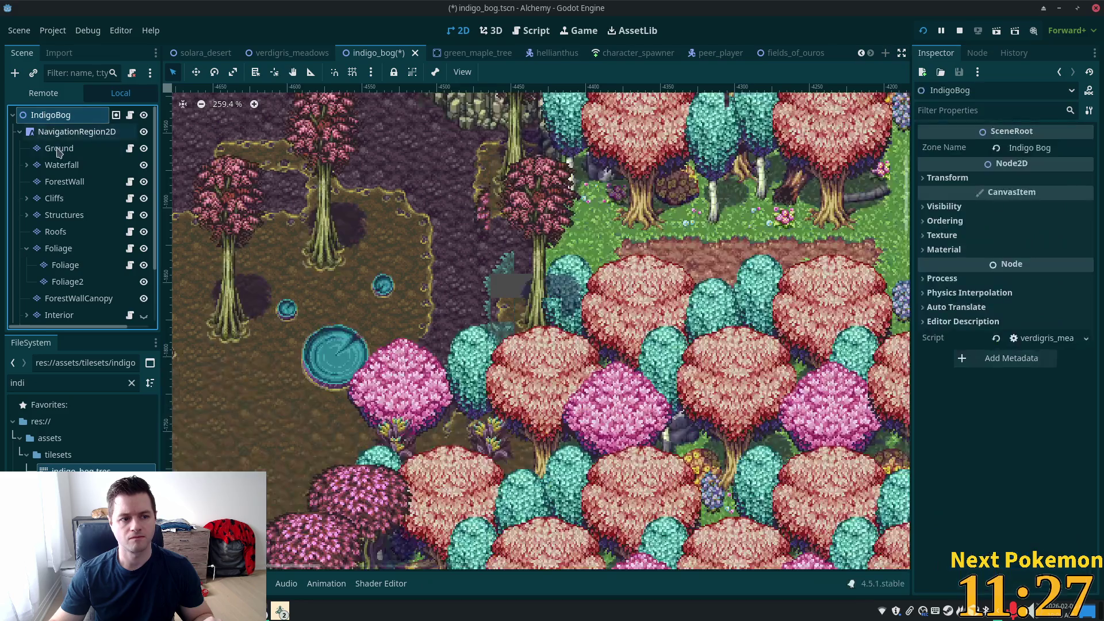
left_click(60, 151)
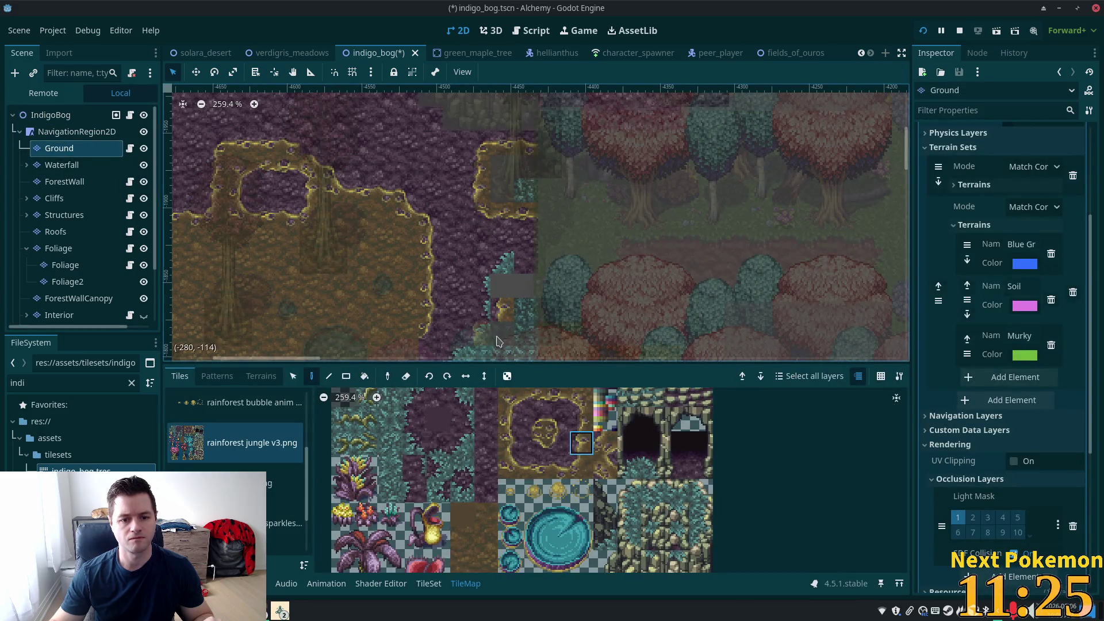
Step: Pick other soil edge tiles and check the edges in the full scene
left_click(577, 471)
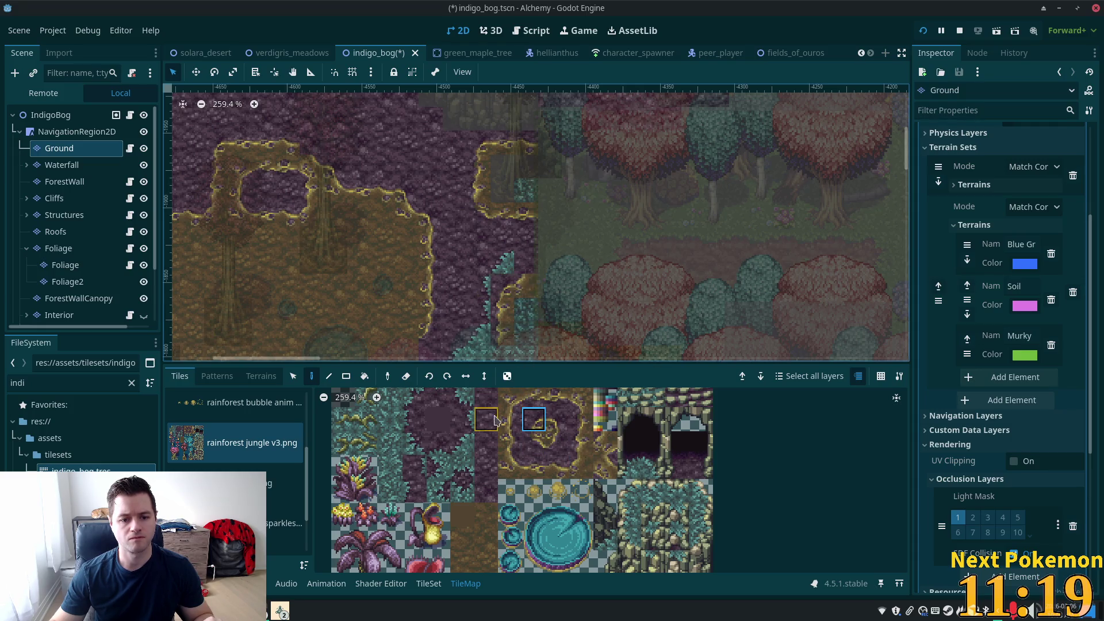
left_click(475, 296, "ctrl")
left_click(486, 491)
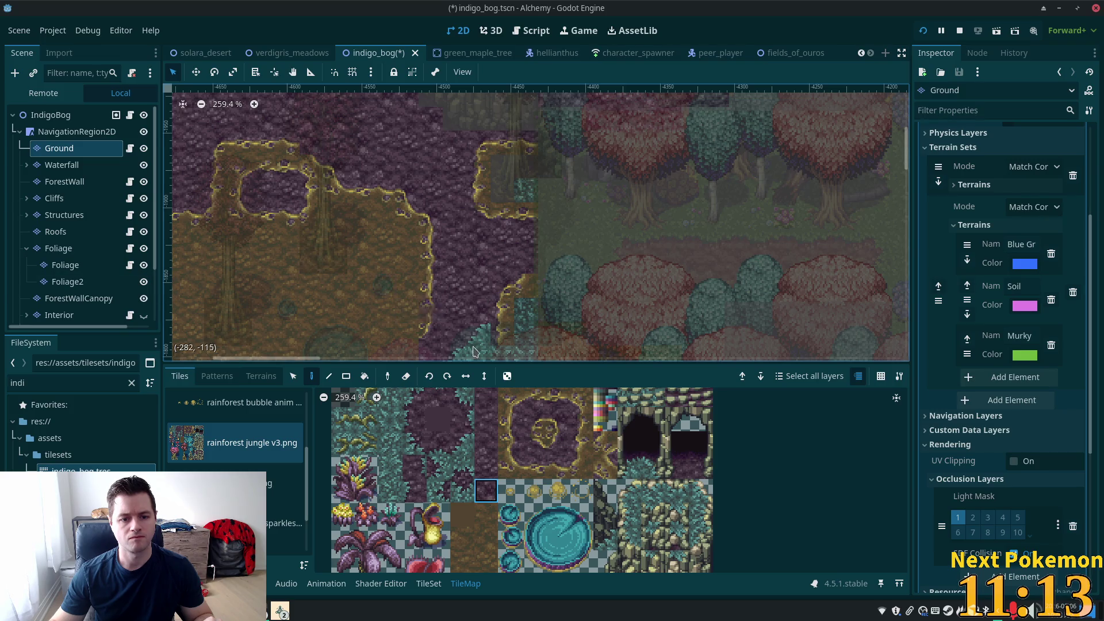
scroll(496, 317, "down", 3)
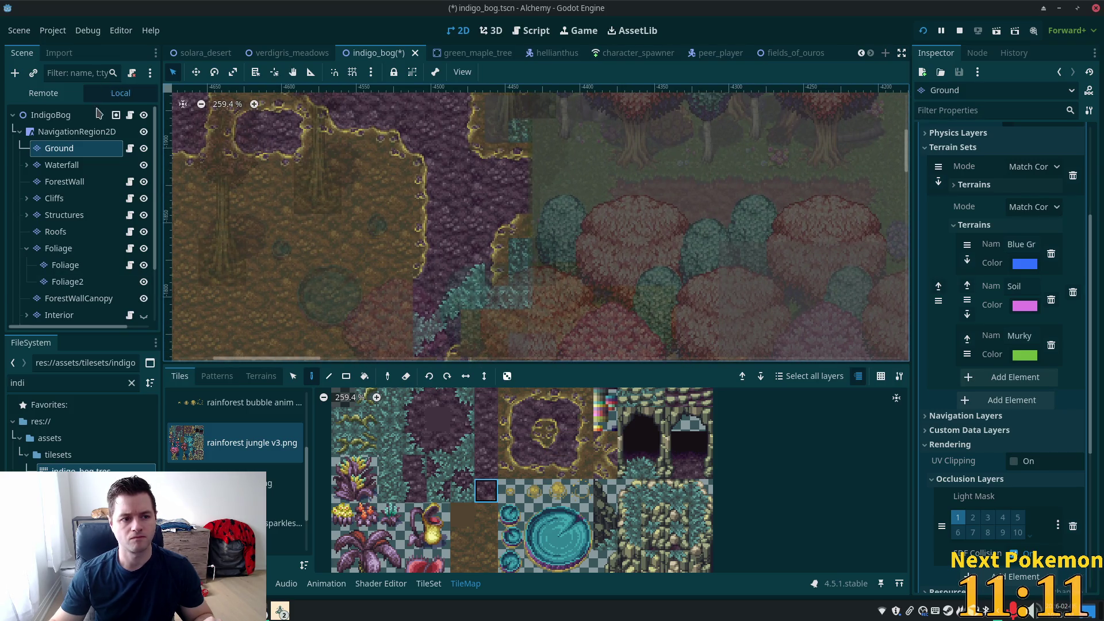
left_click(58, 114)
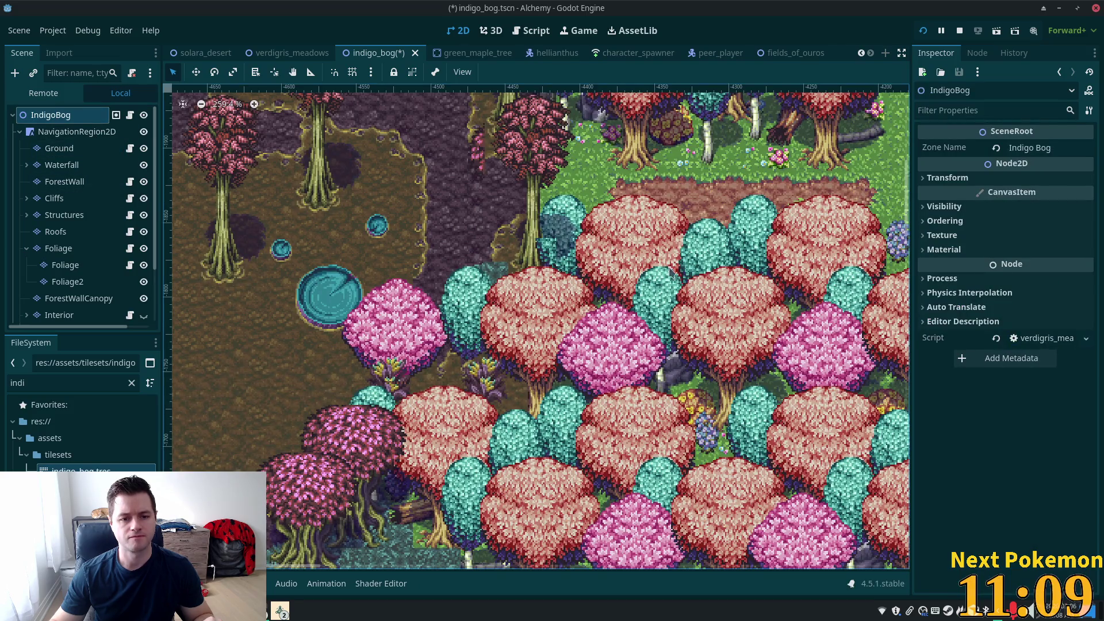
left_click(74, 149)
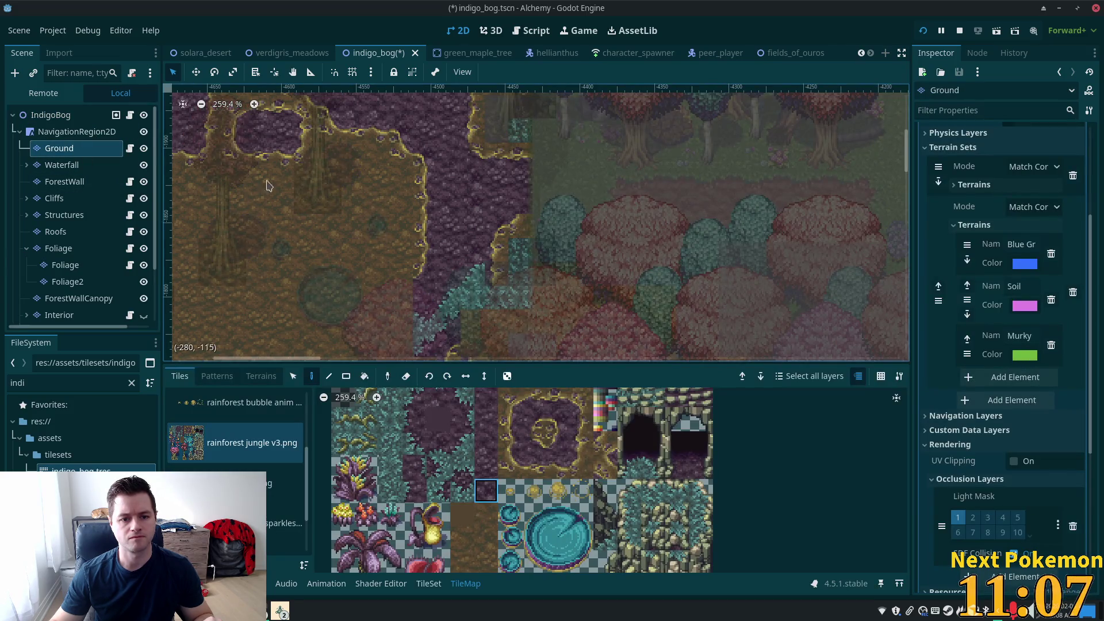
Step: Choose a dark teal Ground tile and view the full map via NavigationRegion2D
left_click(65, 251)
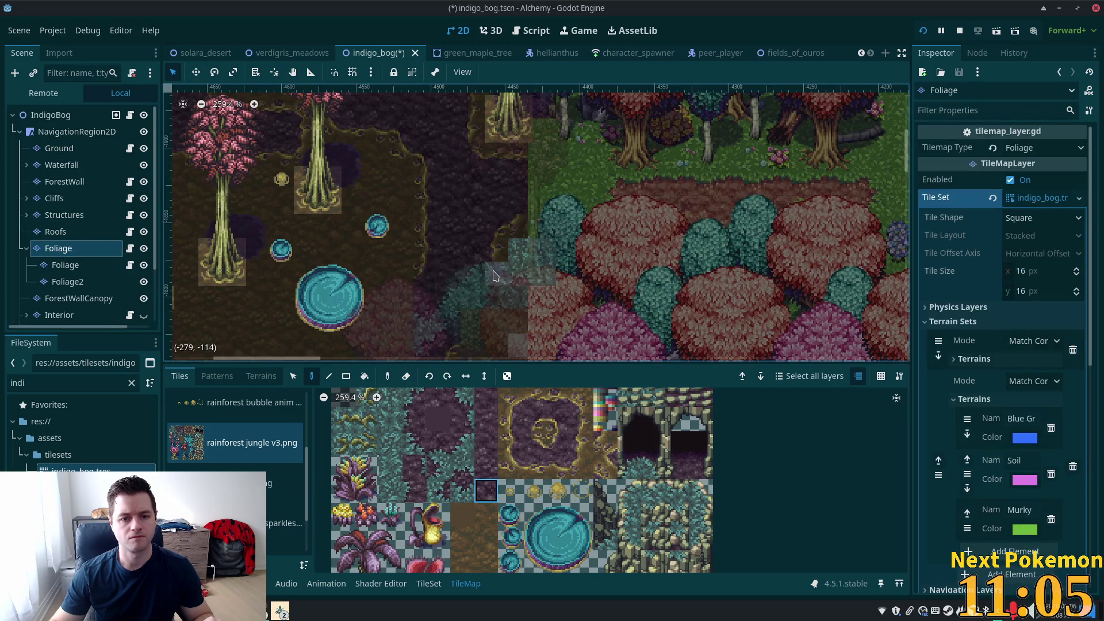
left_click(37, 116)
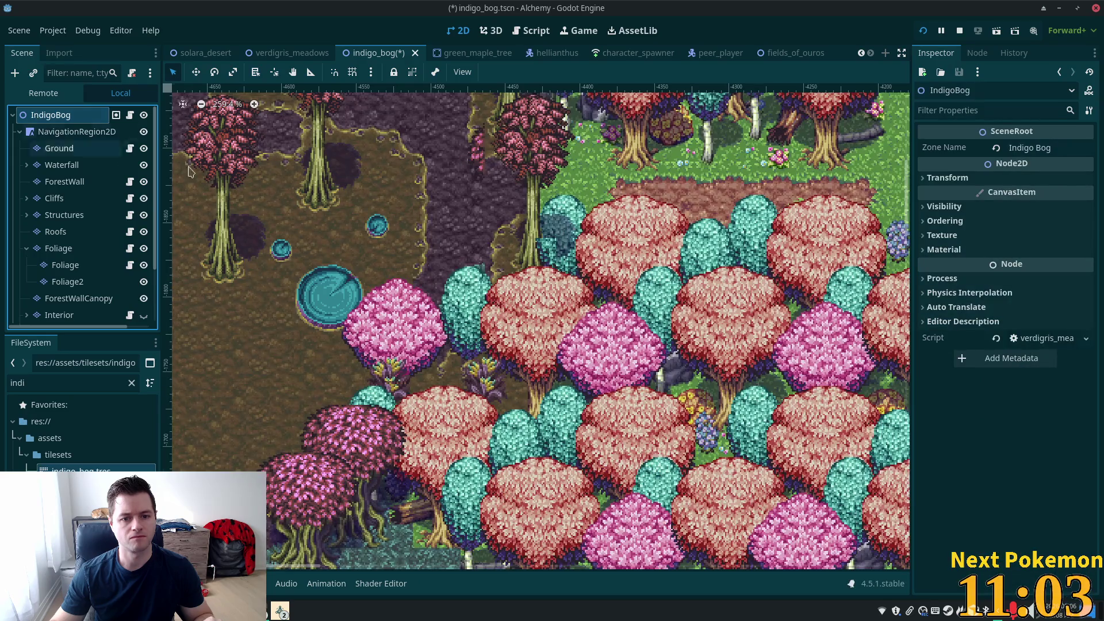
left_click(60, 250)
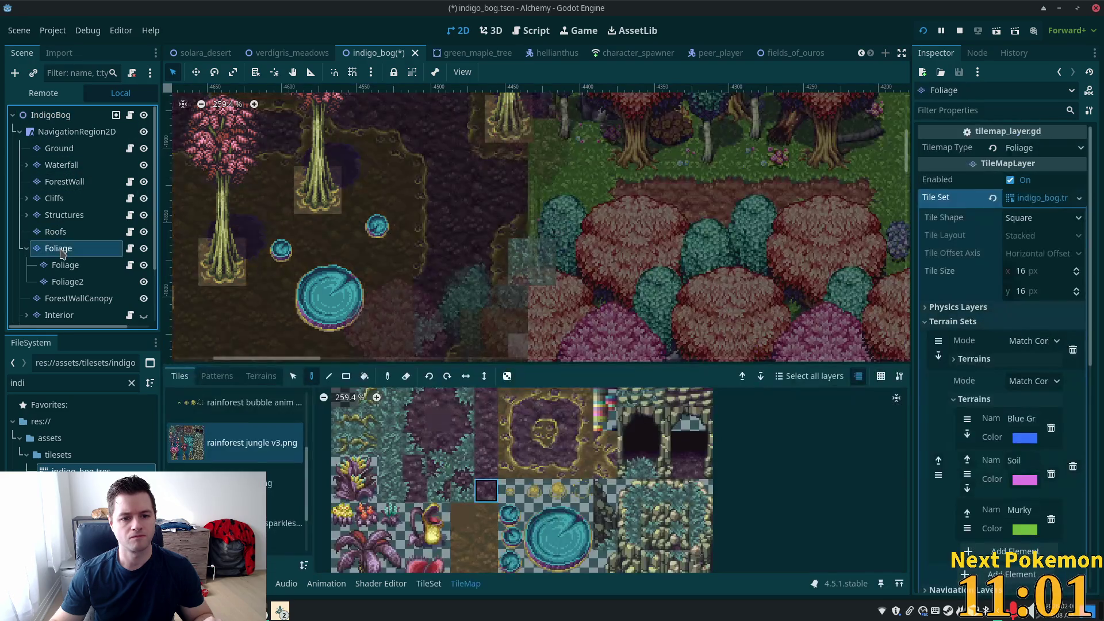
left_click(60, 149)
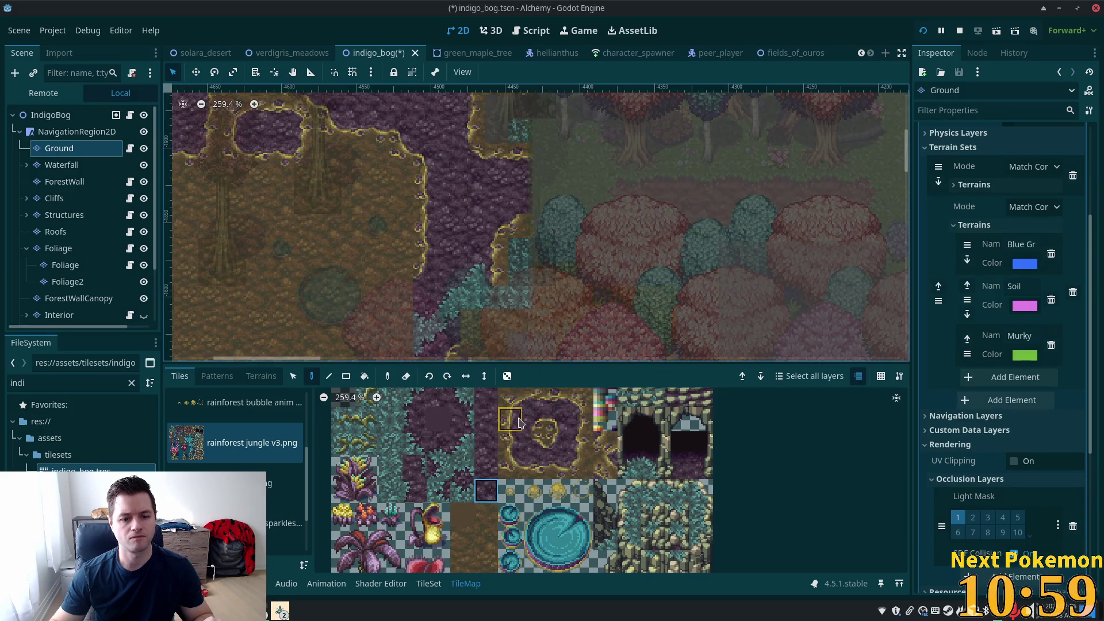
left_click(494, 413)
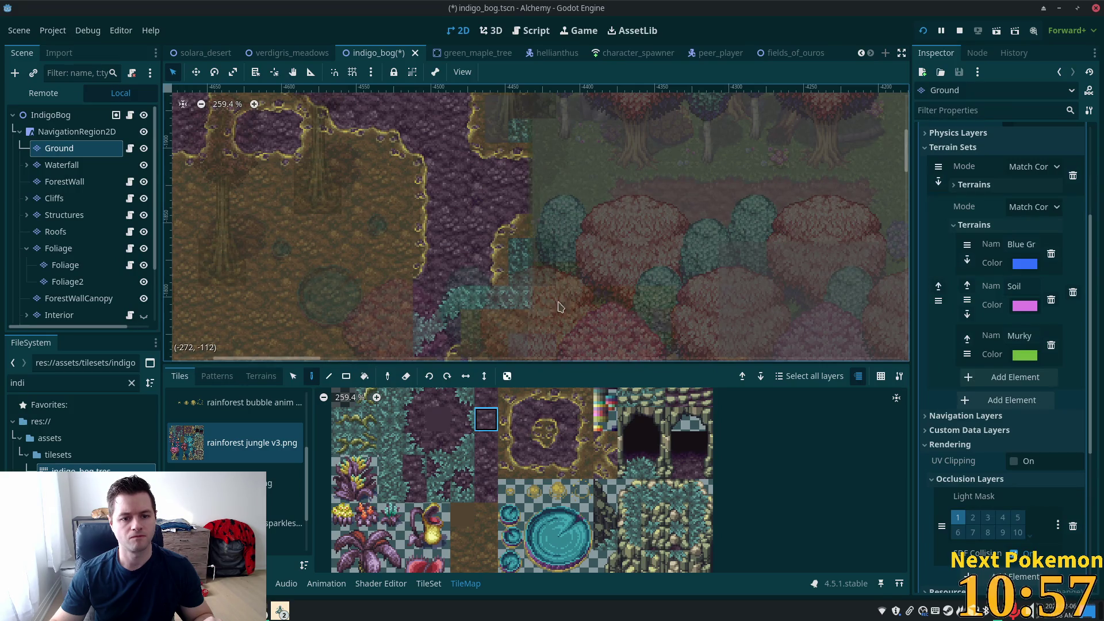
left_click(76, 131)
scroll(678, 278, "down", 4)
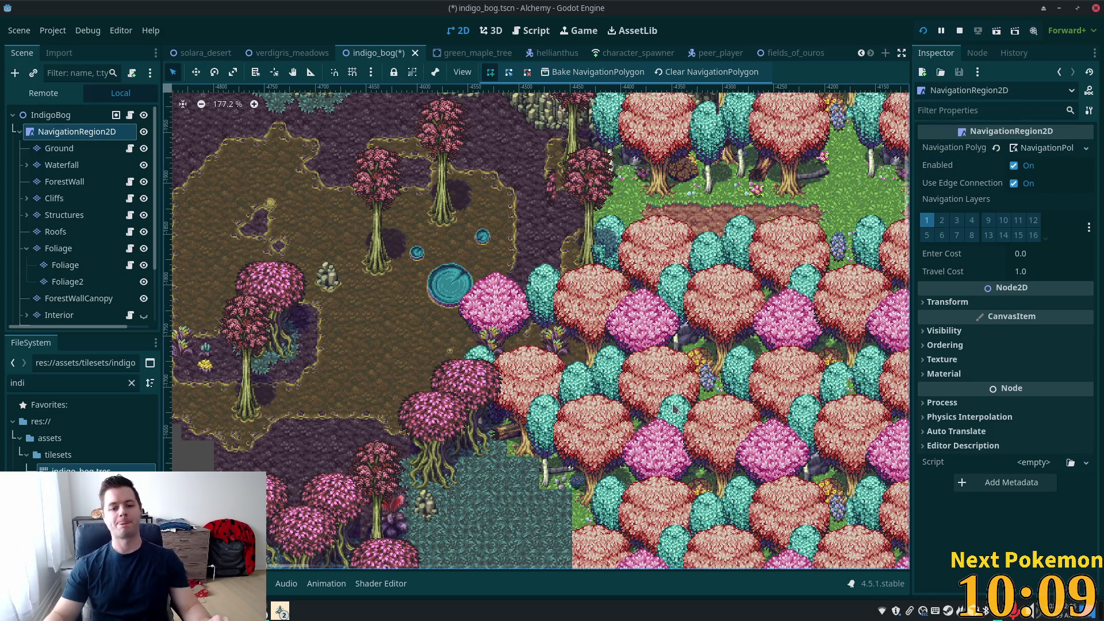
scroll(587, 481, "up", 3)
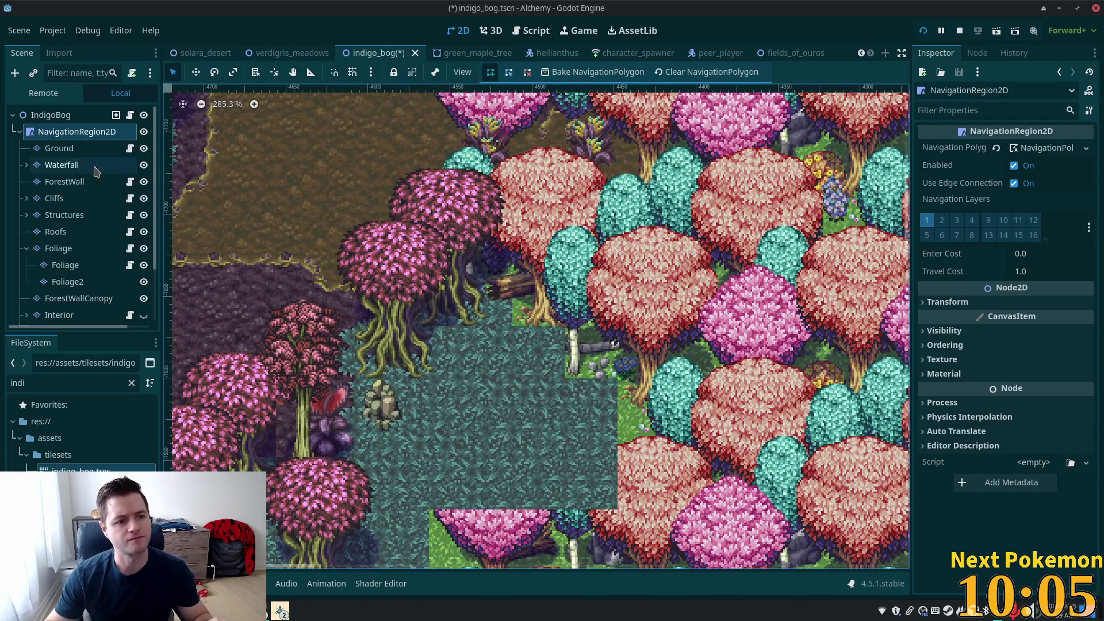
Step: Select the whole pink tree in the Foliage atlas and stamp one on the map
left_click(68, 151)
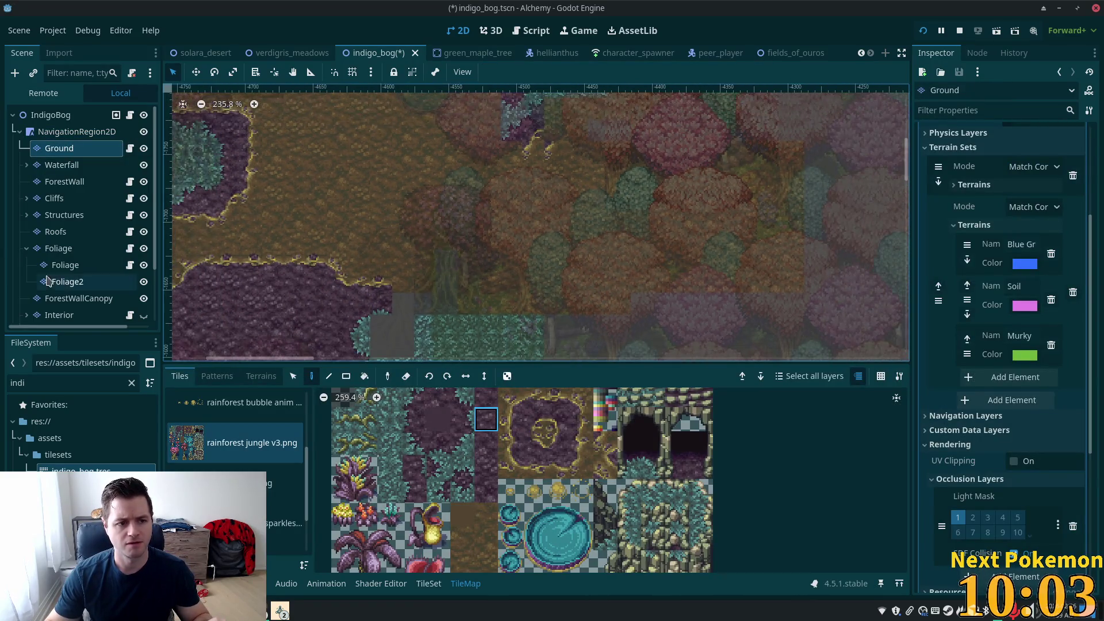
left_click(59, 248)
scroll(574, 218, "down", 2)
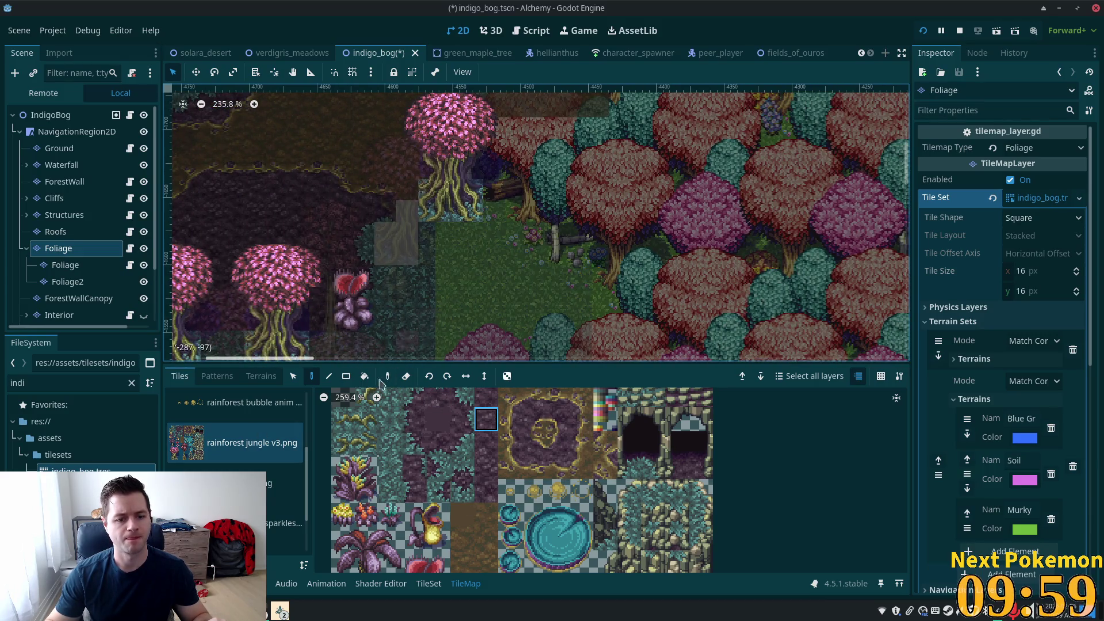
scroll(524, 567, "down", 2)
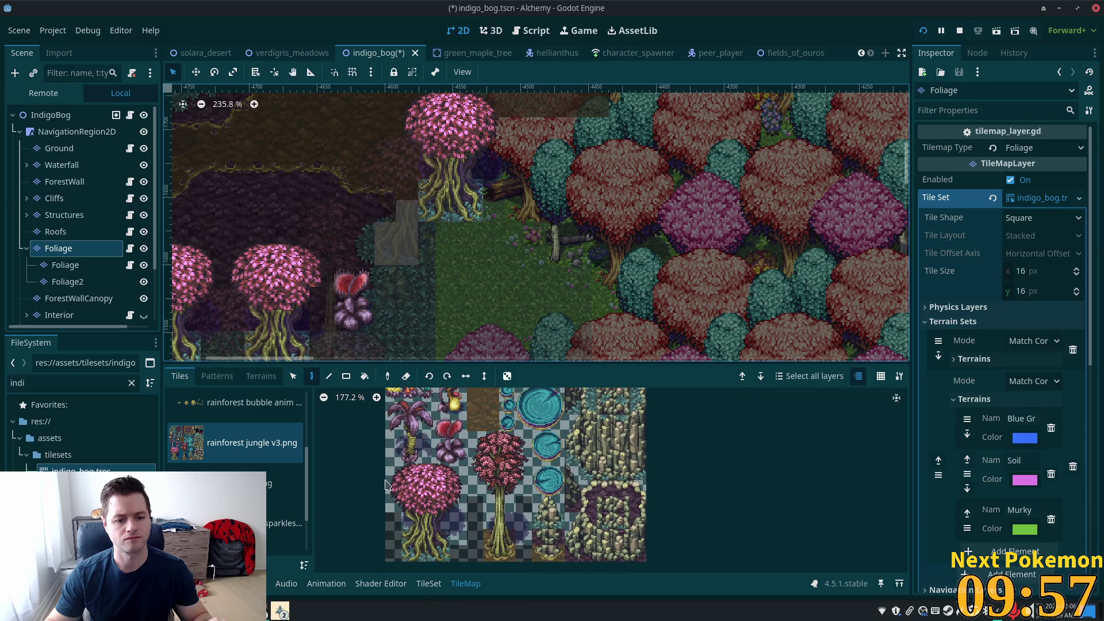
mouse_move(393, 473)
left_mouse_down()
mouse_move(462, 552)
mouse_move(458, 538)
left_mouse_up()
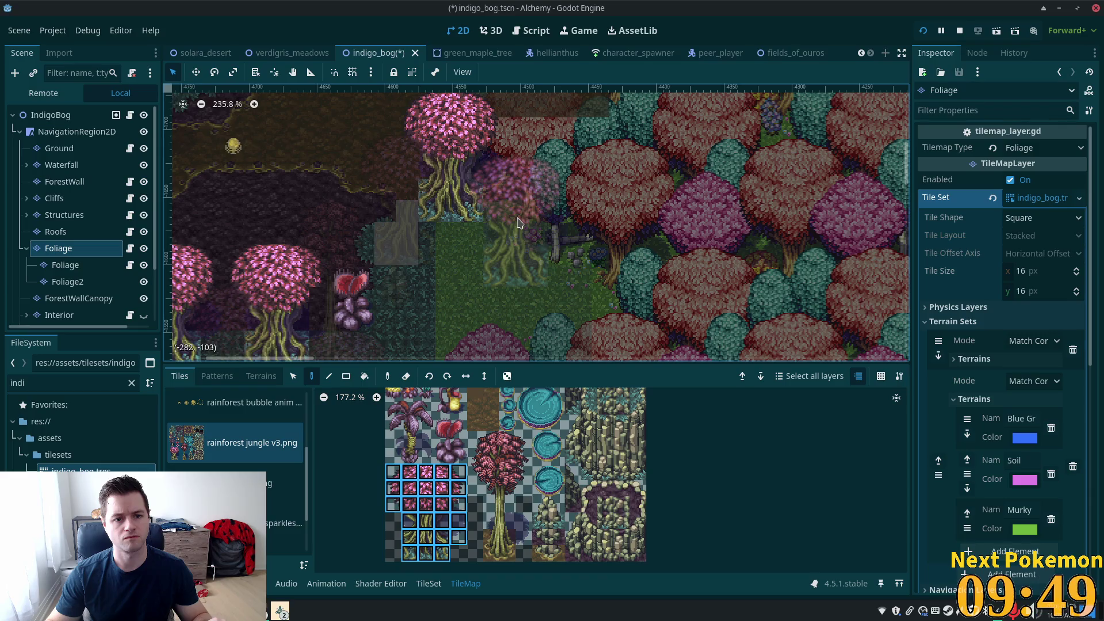
left_click(517, 224)
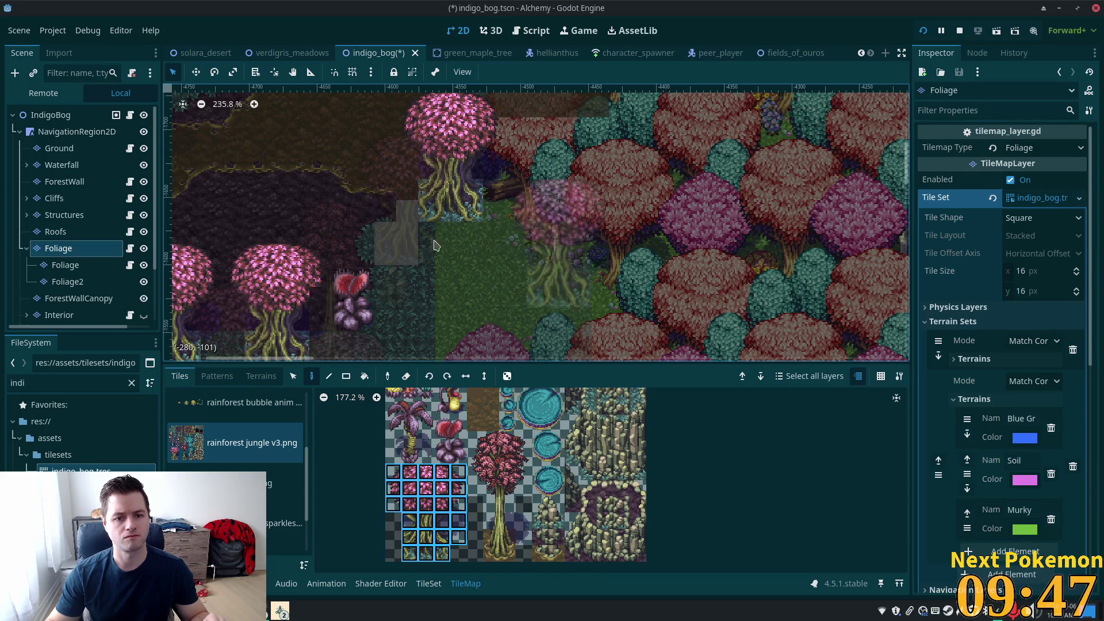
Step: Stamp two more pink rooted trees by the water, then preview and reselect Foliage
left_click(65, 265)
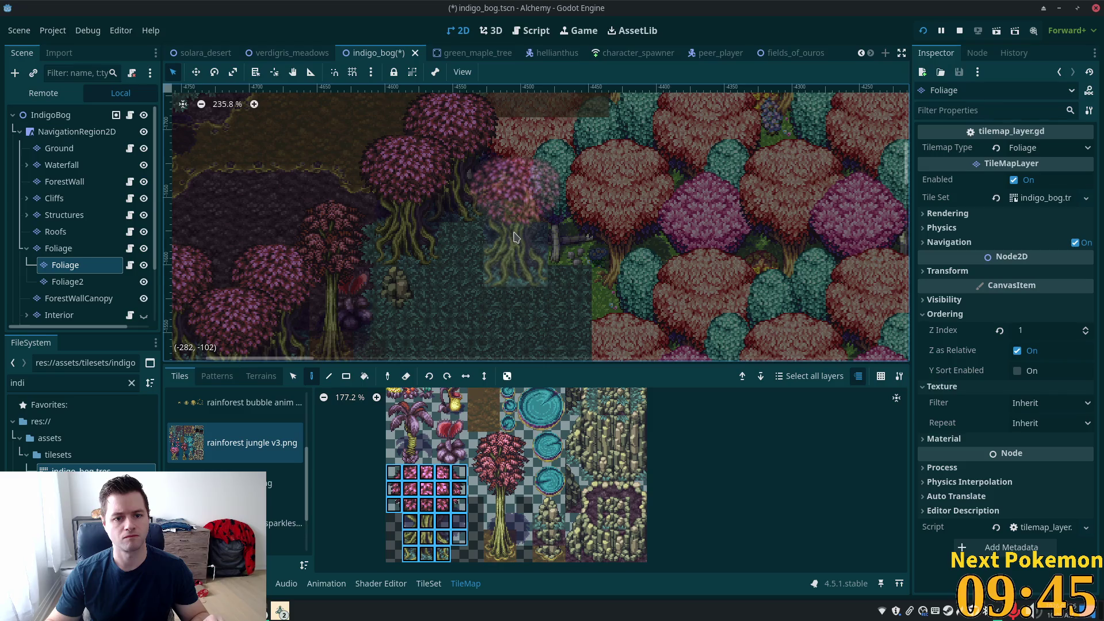
left_click(515, 236)
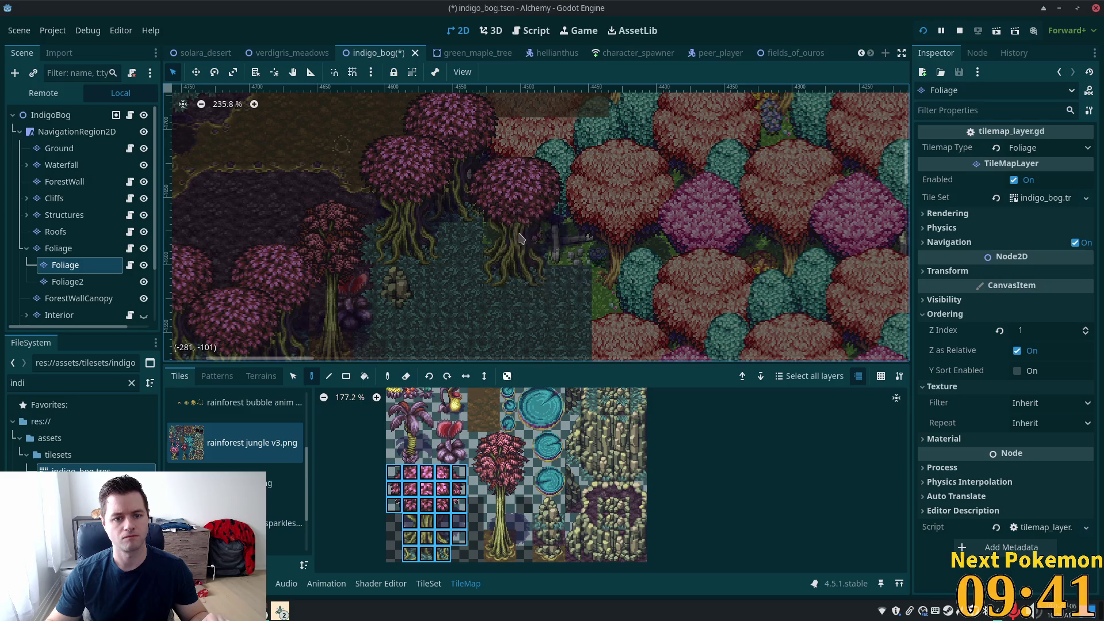
left_click(497, 248)
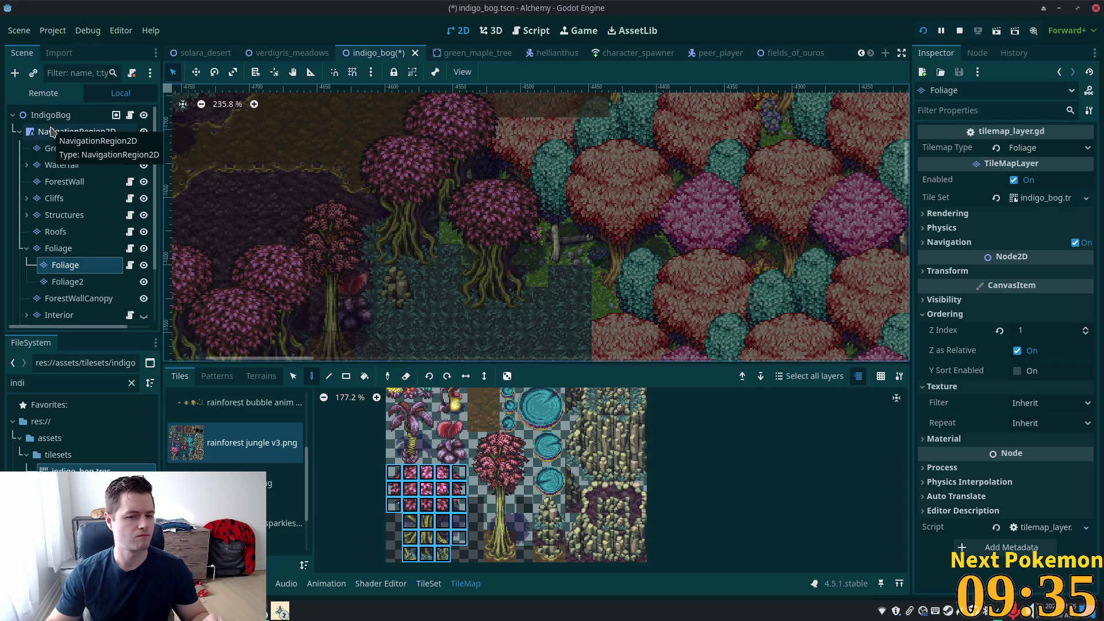
left_click(50, 121)
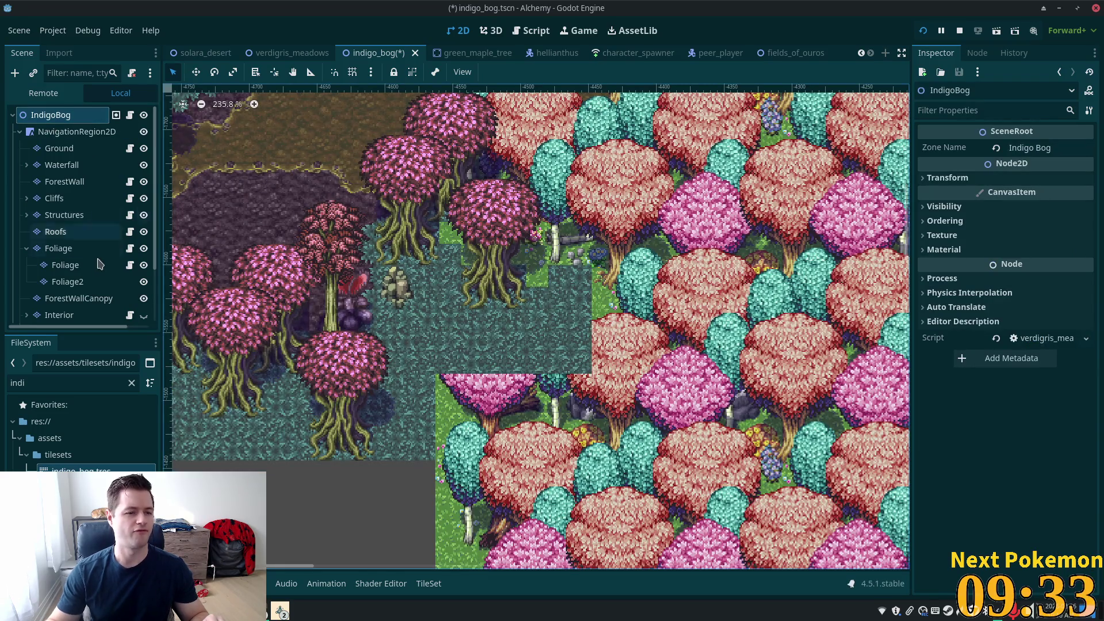
left_click(94, 269)
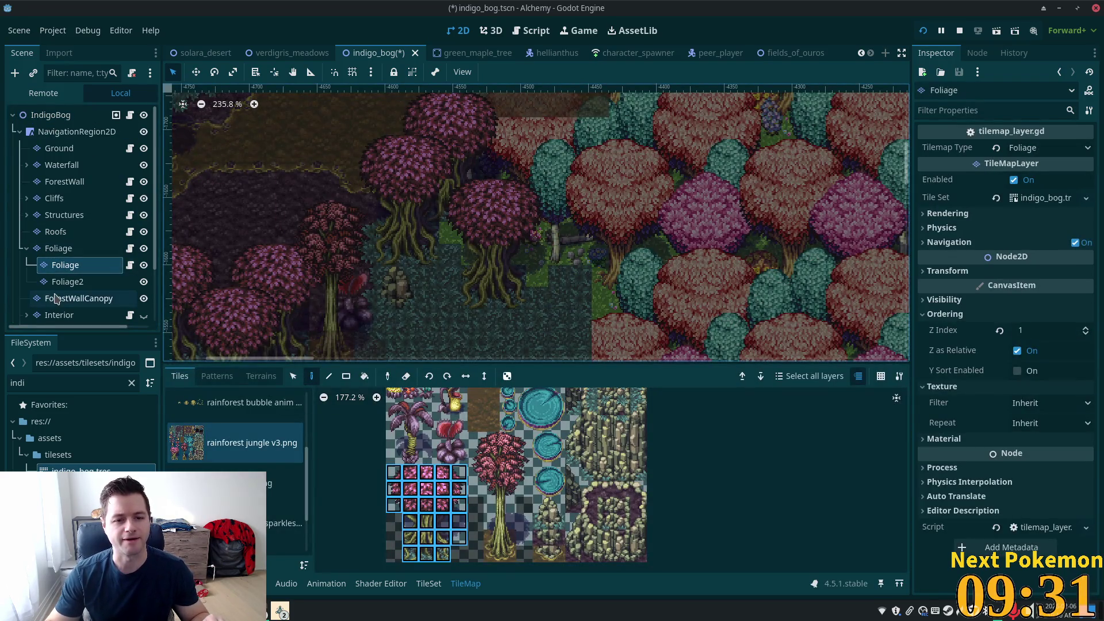
left_click(66, 251)
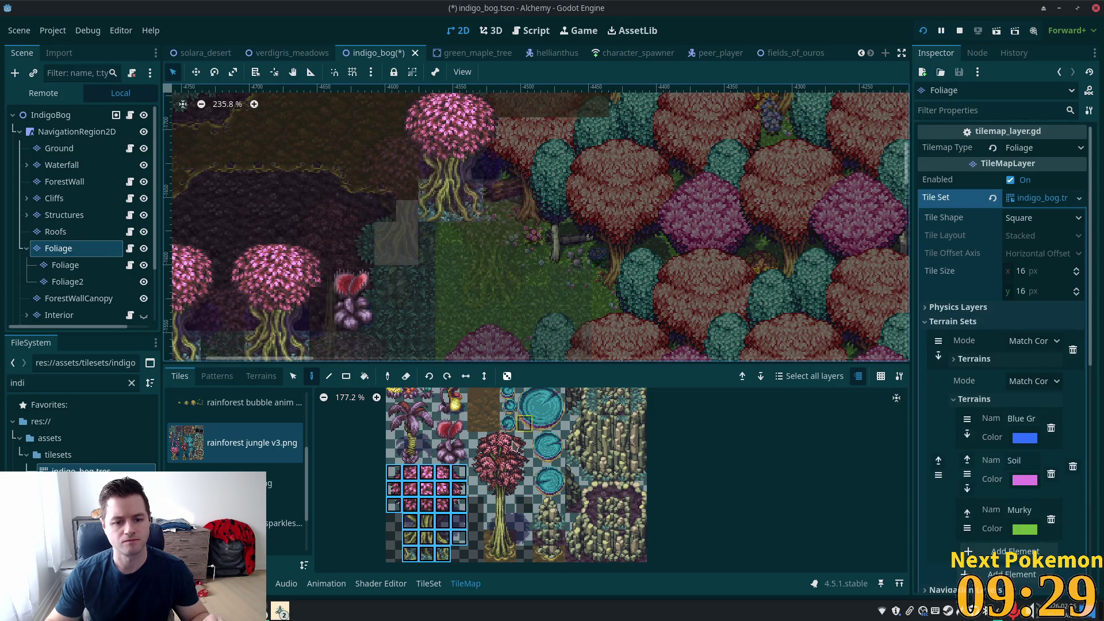
scroll(460, 425, "up", 1)
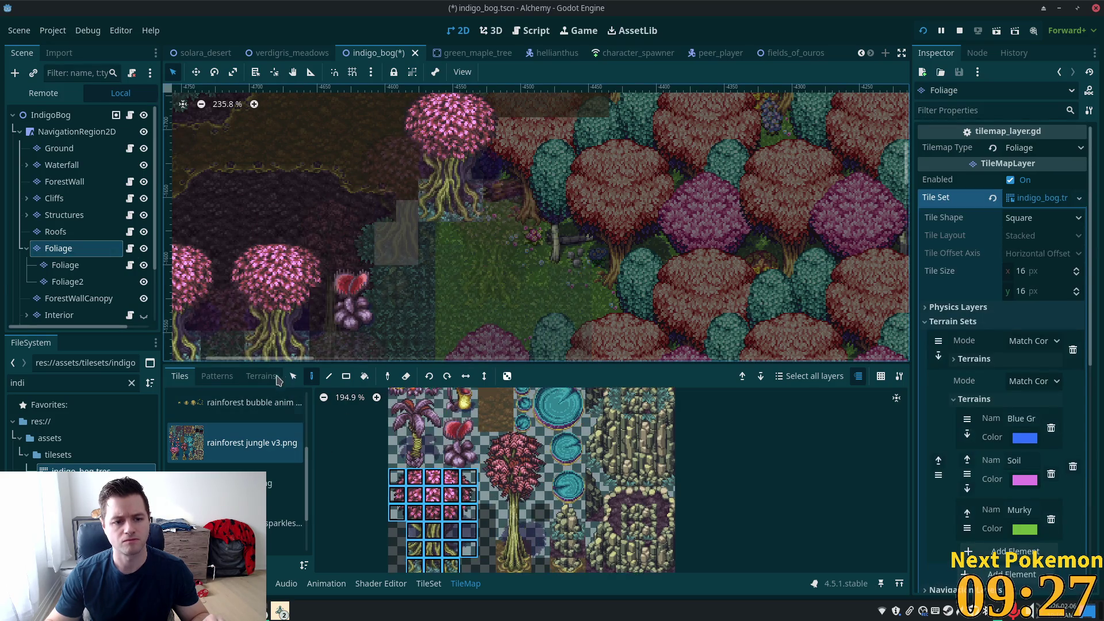
Step: Paint Shallow Water terrain rectangles extending the teal patch right and down, undoing one mistake
left_click(261, 376)
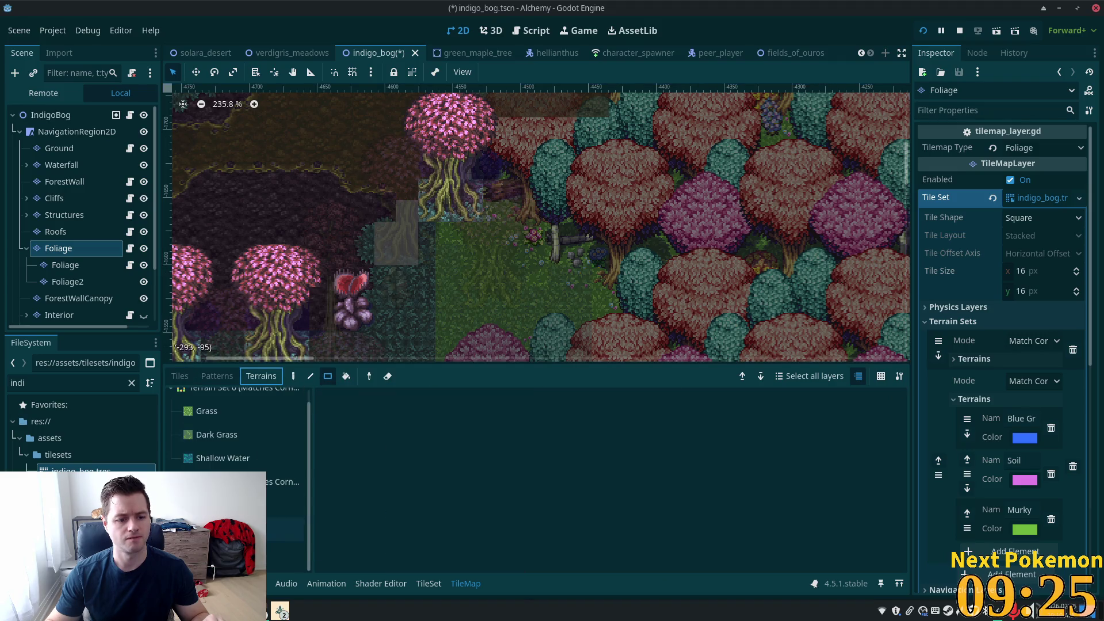
mouse_move(444, 206)
left_mouse_down()
mouse_move(519, 264)
mouse_move(521, 287)
left_mouse_up()
key("ctrl+z")
left_click_drag(444, 227, 499, 292)
mouse_move(427, 235)
left_mouse_down()
mouse_move(455, 333)
mouse_move(511, 368)
left_mouse_up()
mouse_move(508, 201)
left_mouse_down()
mouse_move(546, 242)
mouse_move(647, 411)
left_mouse_up()
left_click(50, 115)
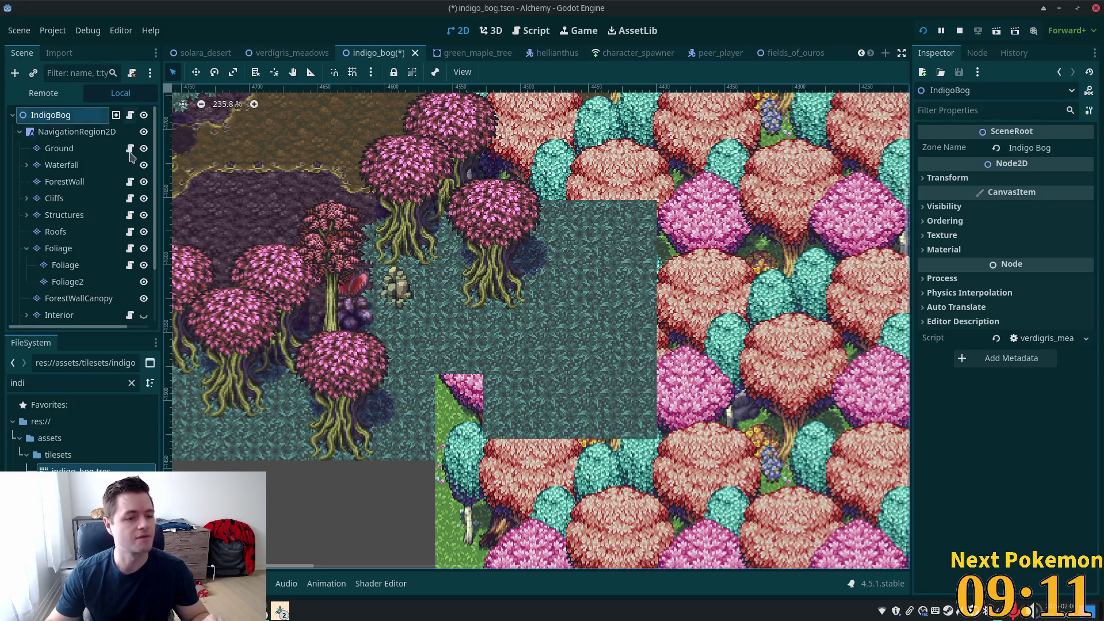
Step: Pick a single atlas tile and repaint along the teal patch's upper-right edge
left_click(59, 248)
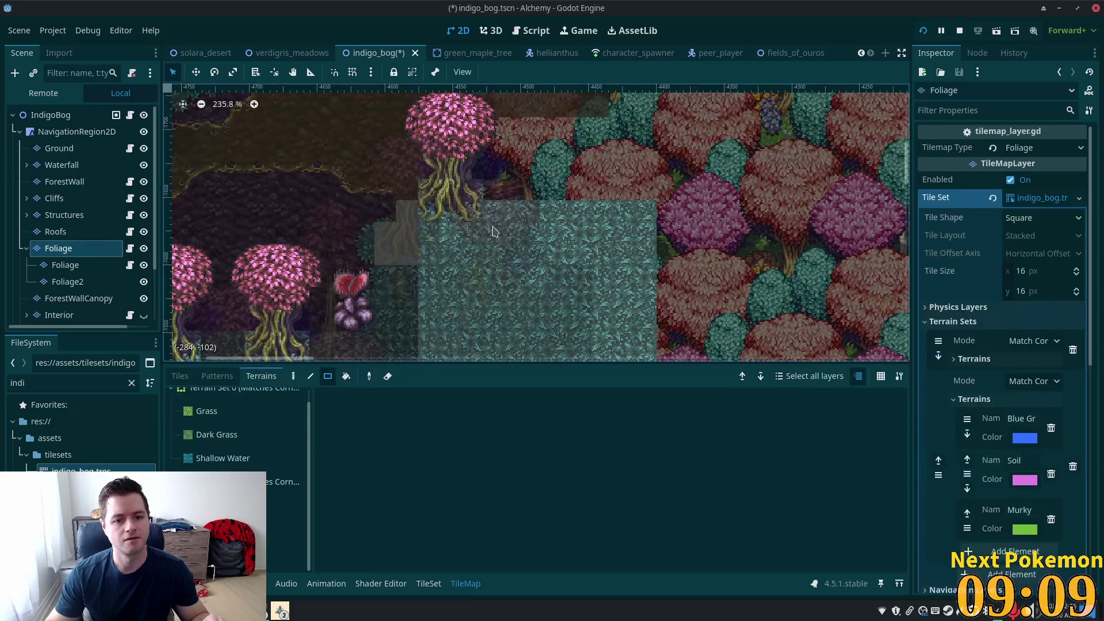
left_click(293, 376)
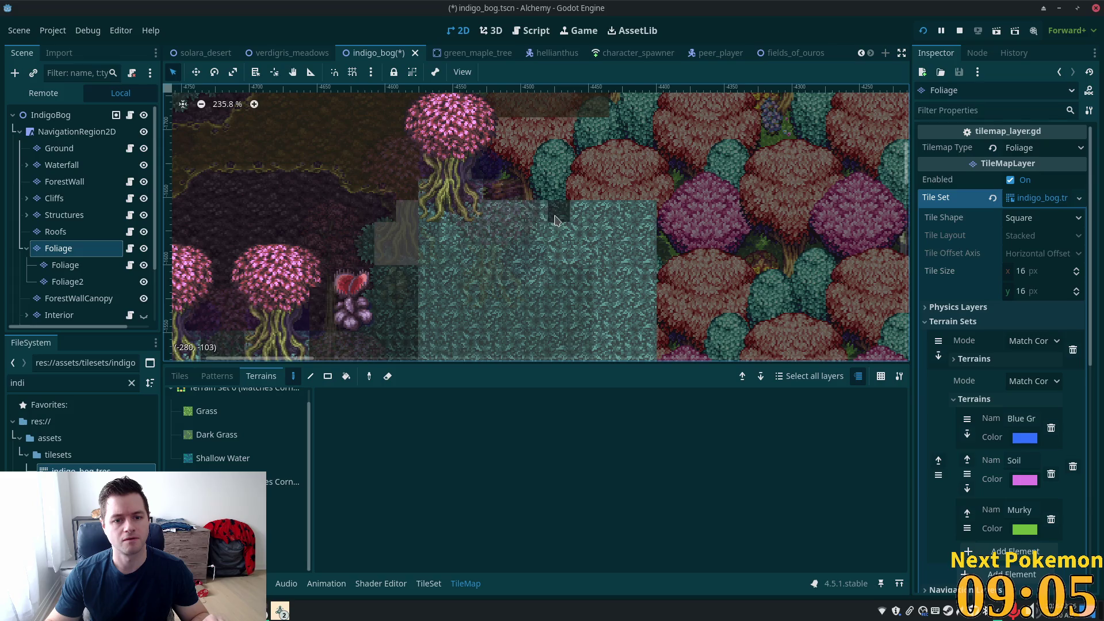
left_click(68, 282)
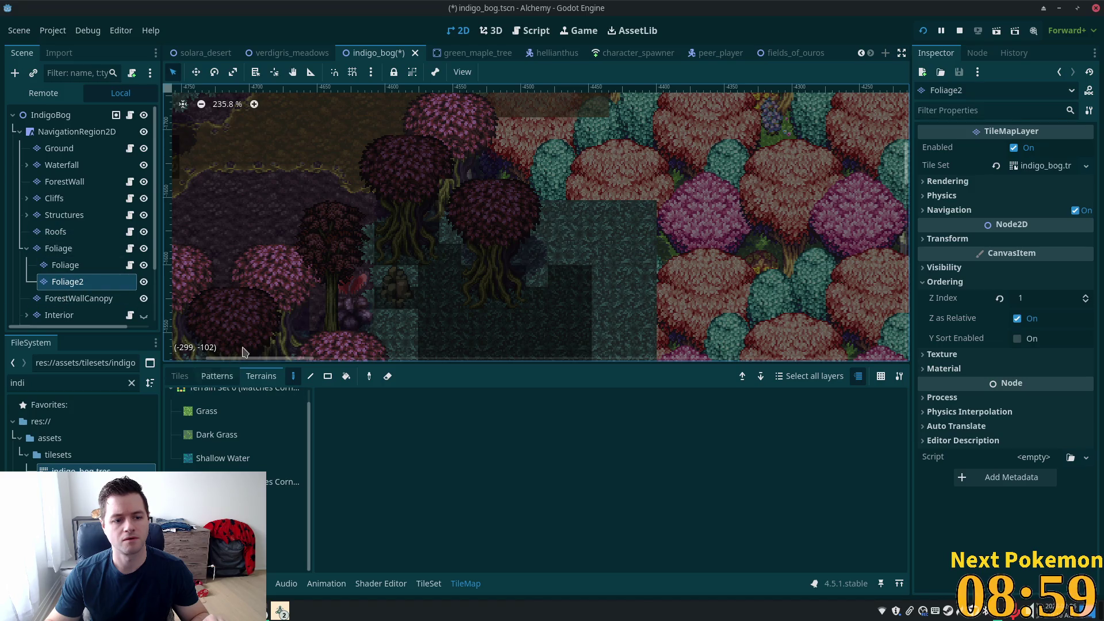
left_click(180, 376)
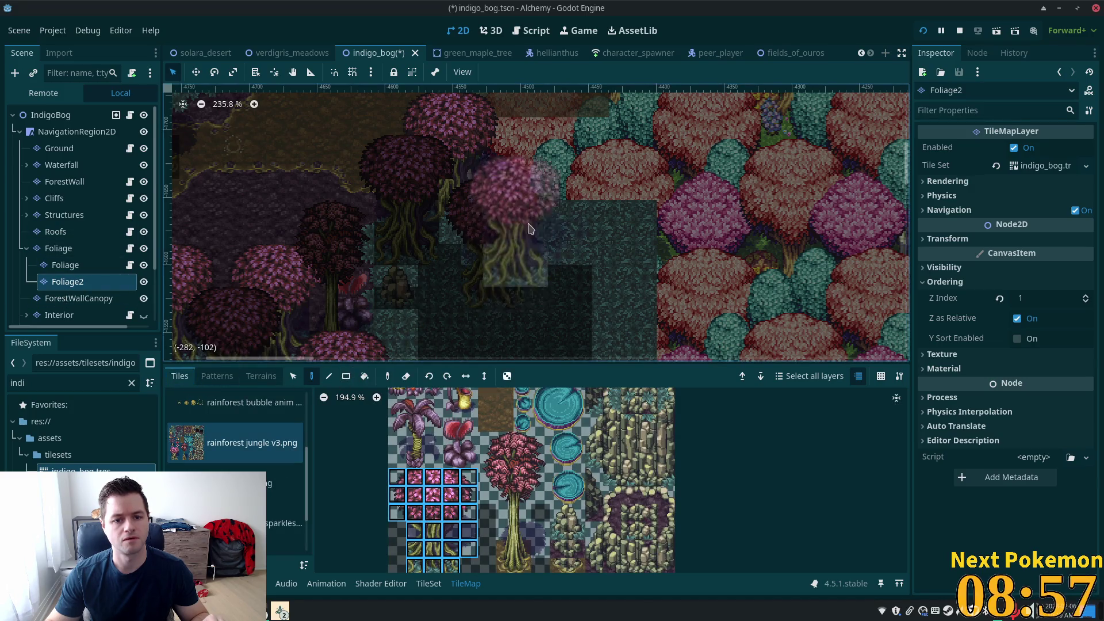
left_click(434, 461)
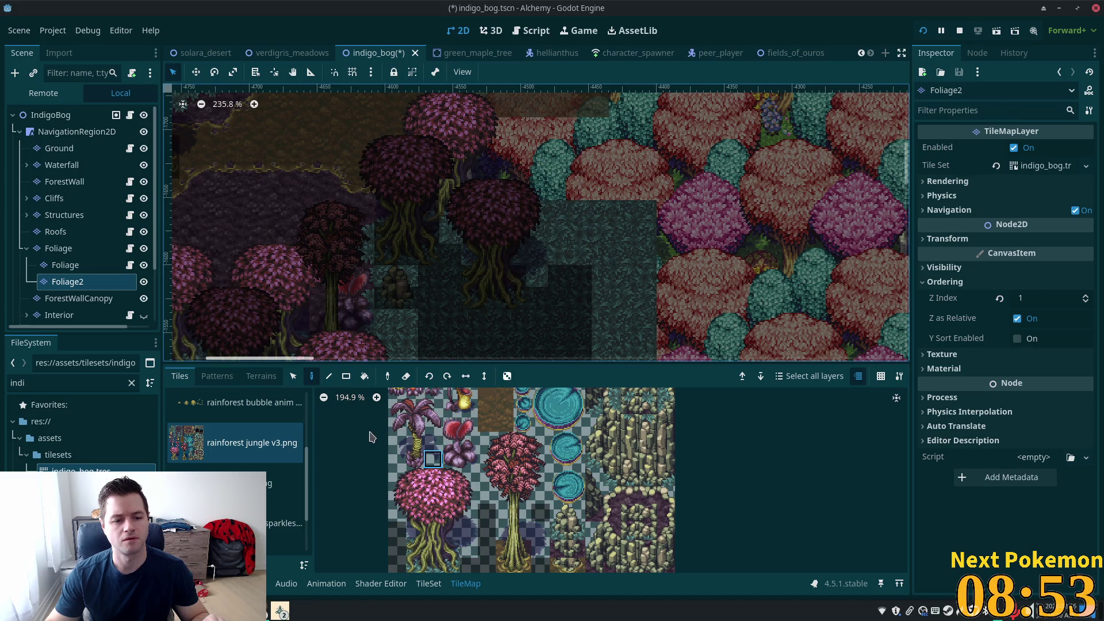
left_click(72, 248)
mouse_move(533, 217)
left_mouse_down()
mouse_move(638, 218)
mouse_move(647, 287)
mouse_move(608, 254)
left_mouse_up()
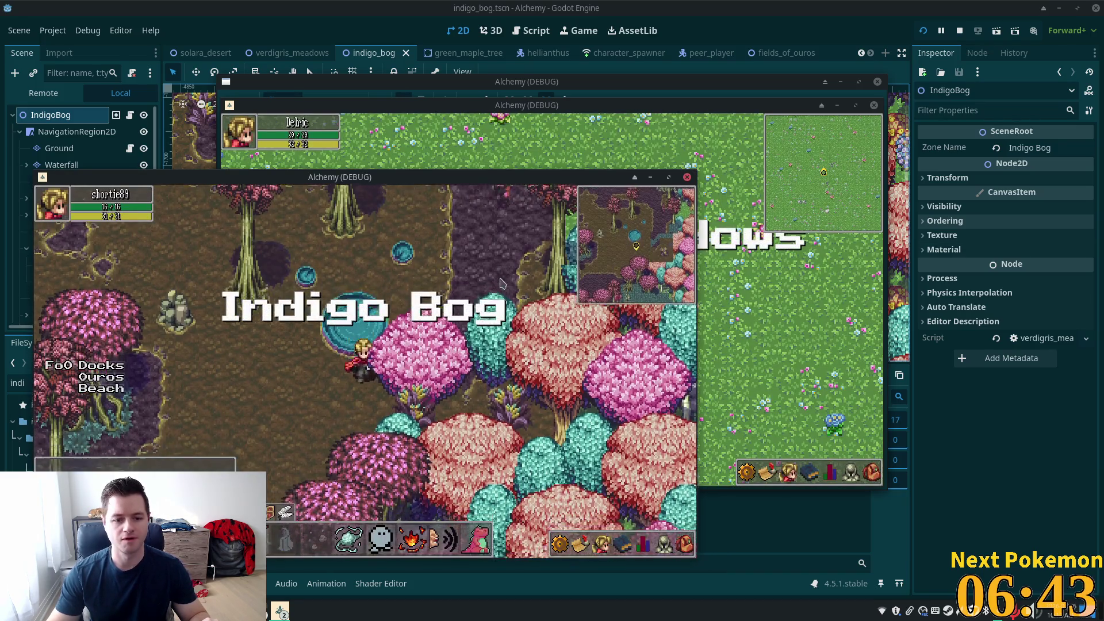
Step: Walk the player around the bog water with the arrow keys
key("Down")
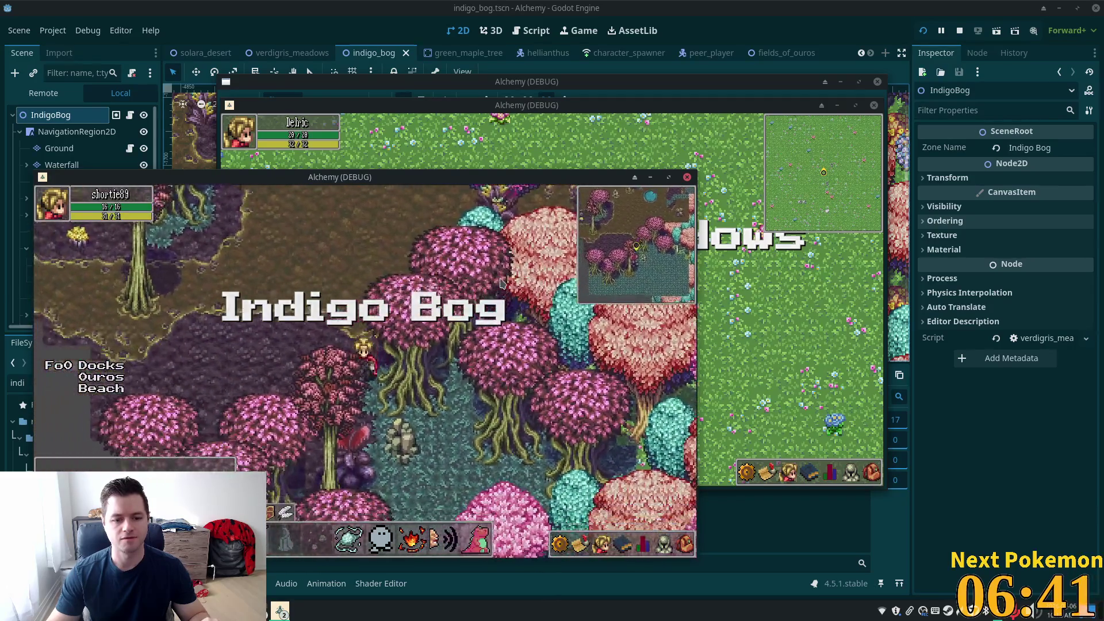
key("Right")
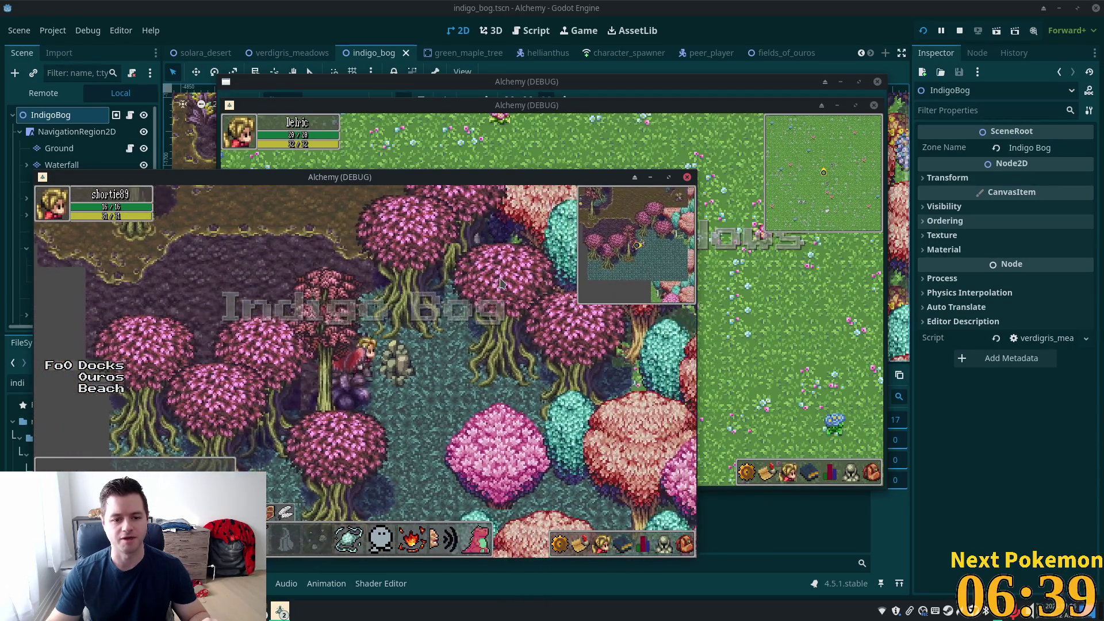
key("Left")
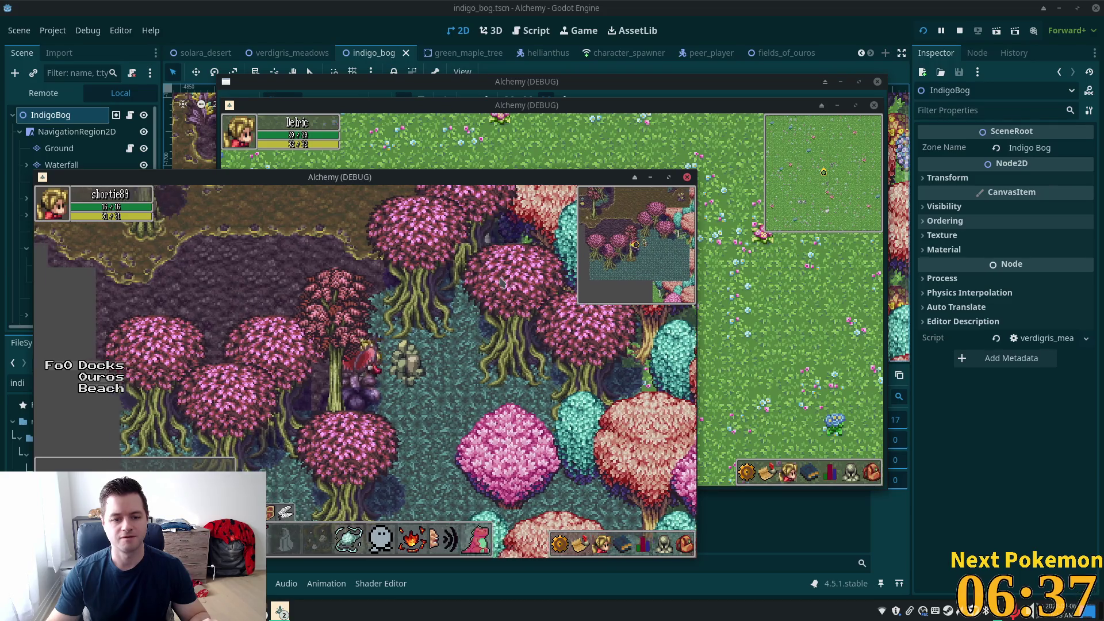
key("Up")
key("Right")
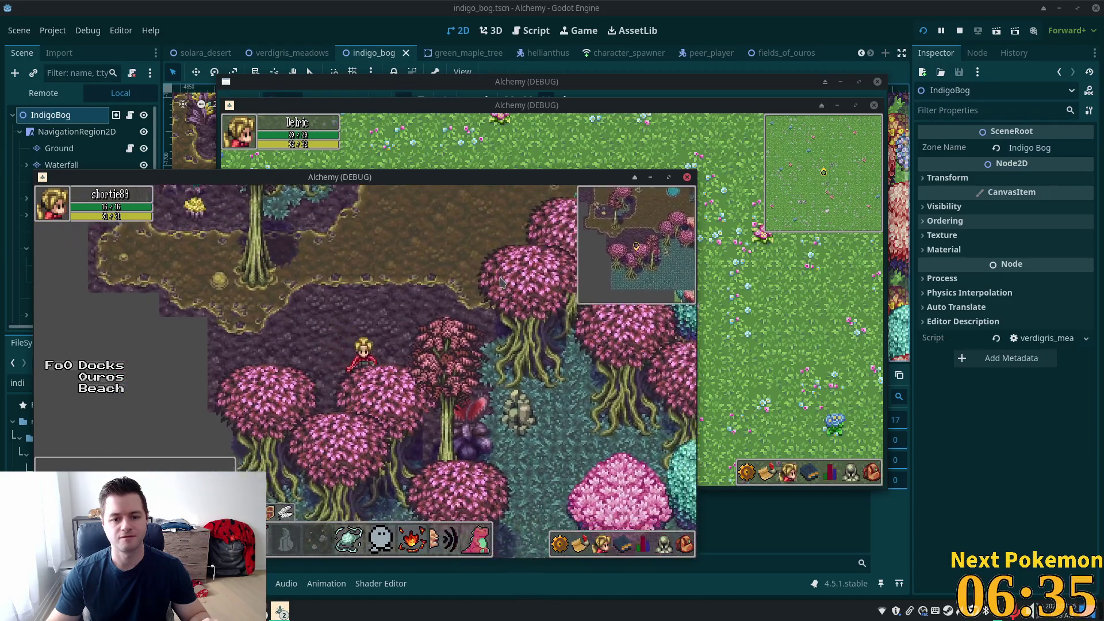
key("Down")
Step: Move the other game window aside and bring the bog window back to front
left_click(755, 412)
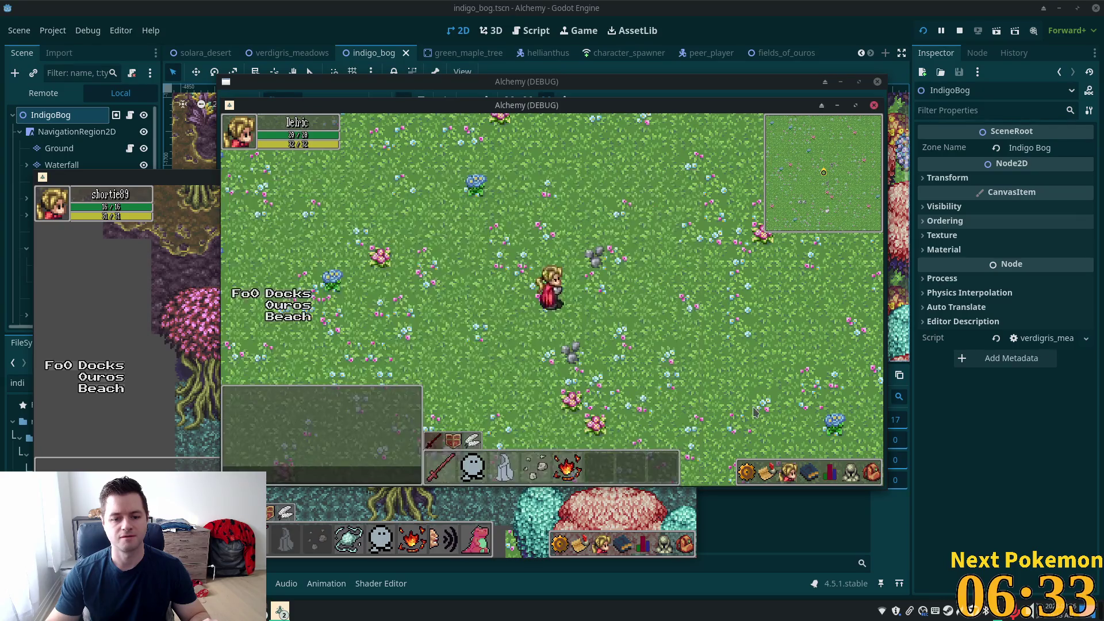
left_click_drag(448, 101, 668, 158)
left_click(262, 253)
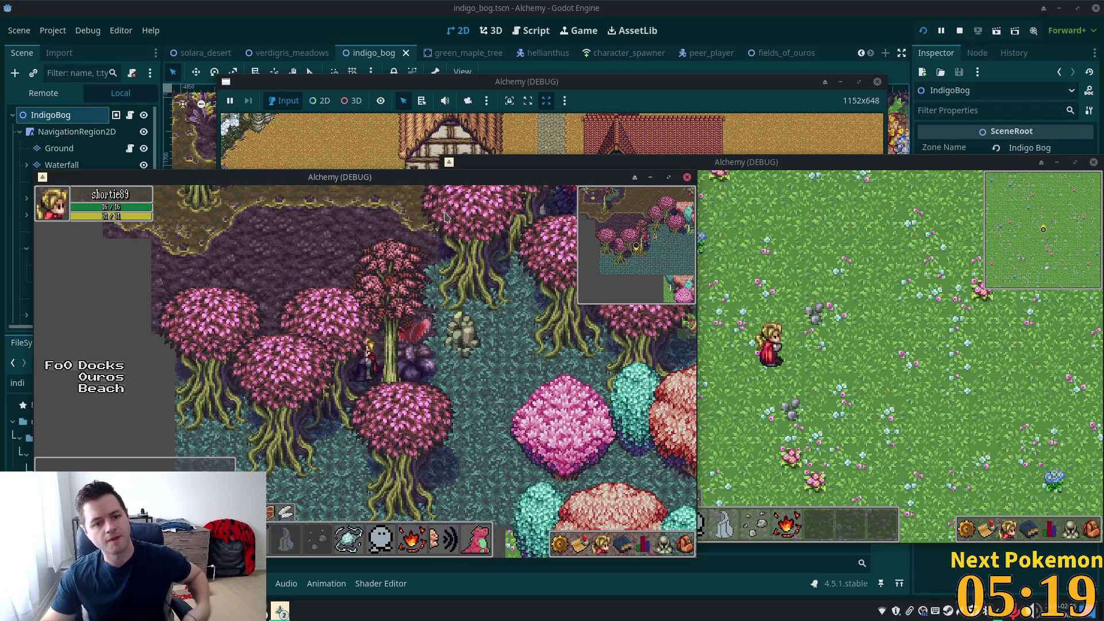
key("Left")
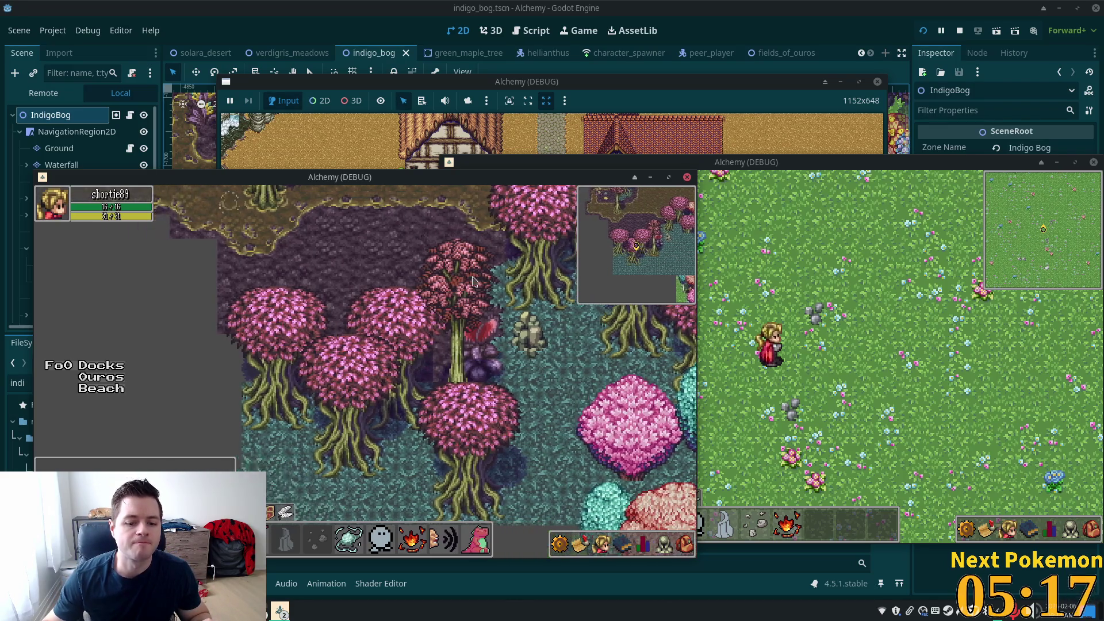
key("Left")
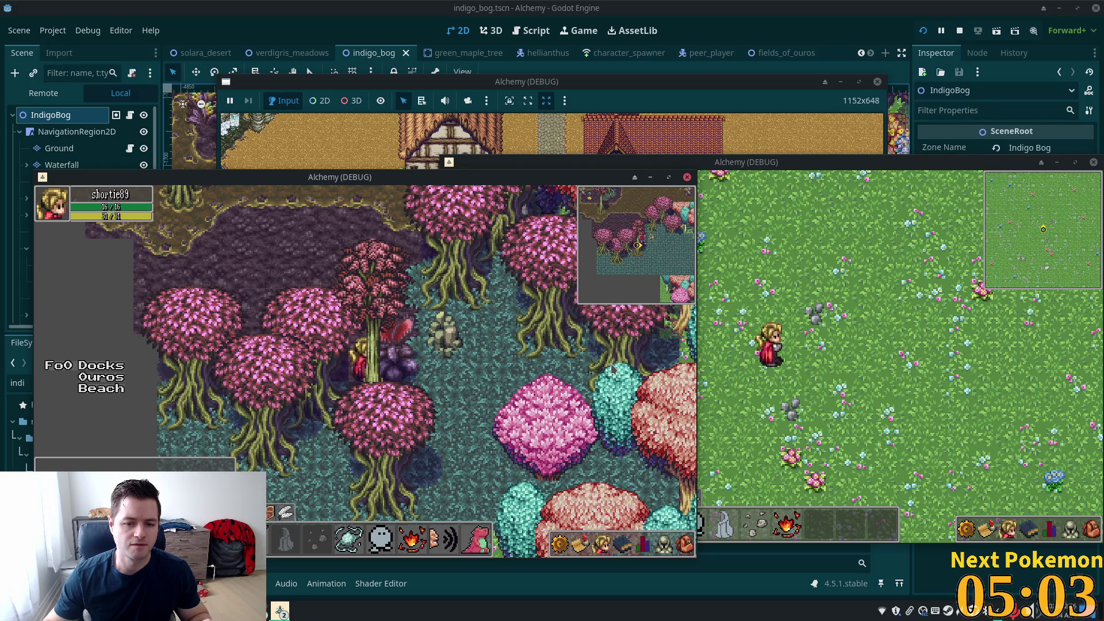
Step: Bring the editor forward, adjust the canvas view, and select the ForestWall layer
left_click(727, 66)
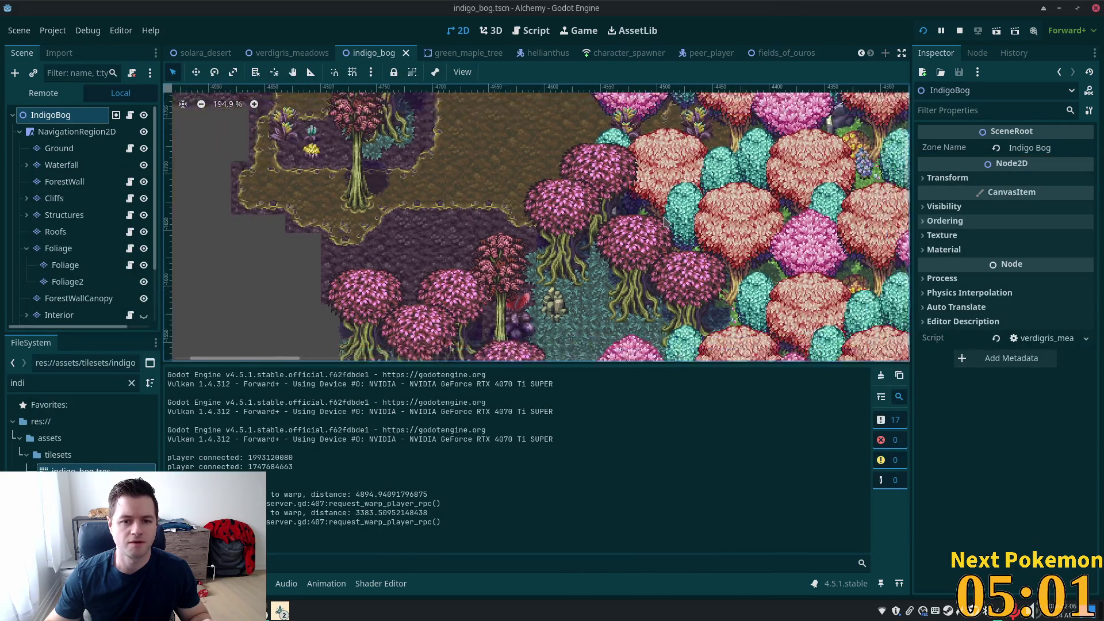
scroll(680, 249, "down", 1)
scroll(523, 196, "right", 5)
scroll(489, 241, "down", 2)
scroll(506, 256, "up", 3)
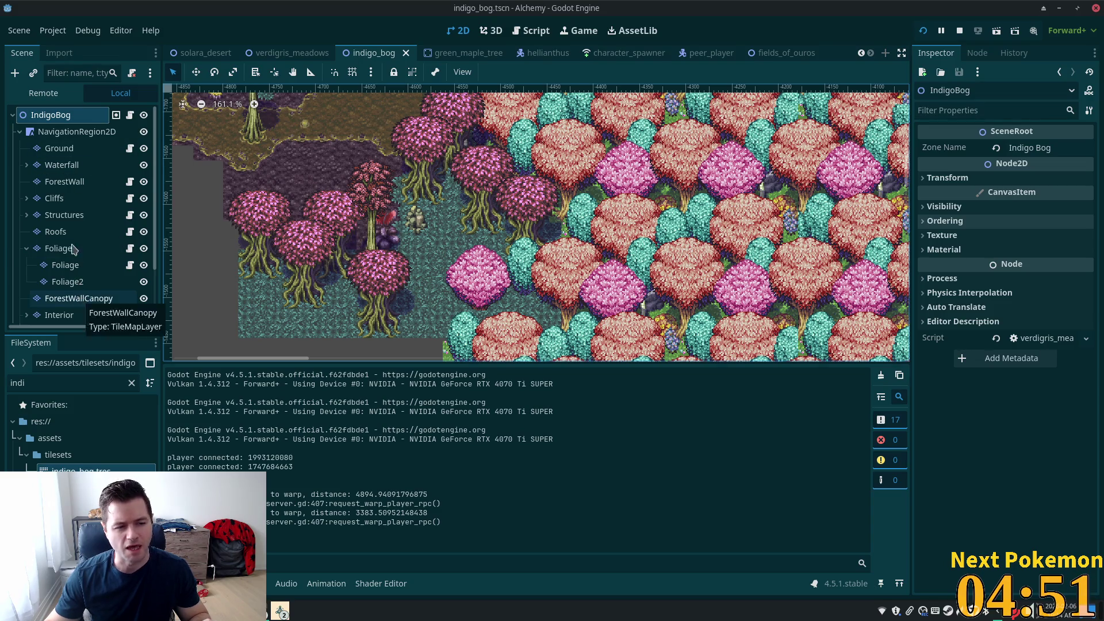
left_click(64, 182)
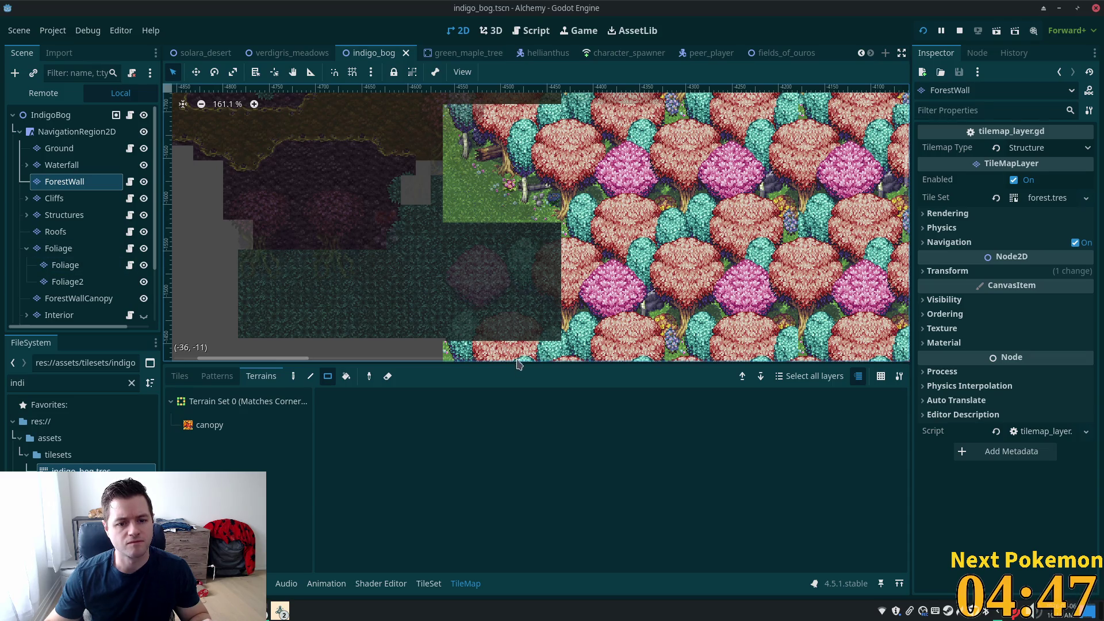
Step: Erase four blocks of ForestWall tiles along the bog's forest edge
left_click_drag(542, 312, 557, 205)
left_click(180, 376)
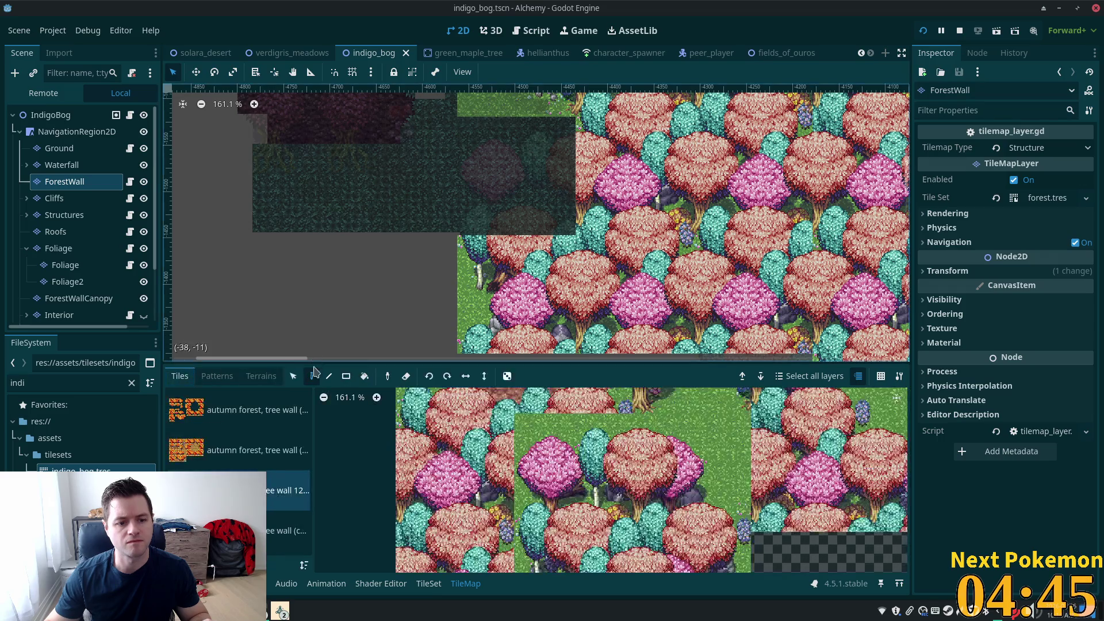
right_click(546, 235)
right_click(599, 202)
right_click(604, 283)
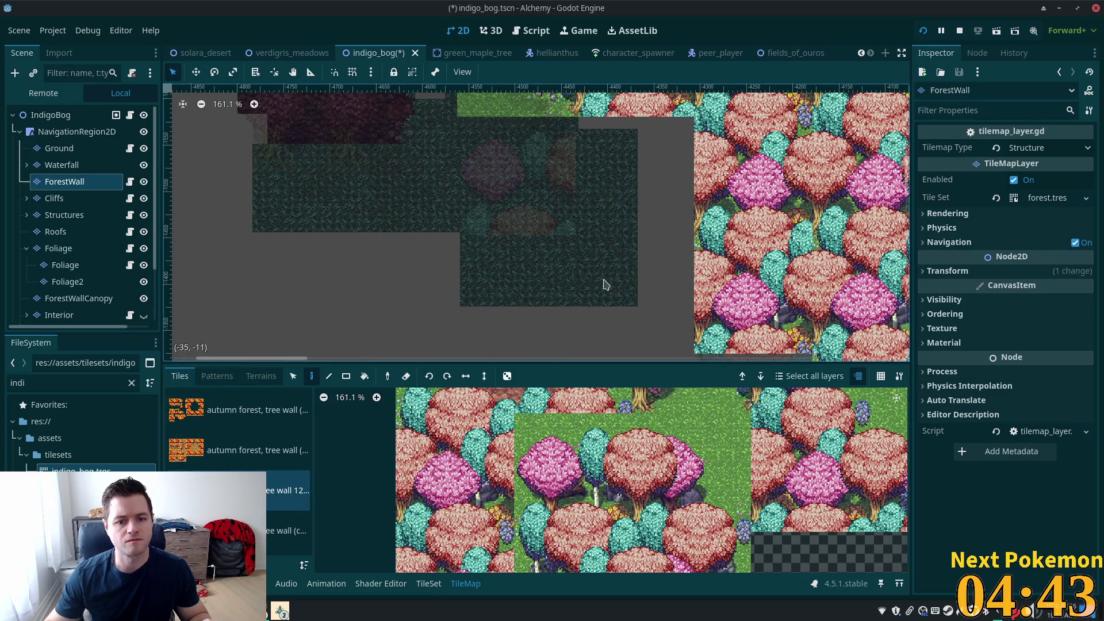
left_click_drag(604, 283, 513, 258)
left_click_drag(601, 149, 553, 288)
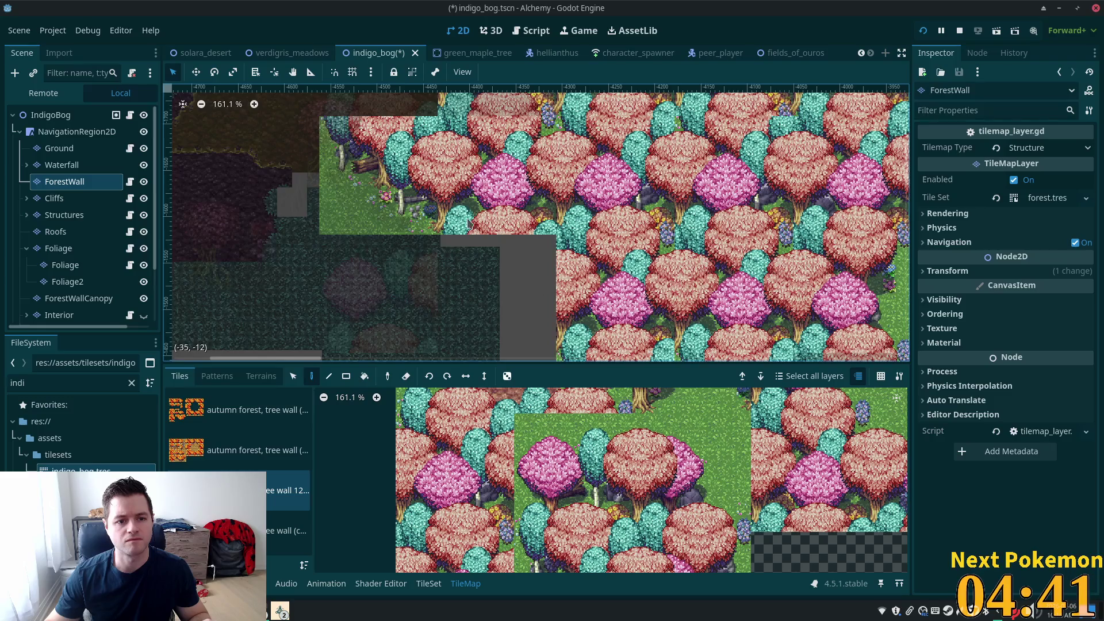
right_click(520, 268)
mouse_move(436, 218)
left_mouse_down()
mouse_move(484, 332)
mouse_move(556, 113)
left_mouse_up()
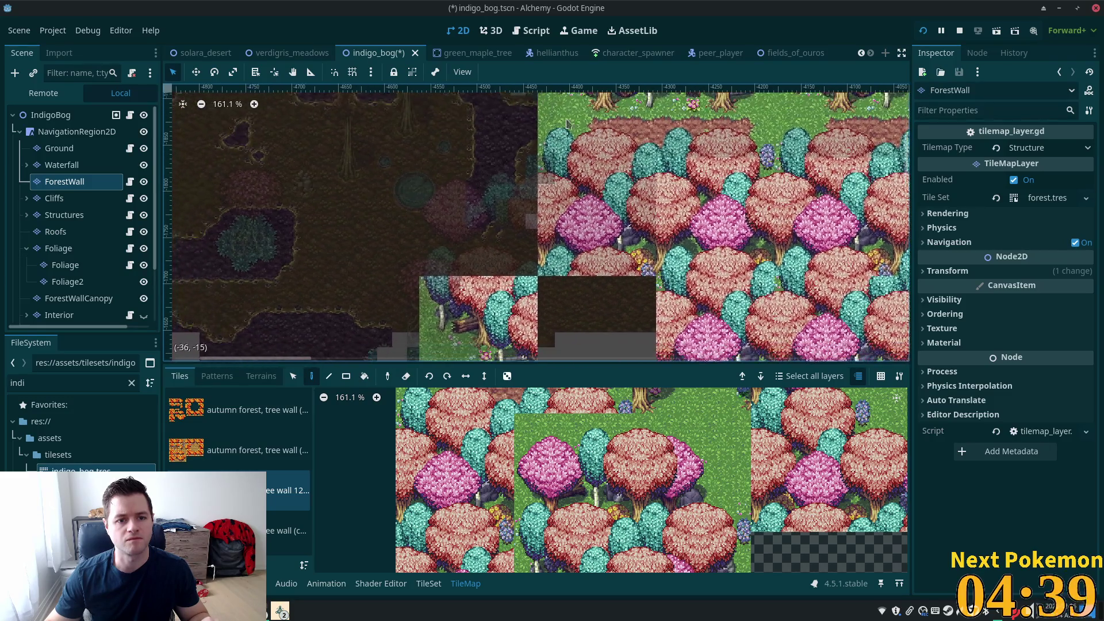
mouse_move(605, 203)
left_mouse_down()
mouse_move(644, 132)
mouse_move(671, 181)
left_mouse_up()
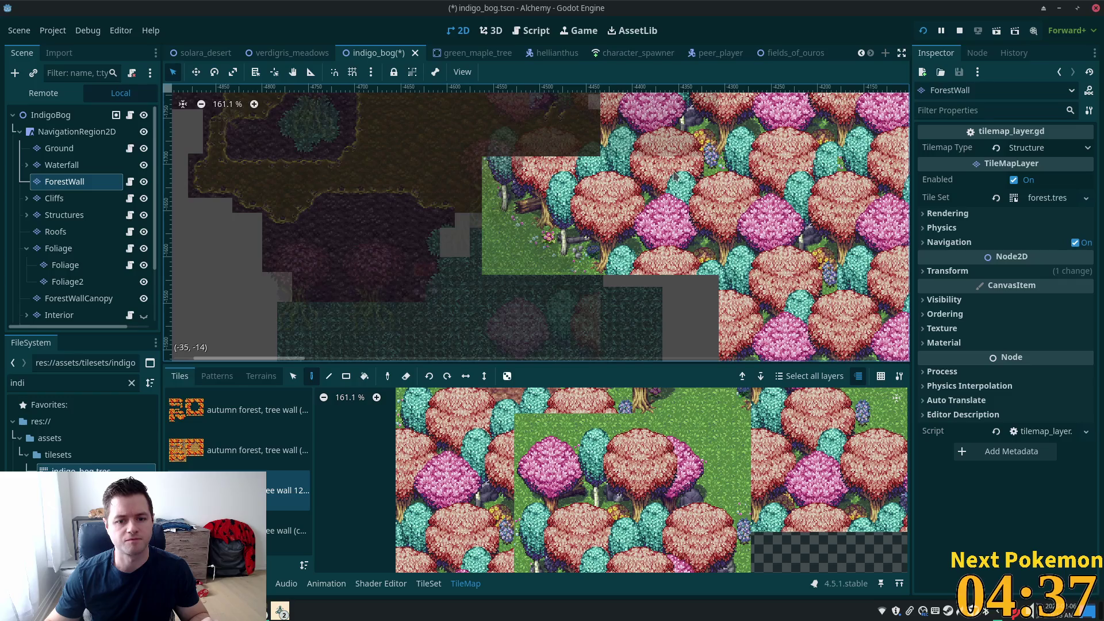
Step: Check the ForestWallCanopy layer, return to ForestWall, then select the IndigoBog root
scroll(673, 184, "down", 2)
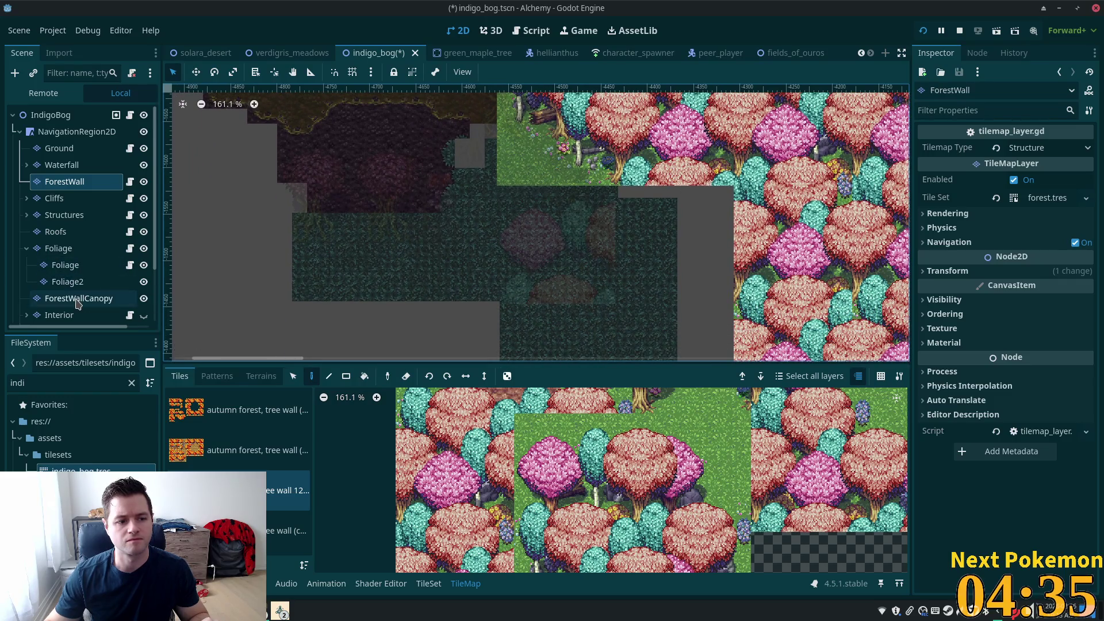
left_click(87, 298)
scroll(667, 207, "down", 1)
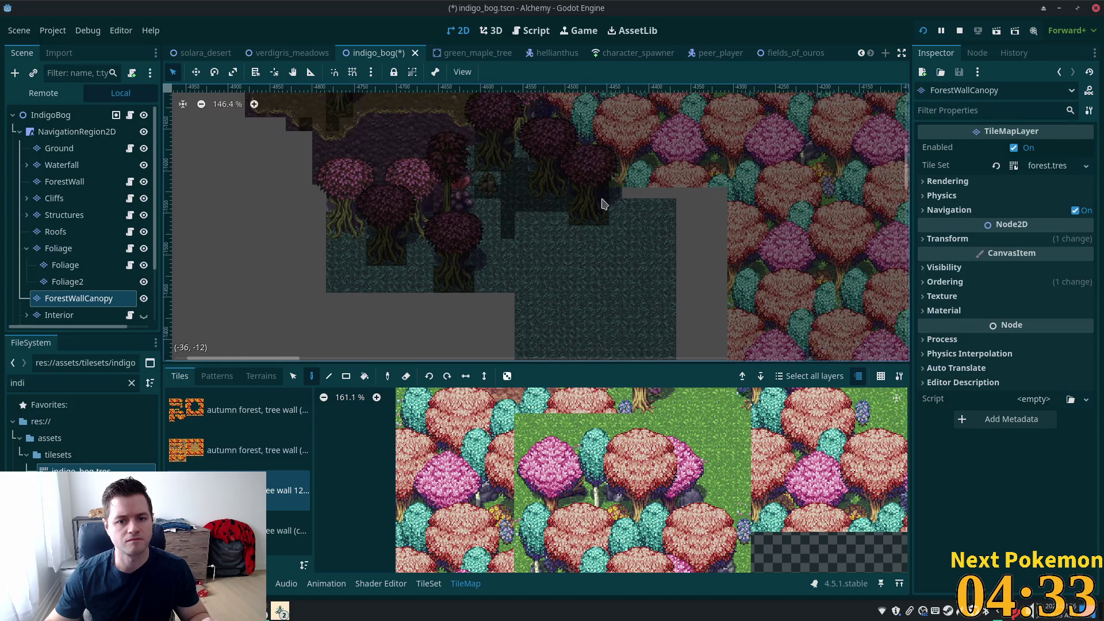
scroll(665, 400, "down", 3)
scroll(666, 400, "right", 3)
left_click(64, 181)
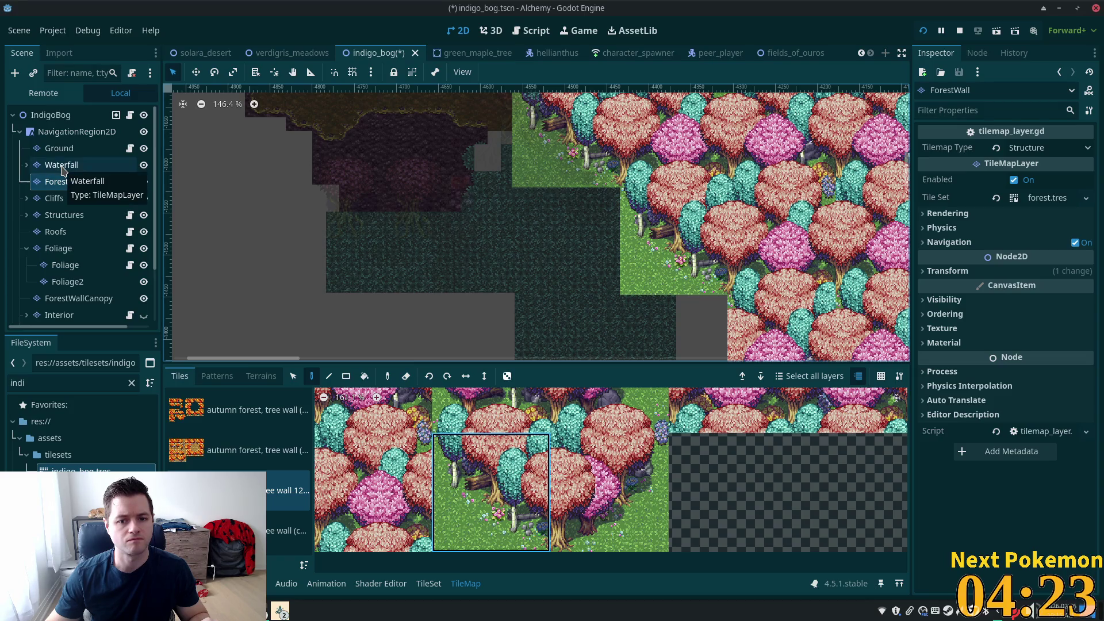
left_click(51, 115)
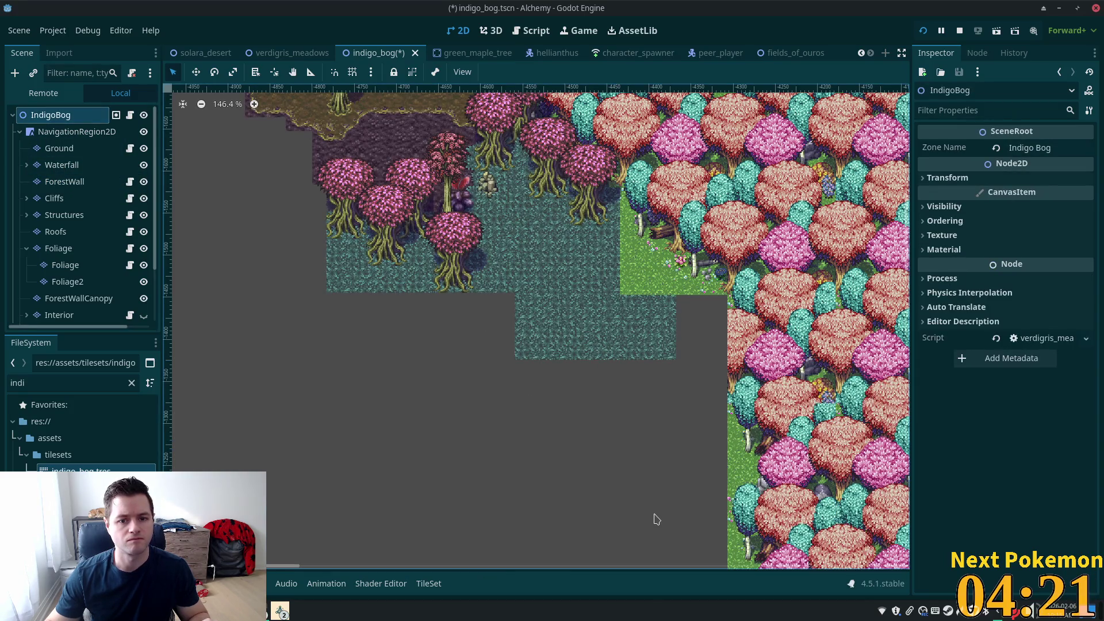
Step: Save the bog scene and bring both Alchemy debug windows to the front
key("ctrl+s")
left_click(281, 610)
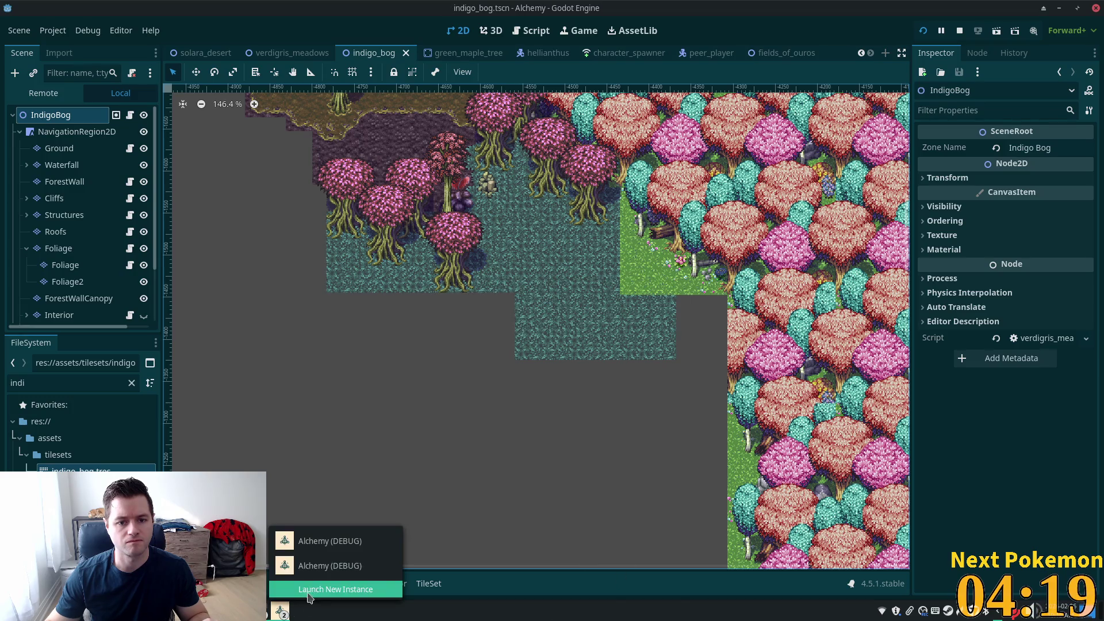
left_click(314, 552)
left_click(286, 608)
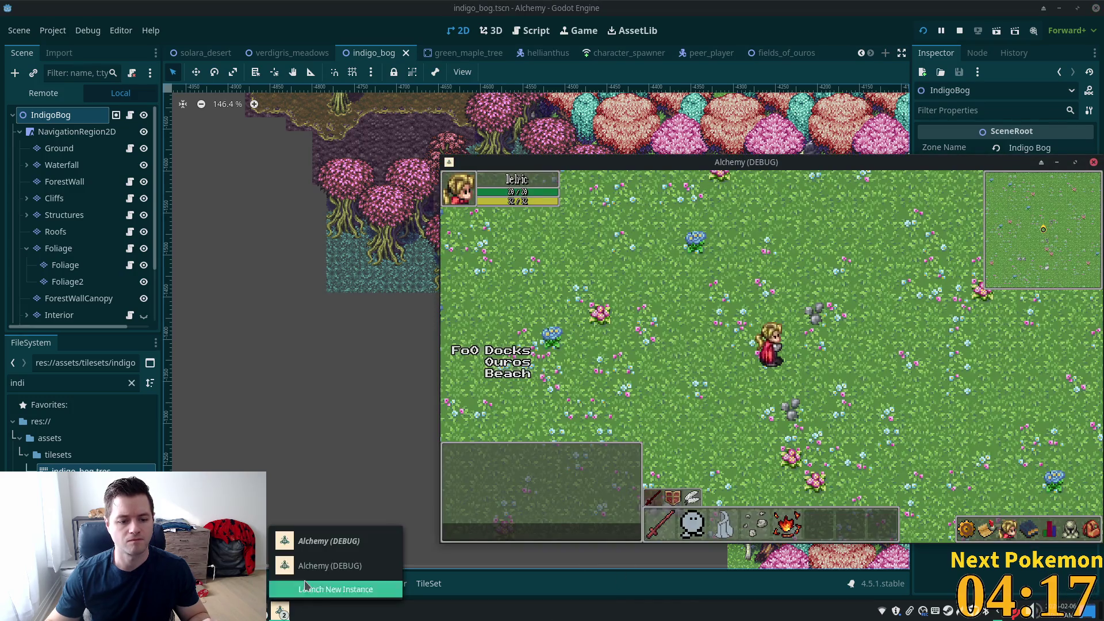
left_click(310, 572)
Step: Walk the character around the bog with the arrow keys, then stop the game with F8
key("Up")
key("Left")
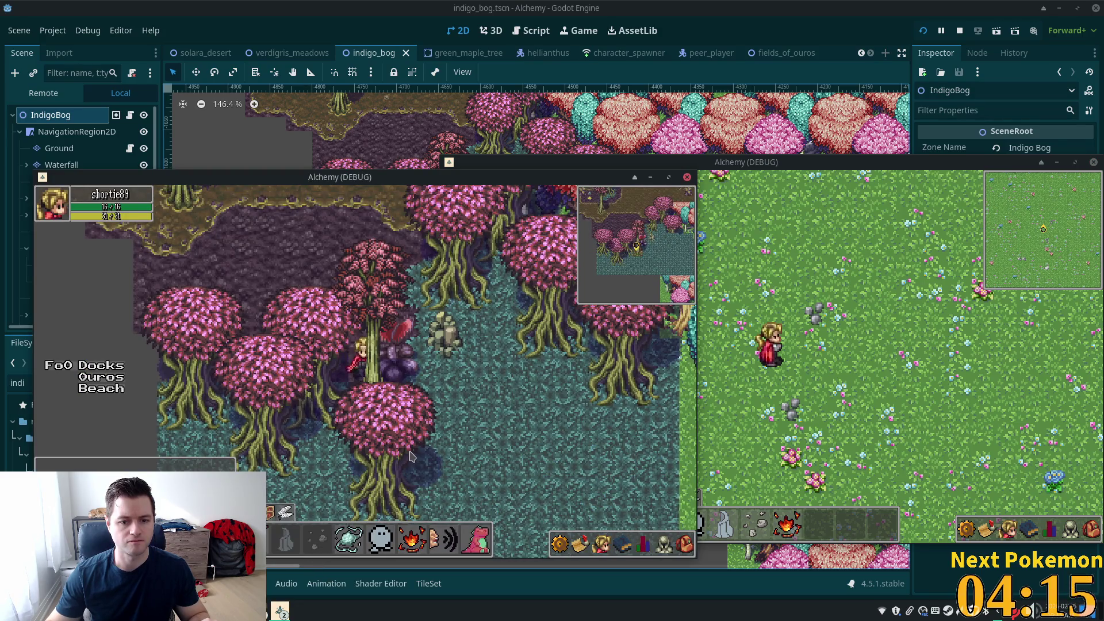
key("Up")
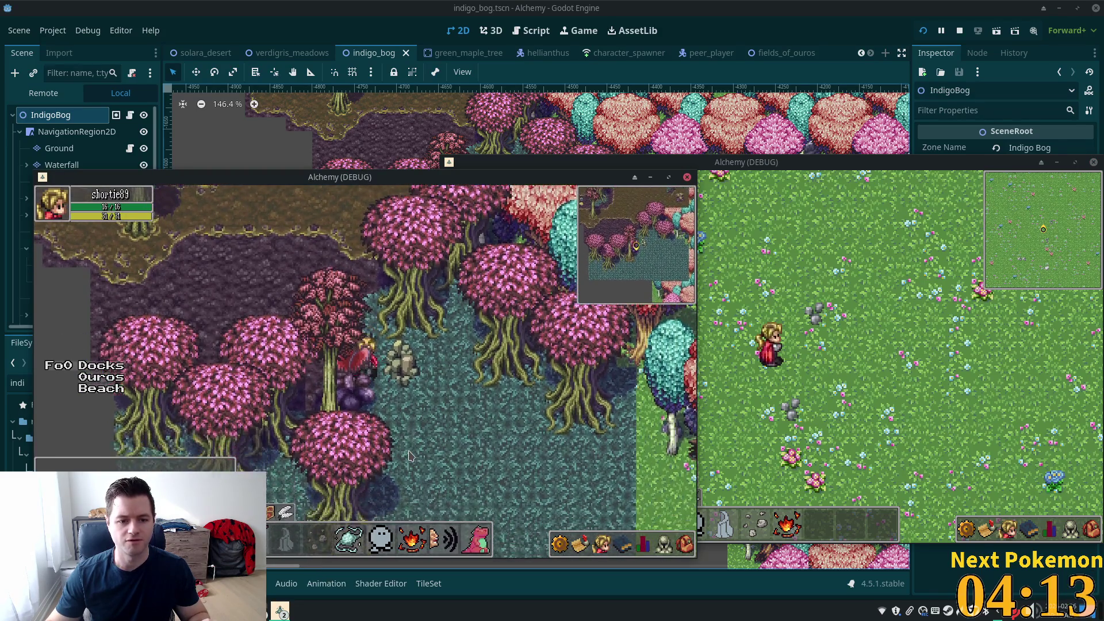
key("Down")
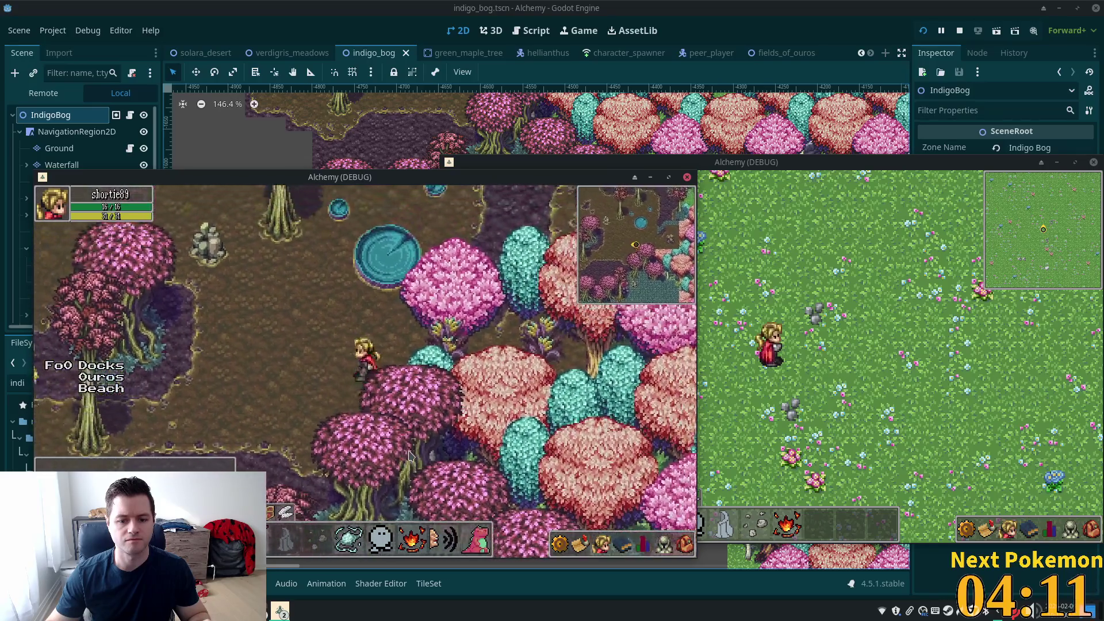
key("Down")
key("Left")
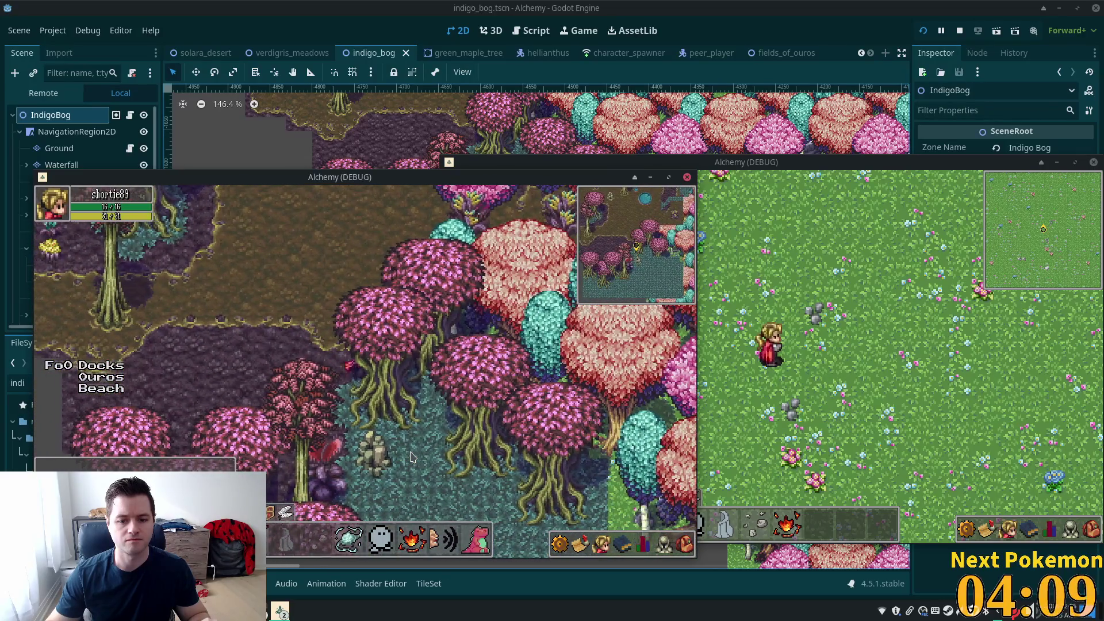
key("Left")
key("Up")
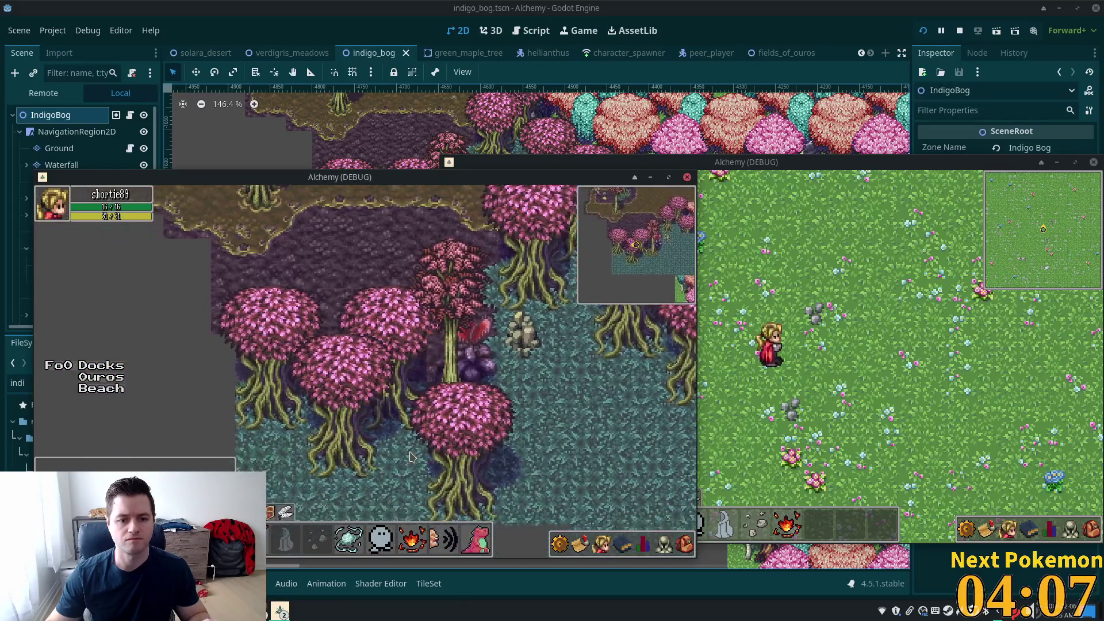
key("Left")
key("Down")
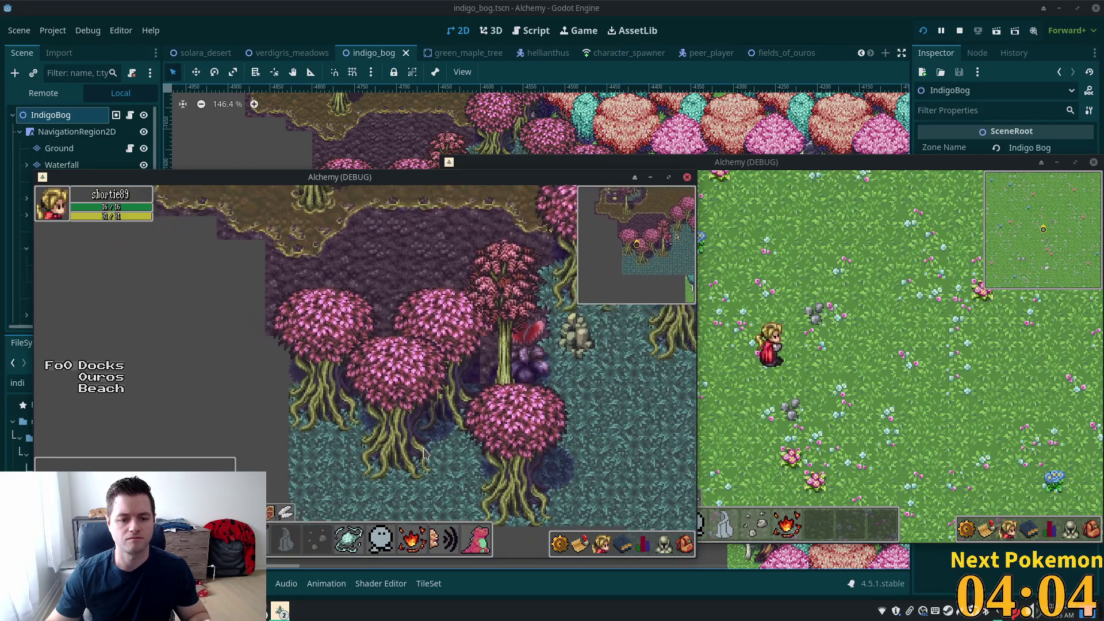
key("Up")
key("Right")
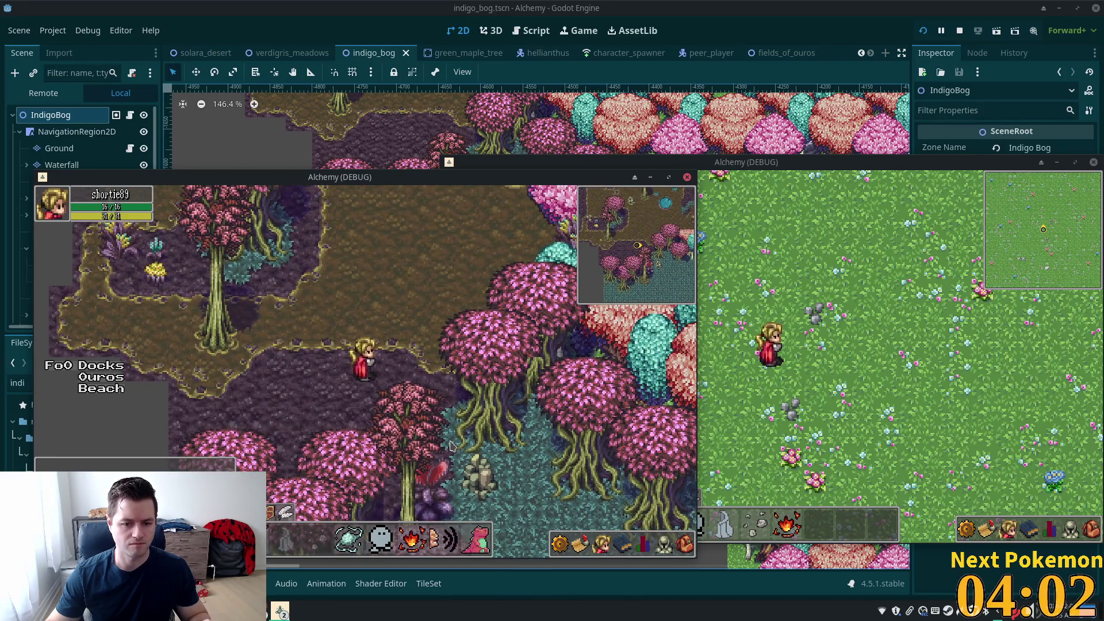
key("Down")
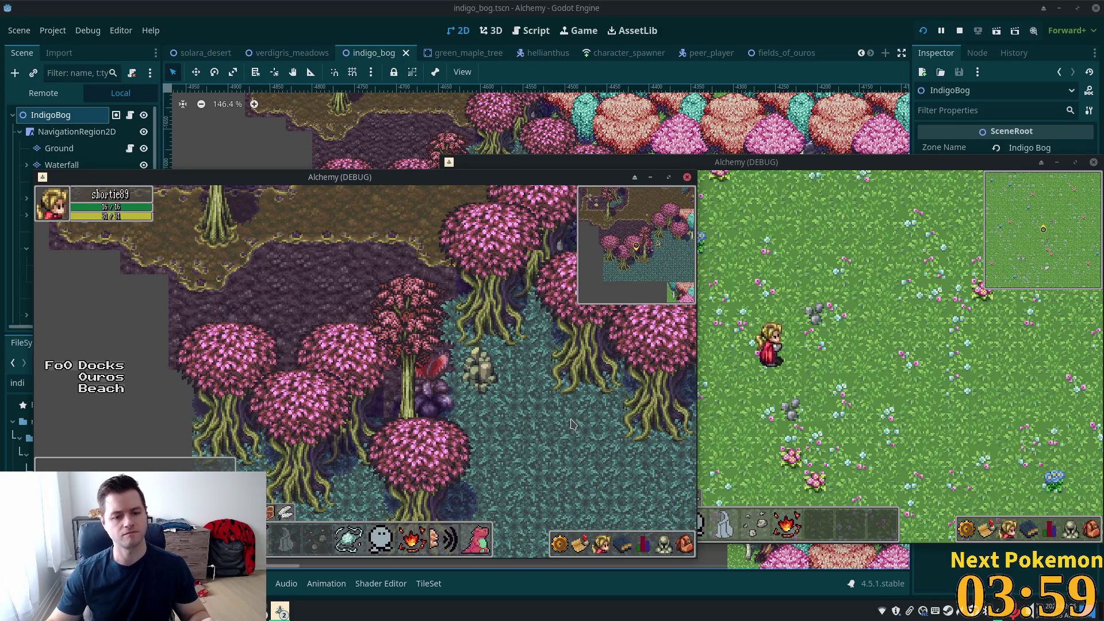
key("F8")
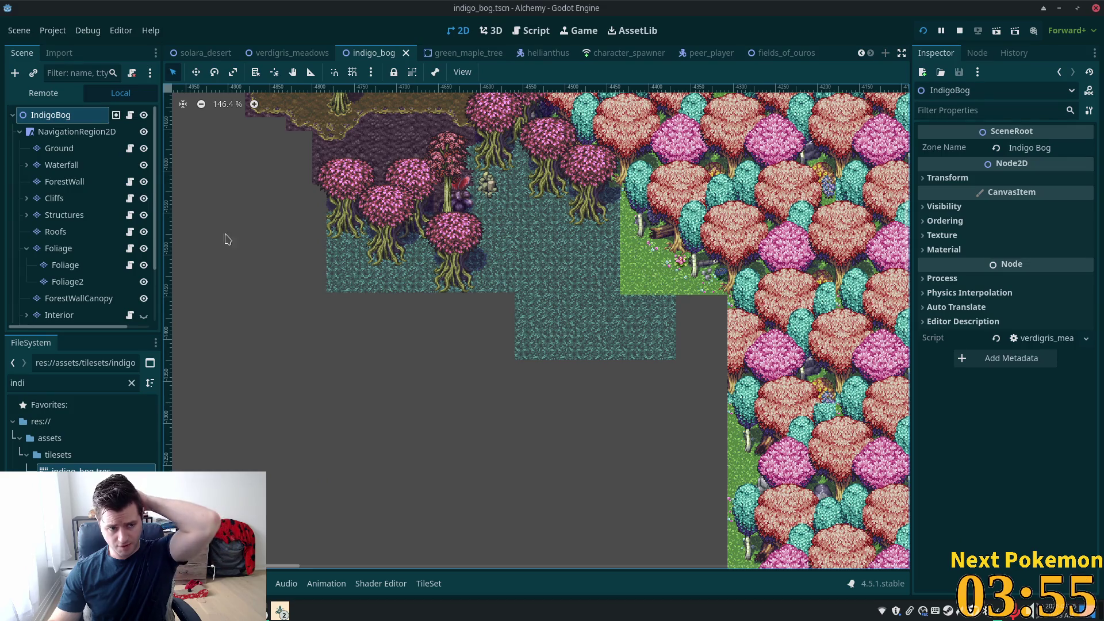
Step: Erase ForestWall tiles beside the grass patch
left_click(102, 181)
right_click(655, 265)
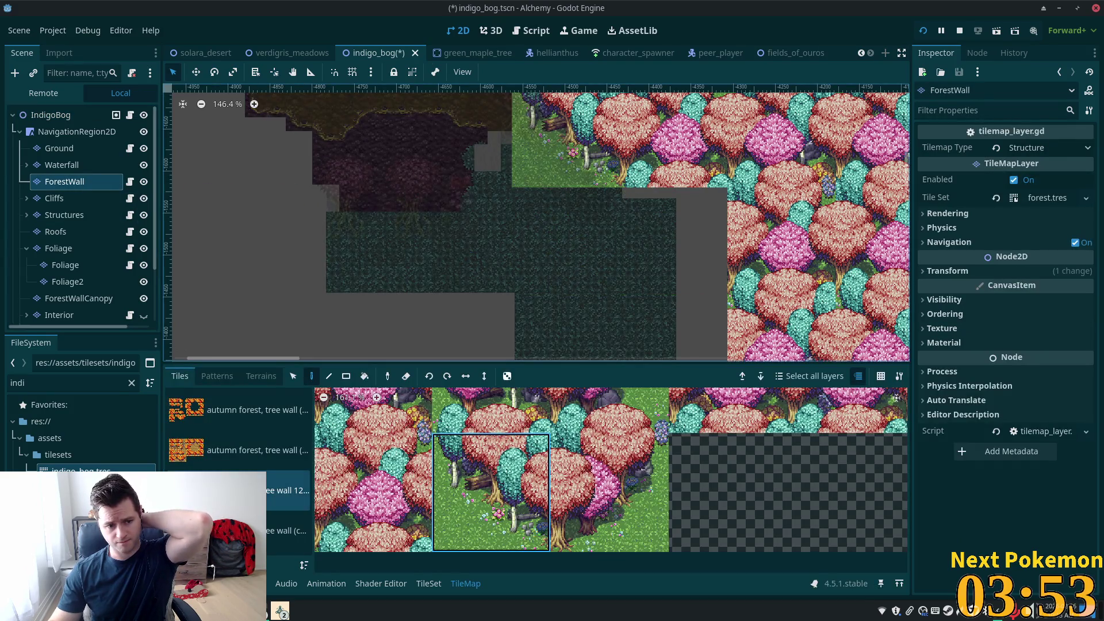
left_click(287, 530)
Step: Pick a ForestWallCanopy tile, then show the Ground layer's terrain list
left_click(102, 299)
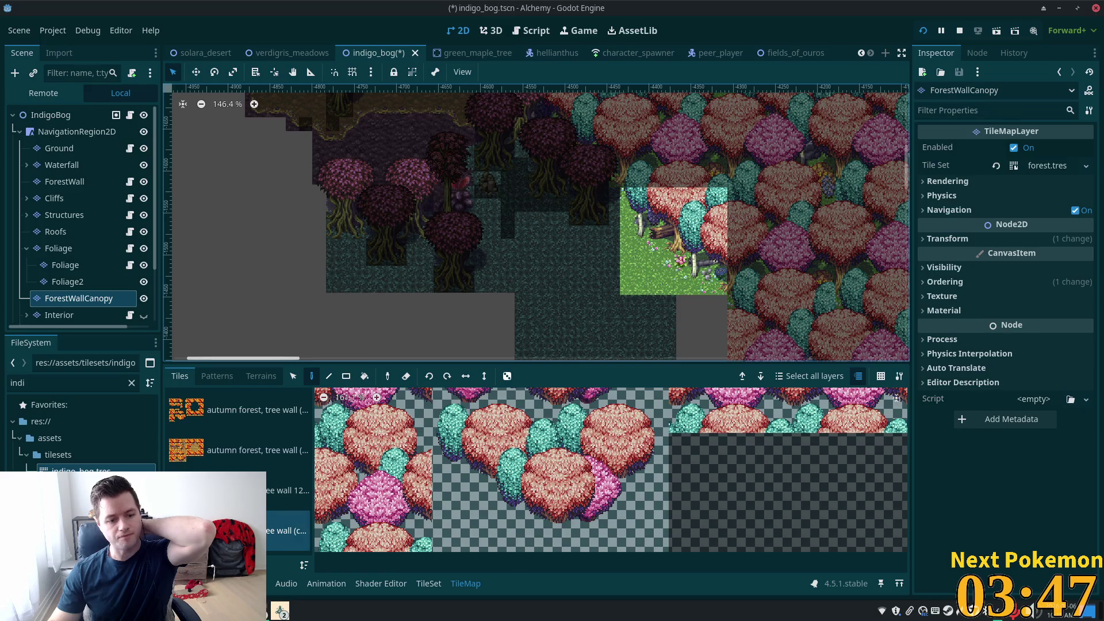
left_click(465, 486)
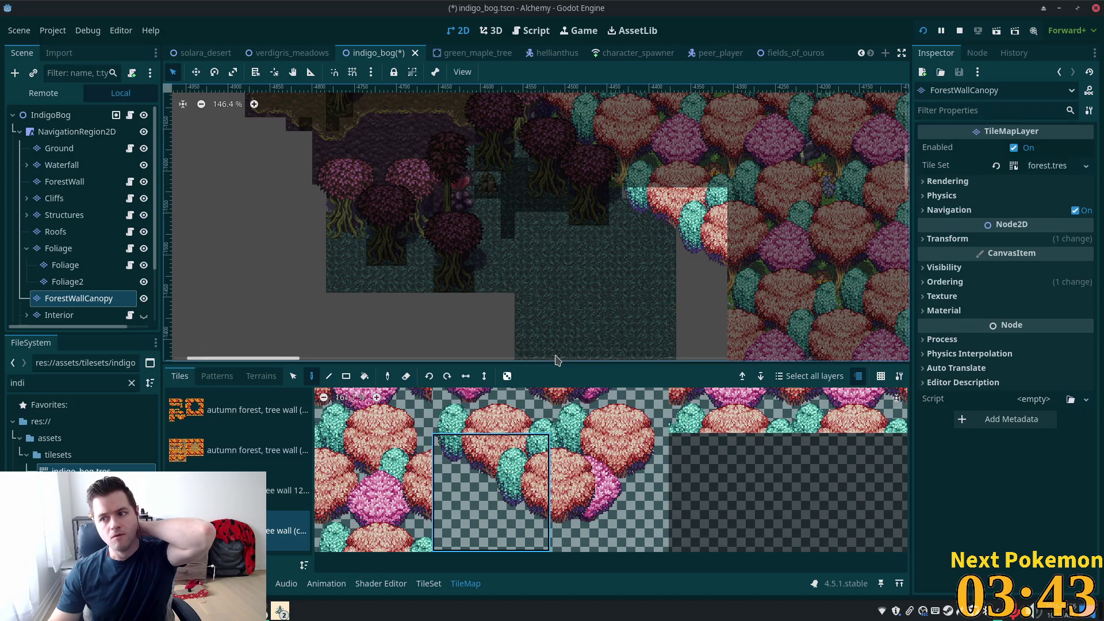
left_click(261, 376)
left_click(63, 148)
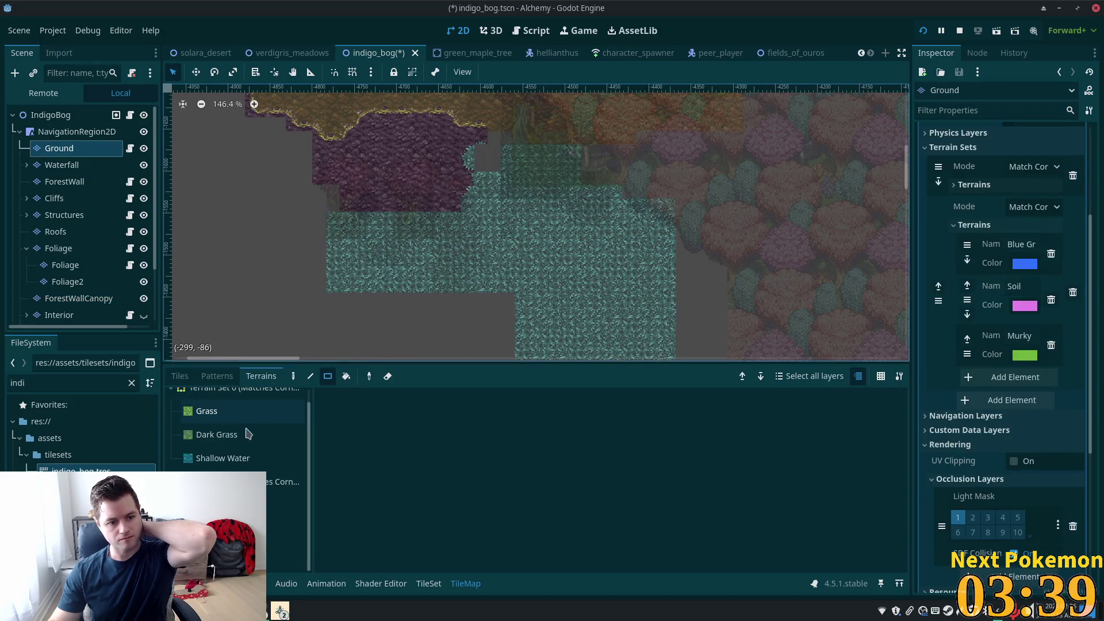
Step: Fill the empty grey area and the grey strip on the right with the chosen terrain
left_click(285, 505)
left_click_drag(328, 299, 509, 398)
mouse_move(670, 214)
left_mouse_down()
mouse_move(677, 265)
mouse_move(731, 389)
left_mouse_up()
Step: Paint a Shallow Water block into the Ground layer, then view all layers at the upper-left bog
left_click(51, 115)
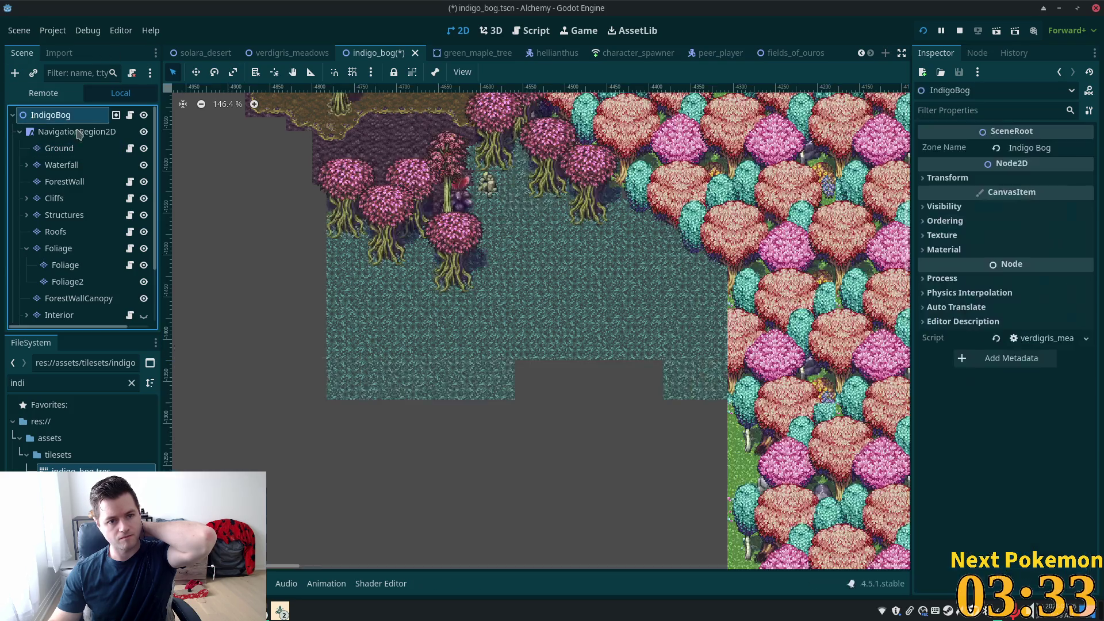
left_click(59, 148)
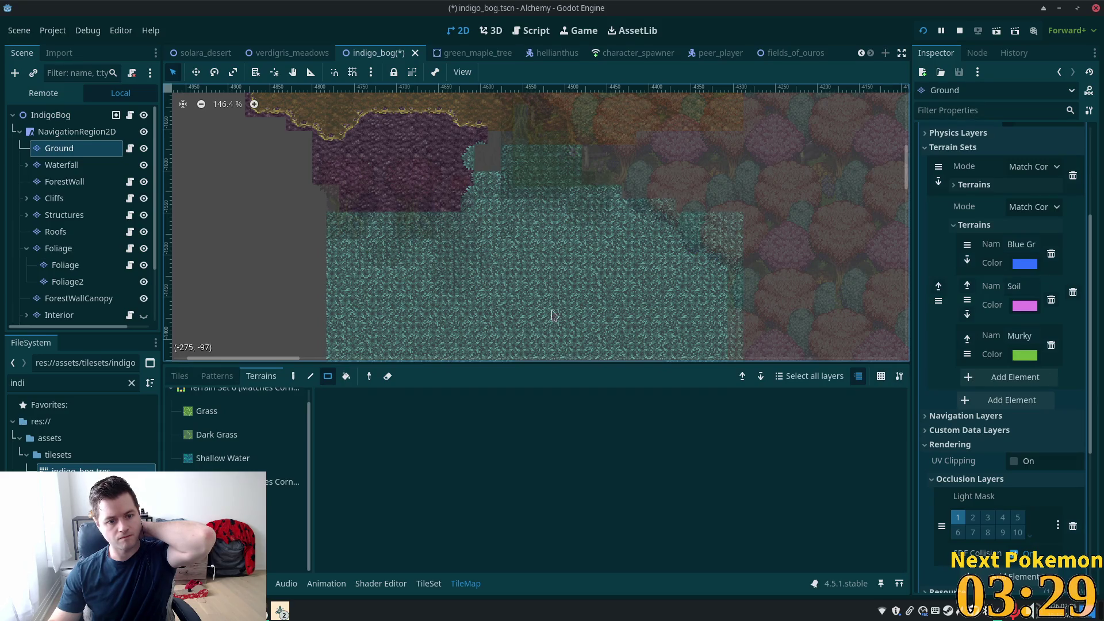
left_click_drag(624, 197, 742, 239)
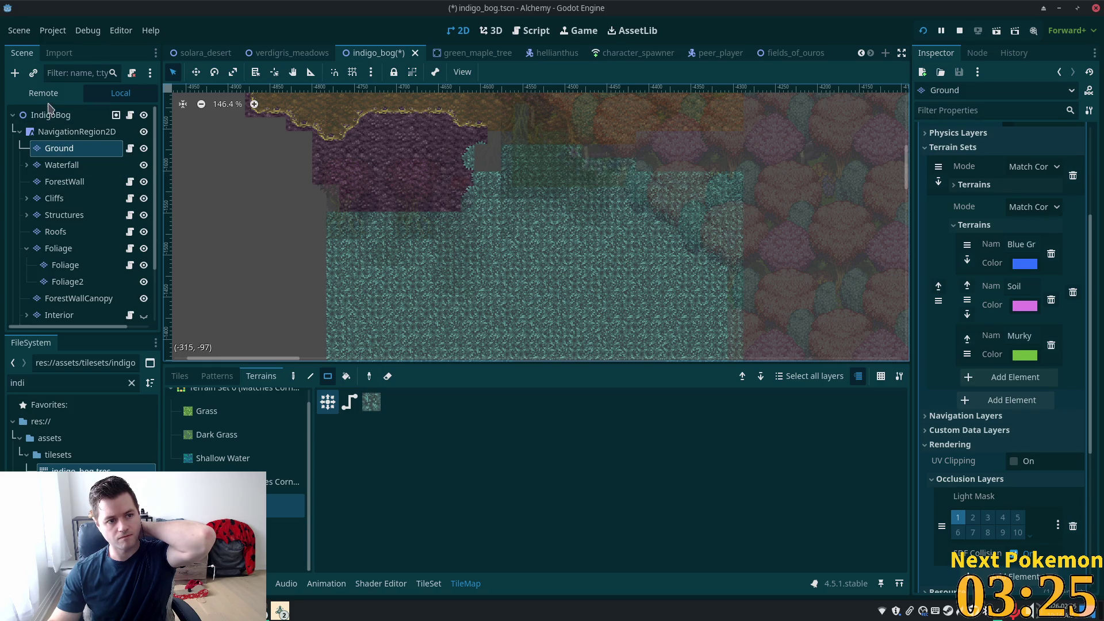
left_click(51, 114)
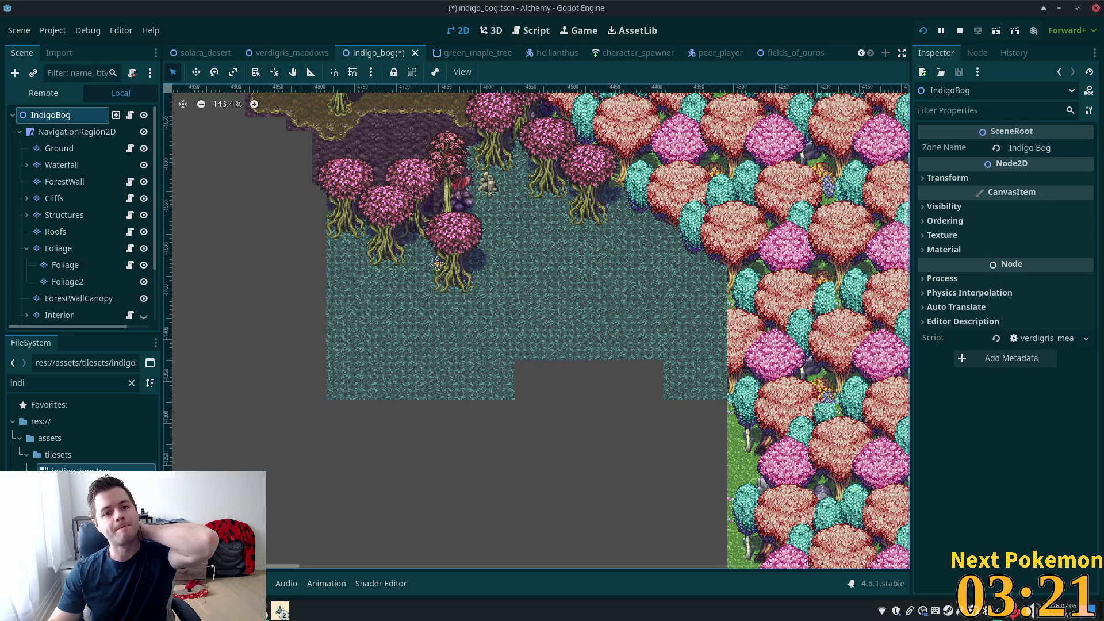
left_click_drag(432, 260, 658, 425)
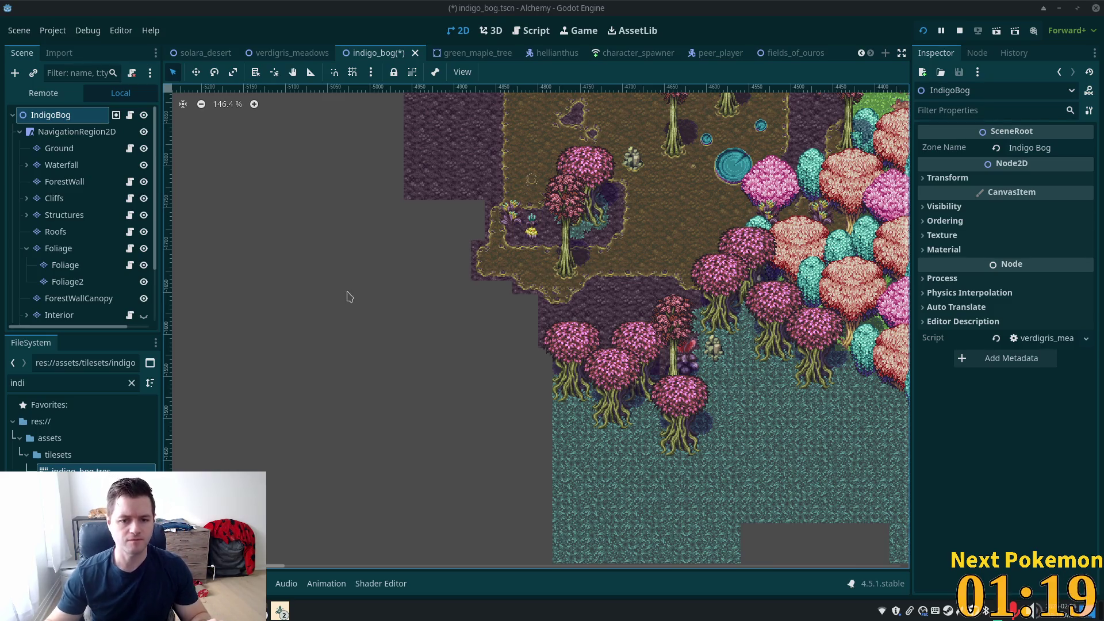
Step: Select the Ground TileMapLayer for editing after briefly checking the Foliage layer
scroll(347, 291, "up", 2)
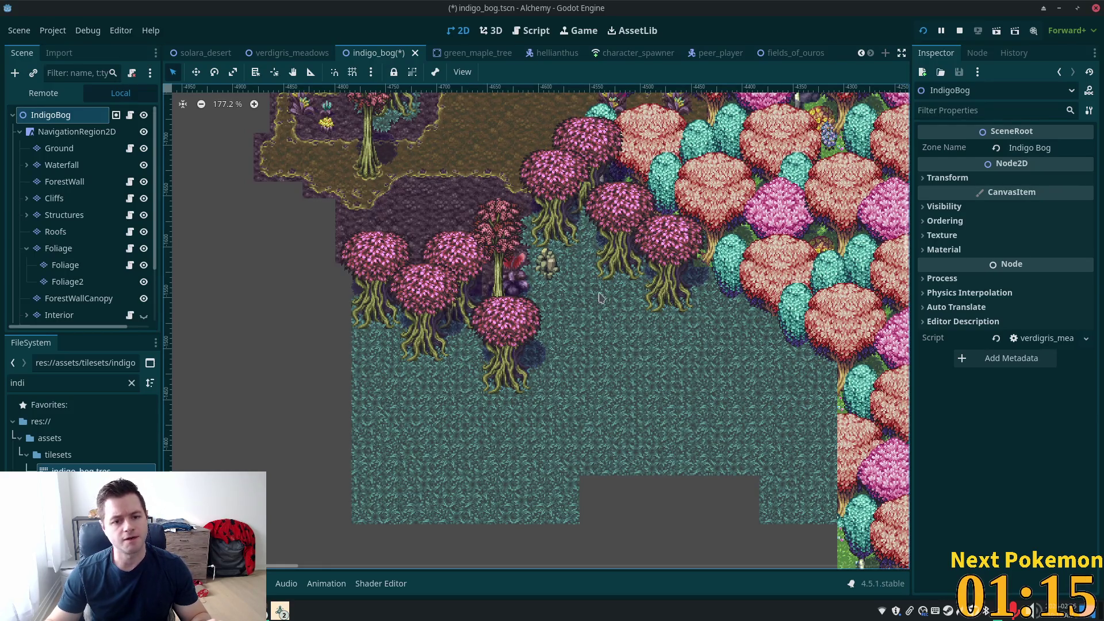
scroll(624, 293, "up", 2)
left_click(69, 148)
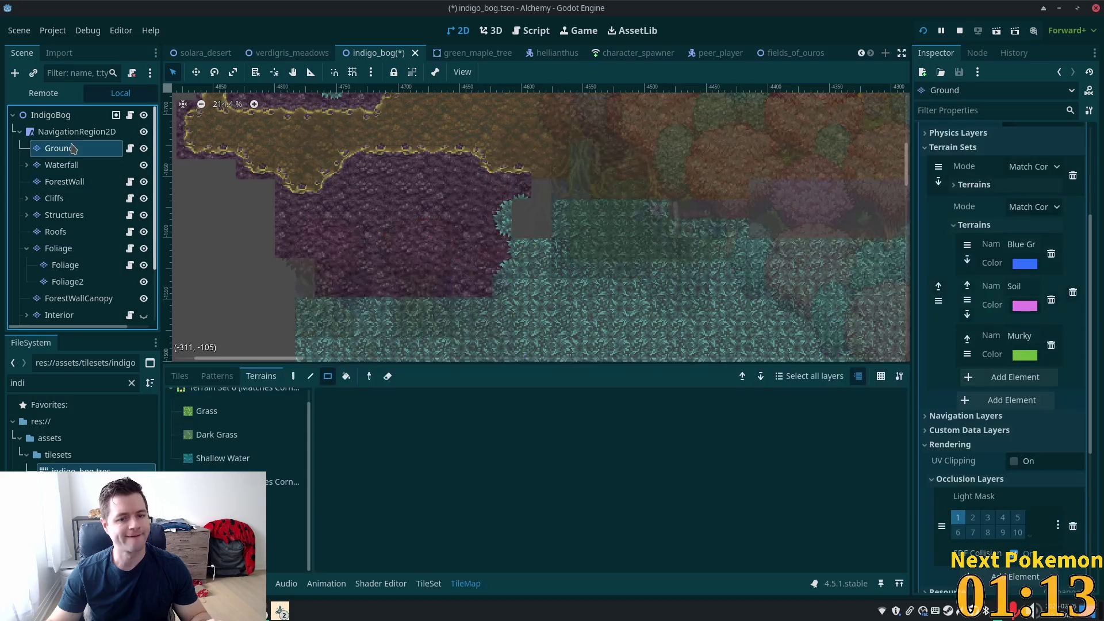
scroll(690, 262, "right", 2)
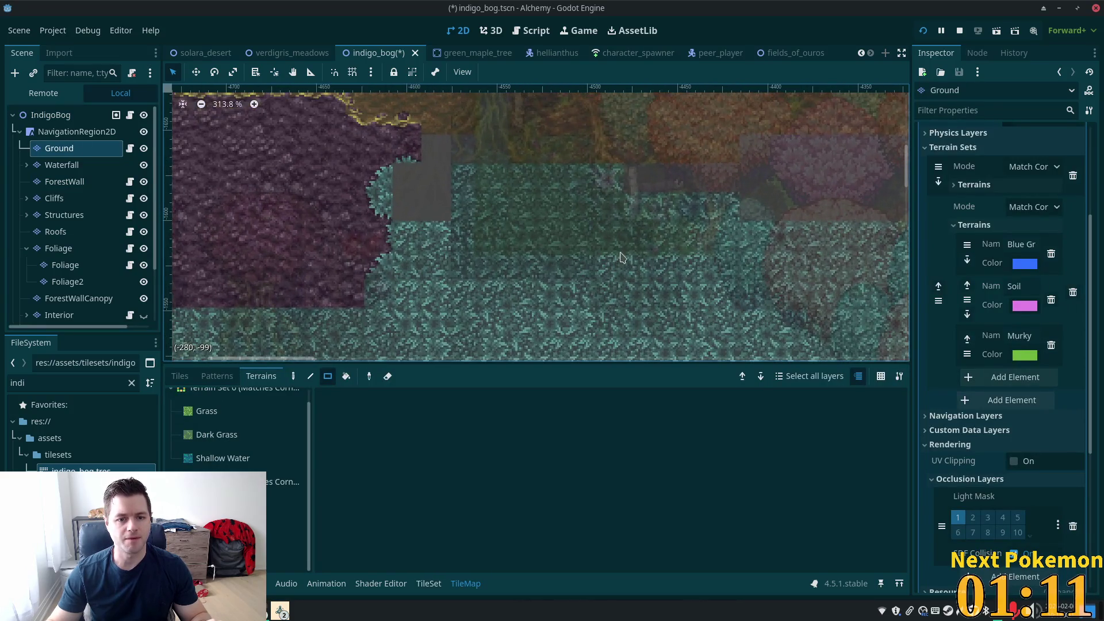
scroll(561, 307, "down", 3)
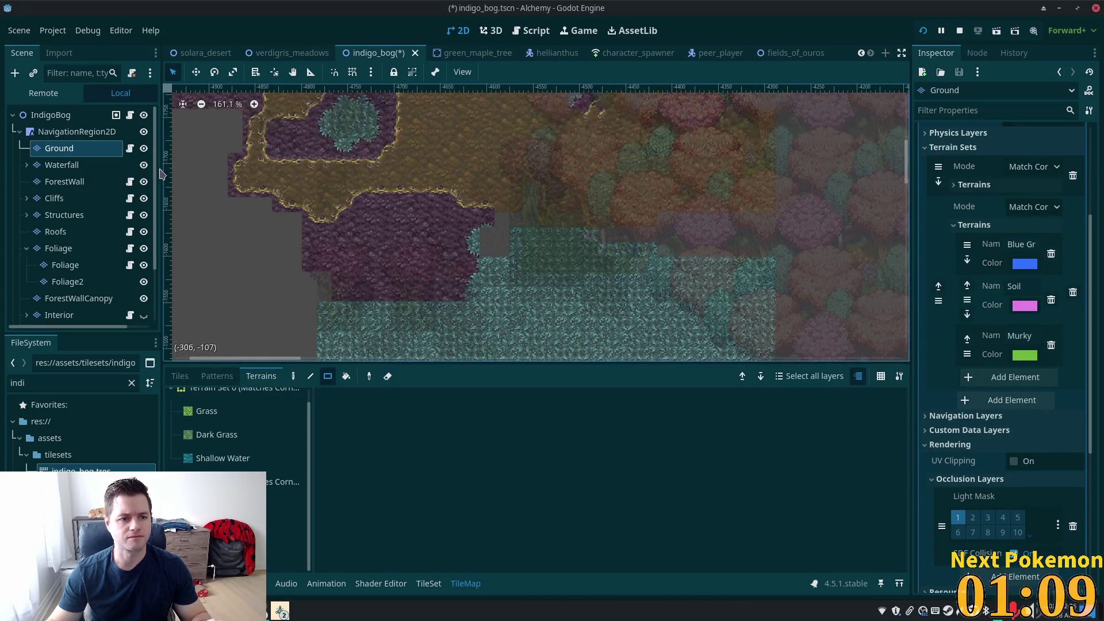
left_click(67, 253)
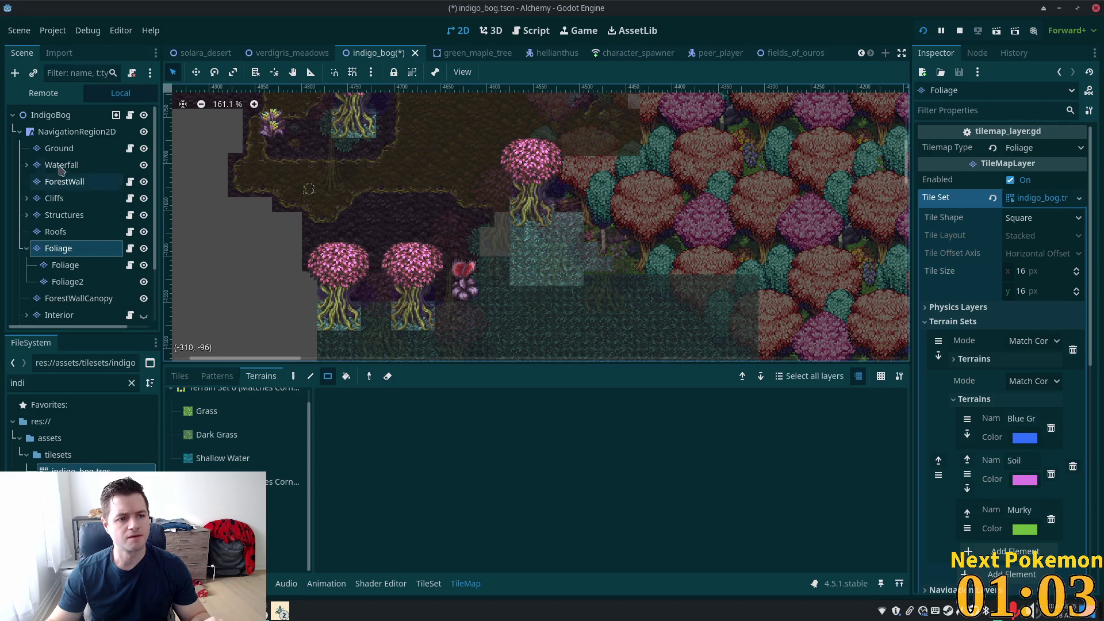
left_click(64, 148, "ctrl")
scroll(483, 290, "up", 4)
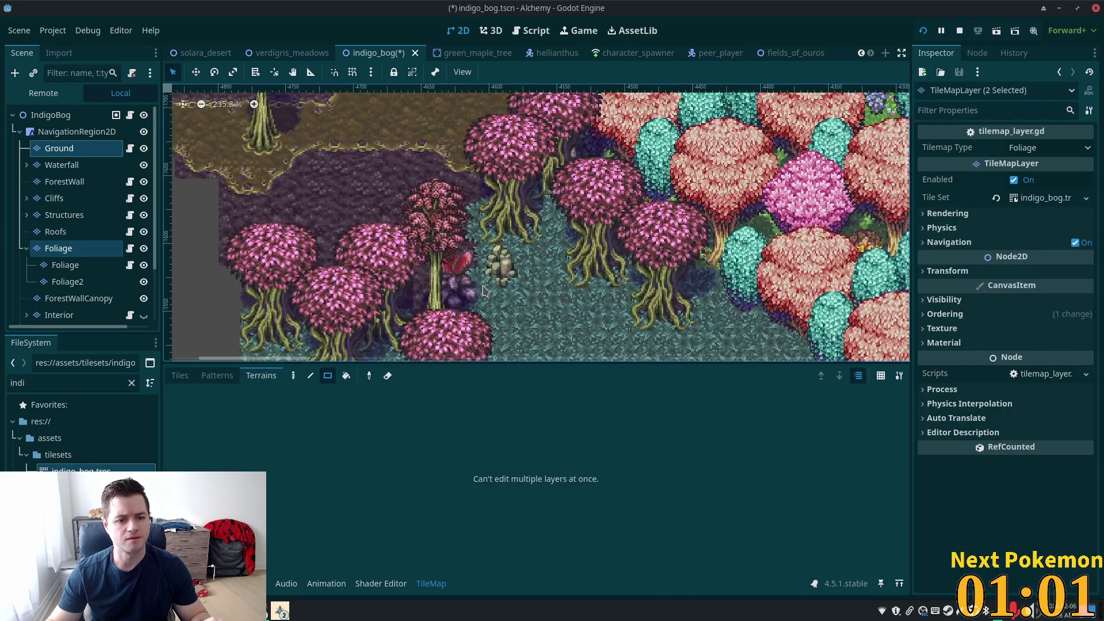
left_click(180, 377)
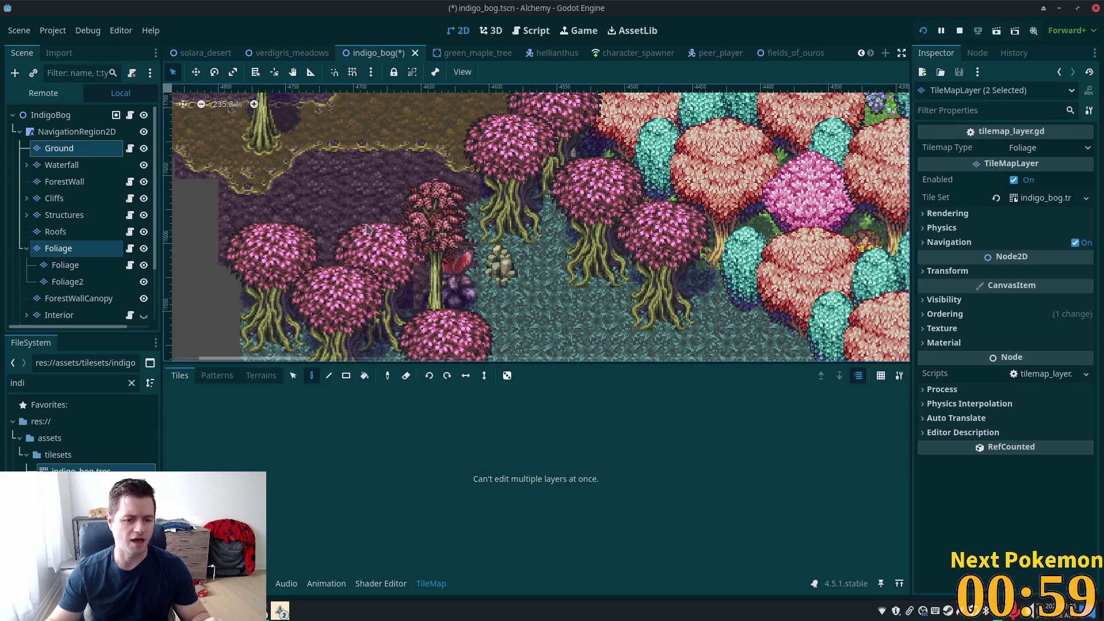
left_click(86, 153)
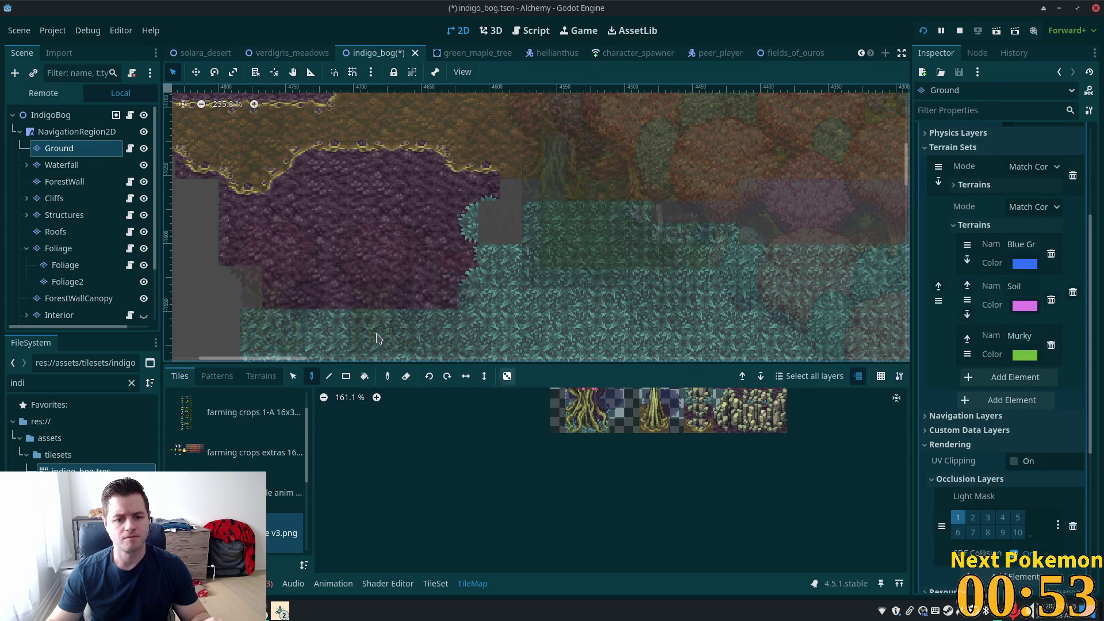
Step: Paint teal water terrain freehand over the grey gaps beside the purple soil edge
left_click(261, 377)
left_click(288, 507)
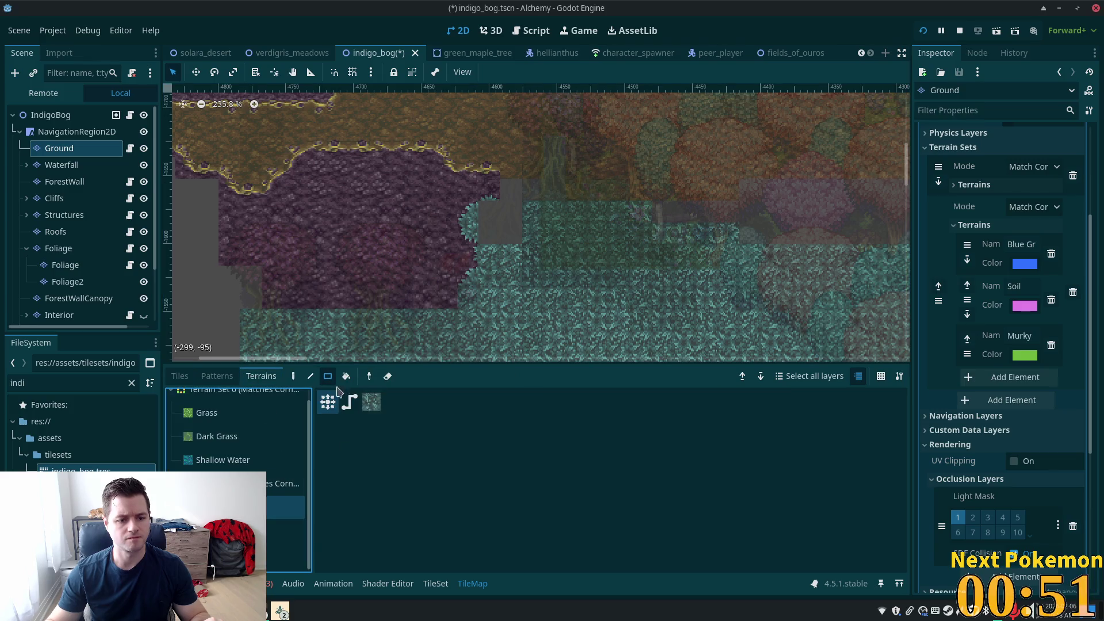
left_click(294, 376)
mouse_move(503, 192)
left_mouse_down()
mouse_move(502, 236)
mouse_move(514, 234)
left_mouse_up()
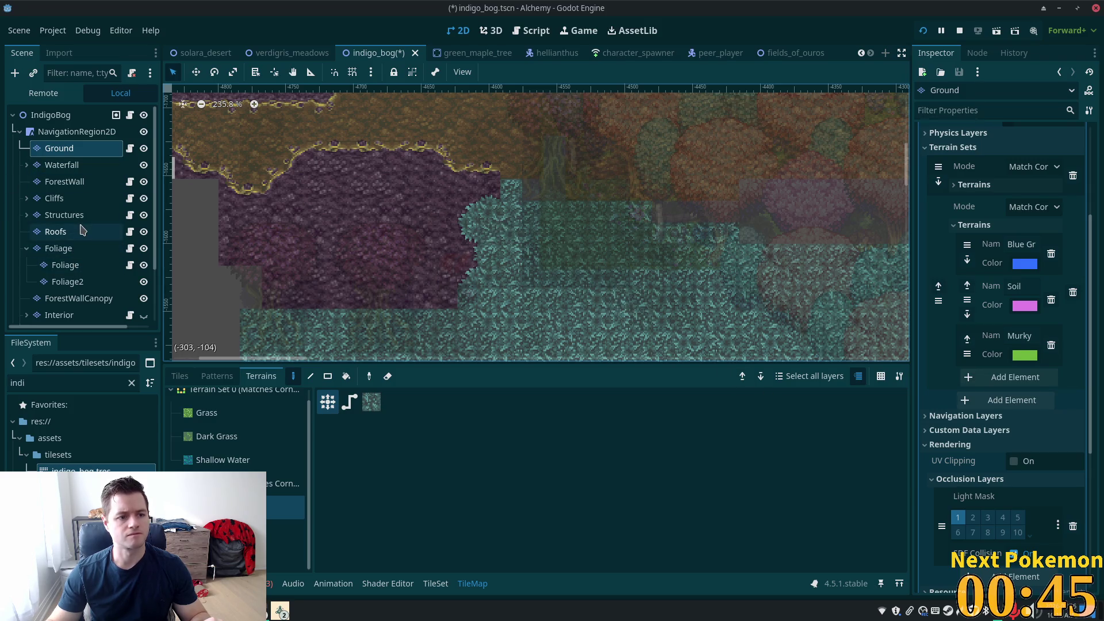
Step: Check the ForestWall, Foliage and full-scene views, then return to Ground's individual tiles
left_click(79, 184)
left_click(78, 149)
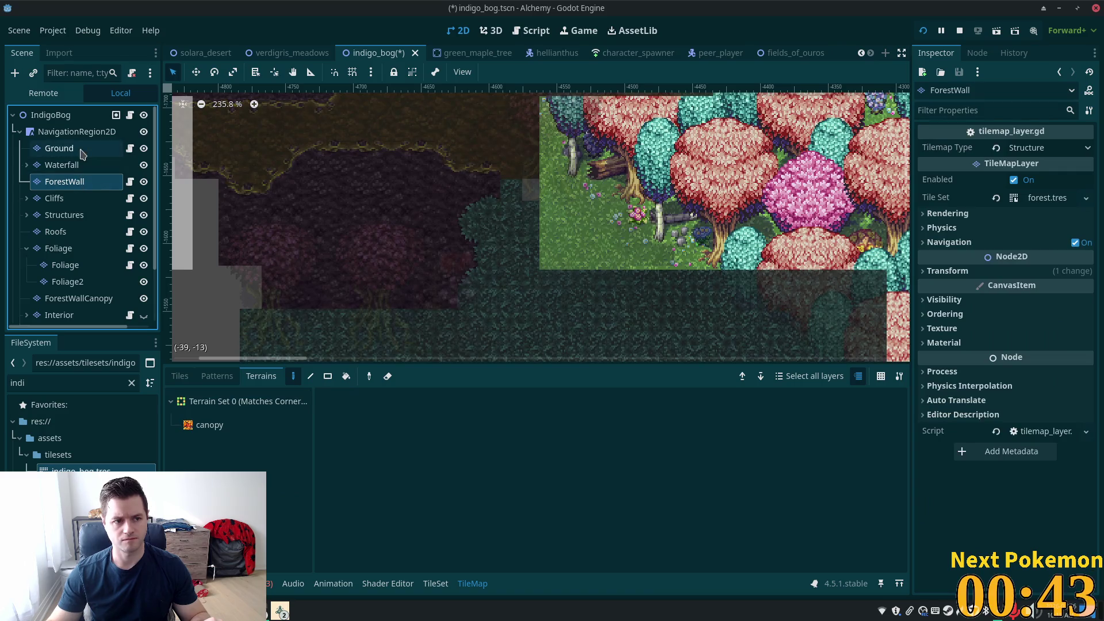
left_click(64, 248)
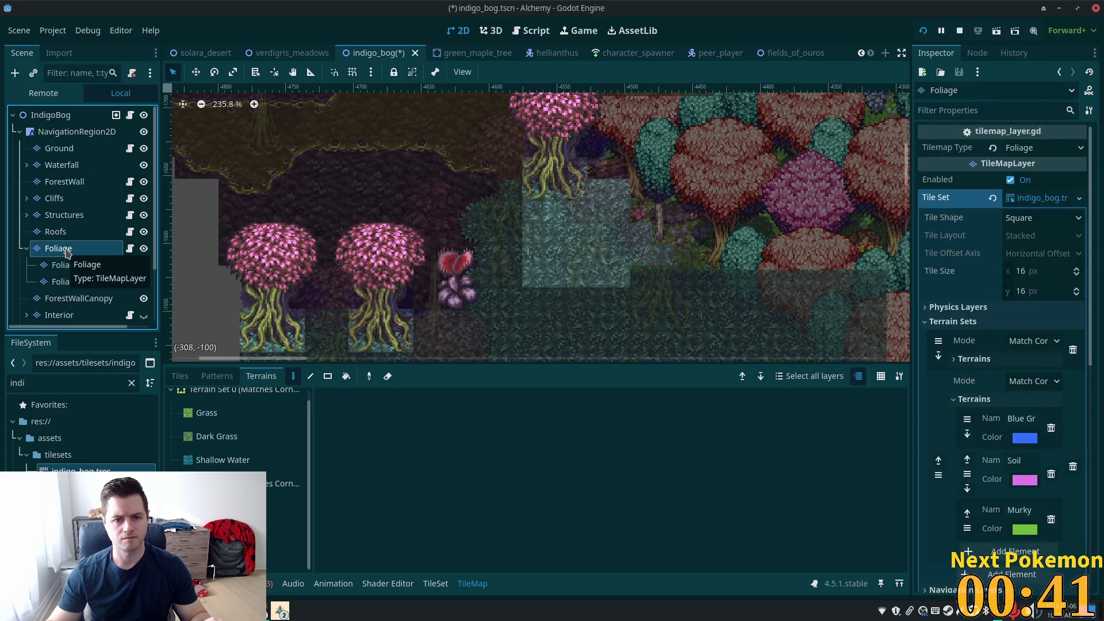
left_click(58, 148)
left_click(57, 118)
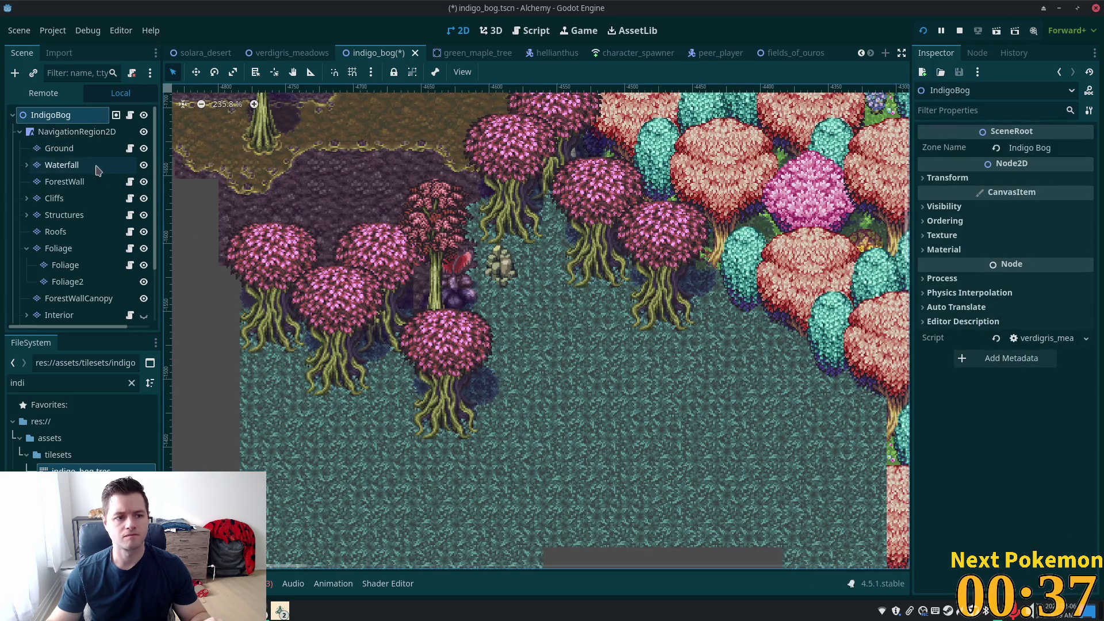
left_click(67, 153)
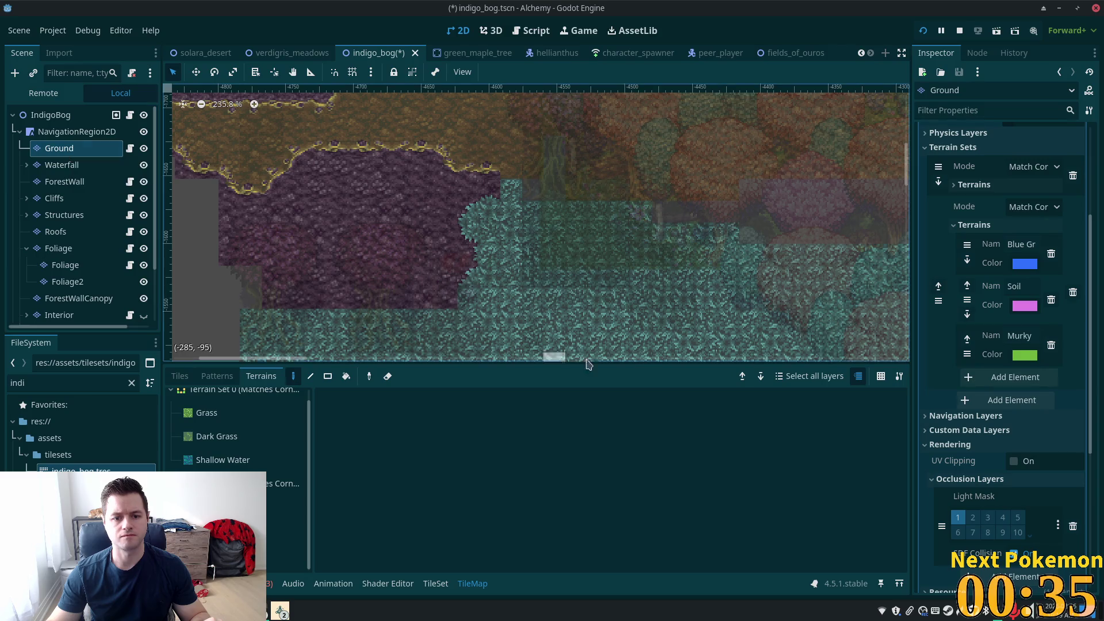
left_click(179, 375)
scroll(664, 454, "up", 5)
Step: Place a dark soil tile on the teal ground and preview it with all layers
scroll(575, 414, "right", 5)
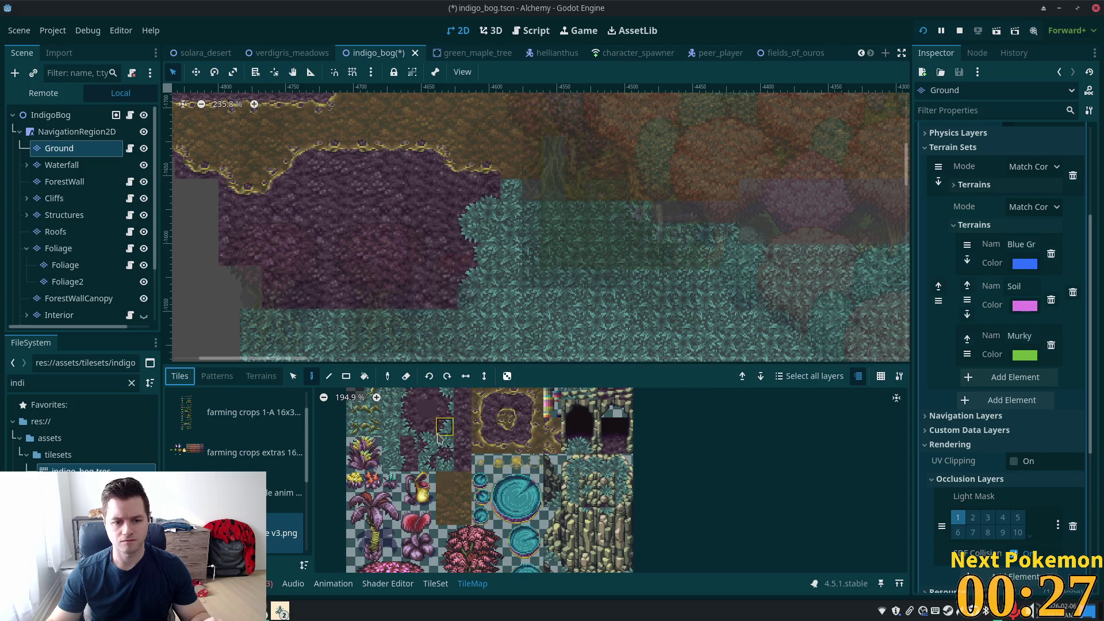
scroll(426, 437, "up", 4)
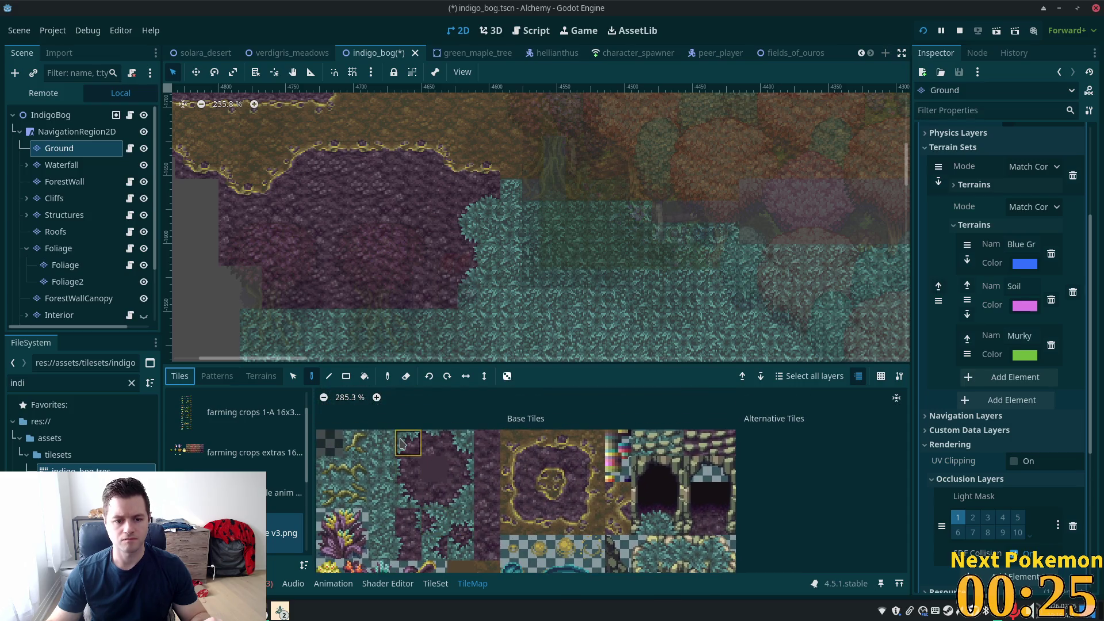
left_click(601, 343)
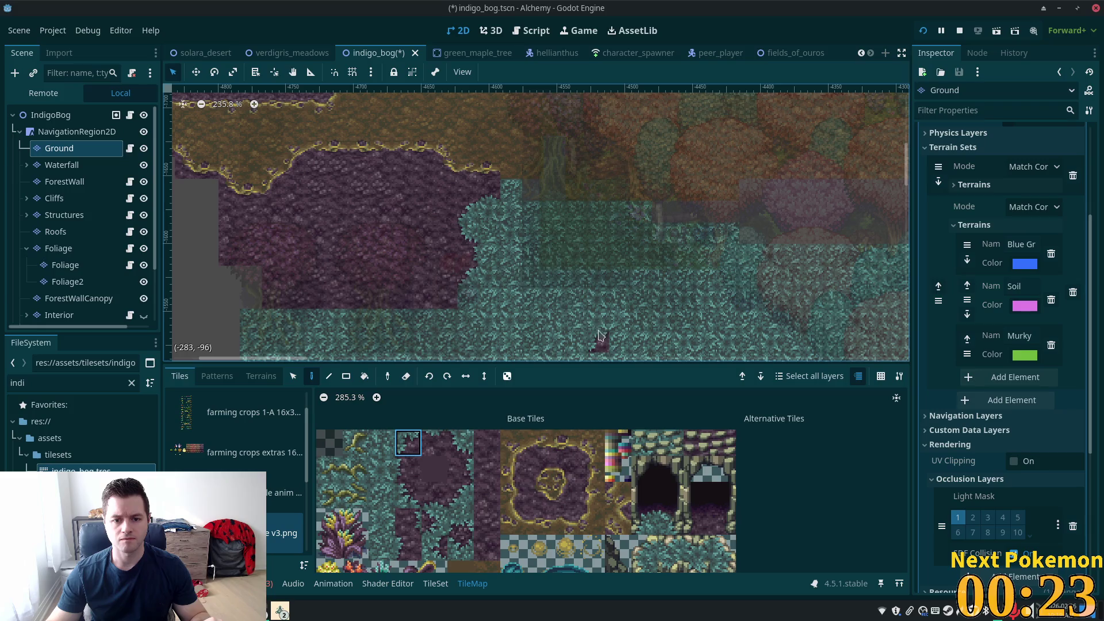
left_click(75, 116)
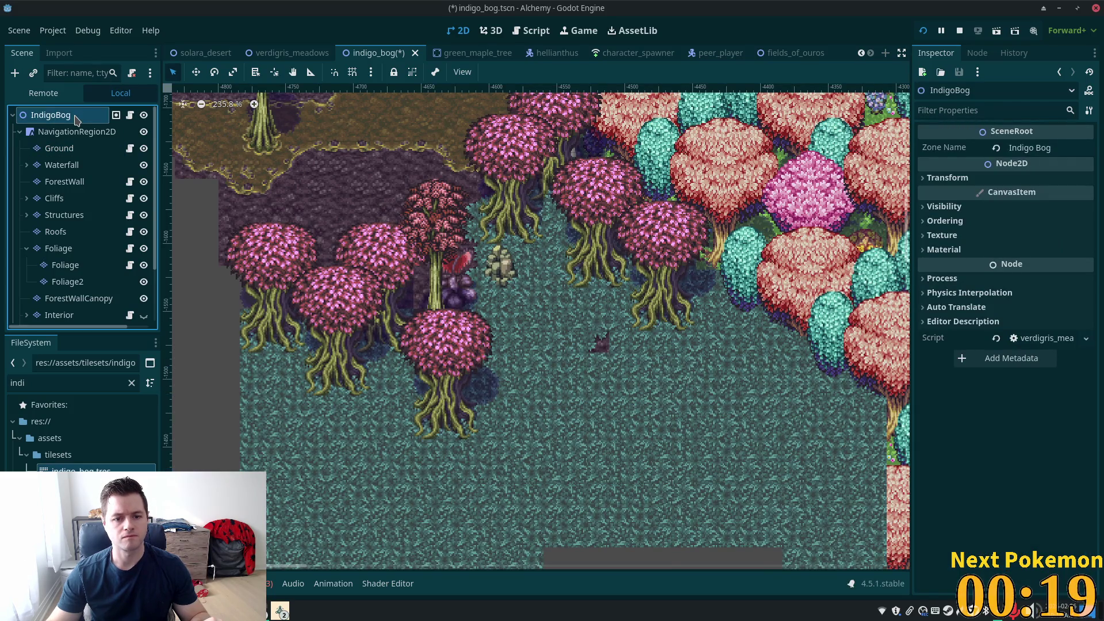
left_click(60, 149)
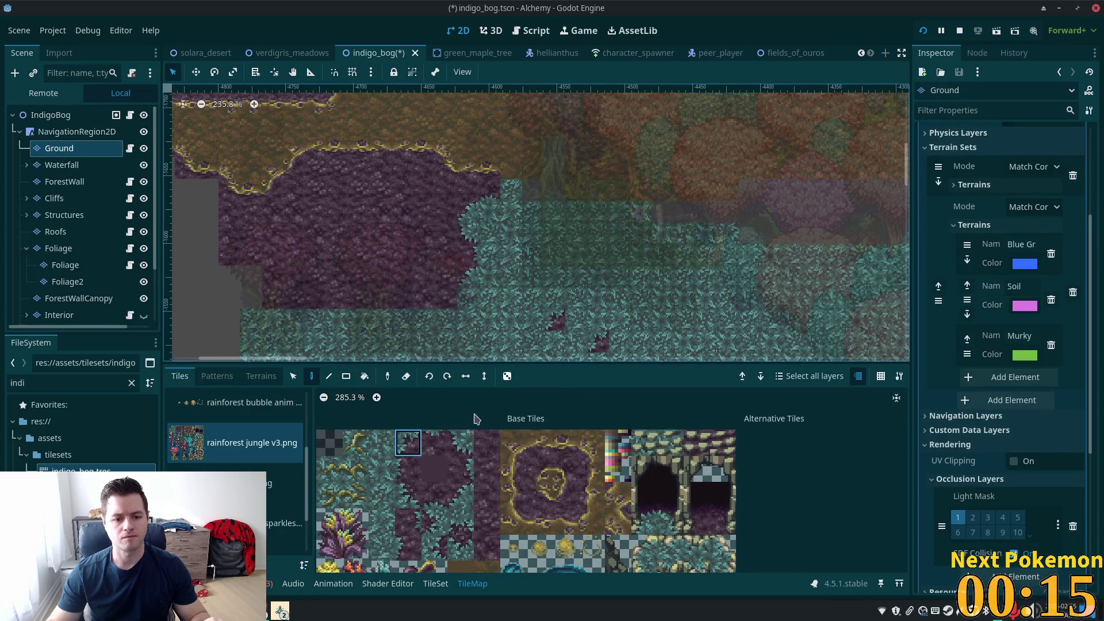
Step: Paint a dark soil patch onto the water using neighbouring soil tiles, then preview it
left_click(438, 441)
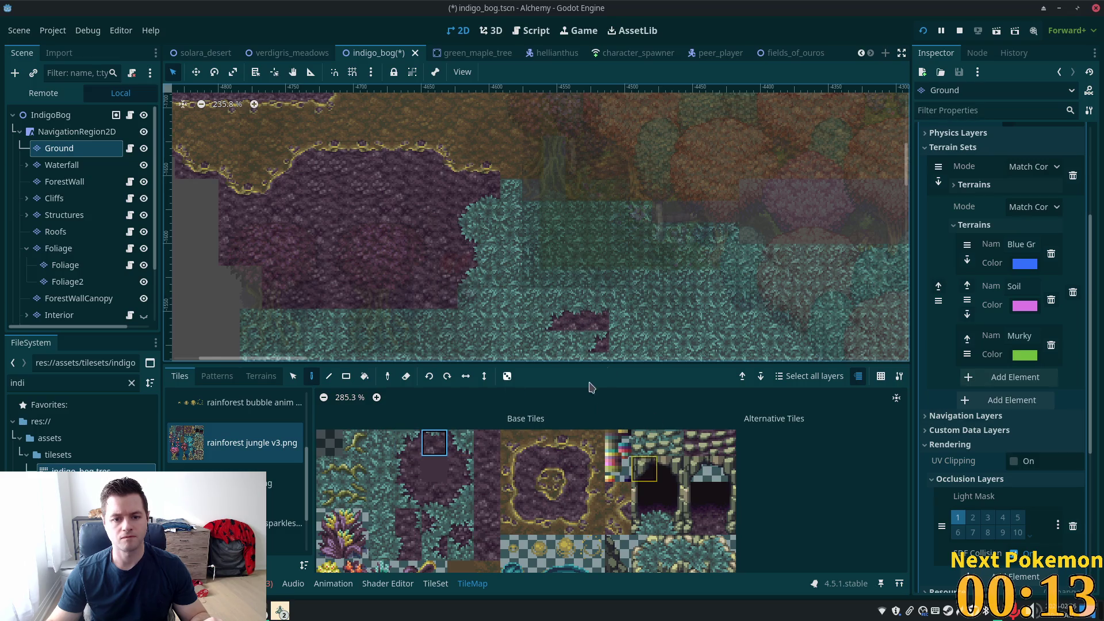
left_click(460, 442)
left_click(622, 330)
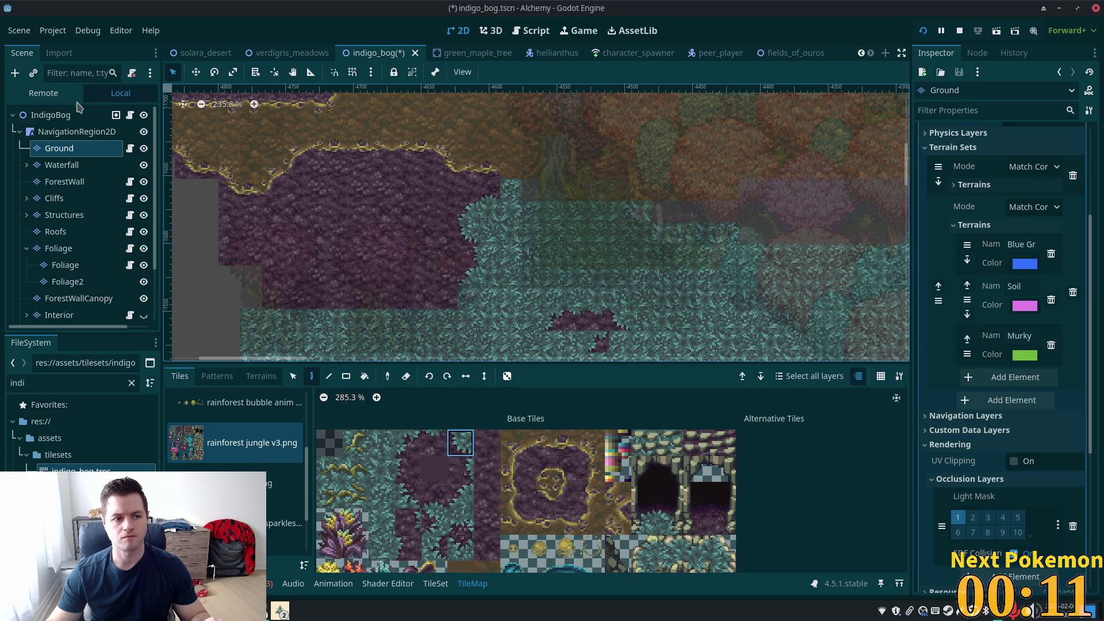
left_click(58, 116)
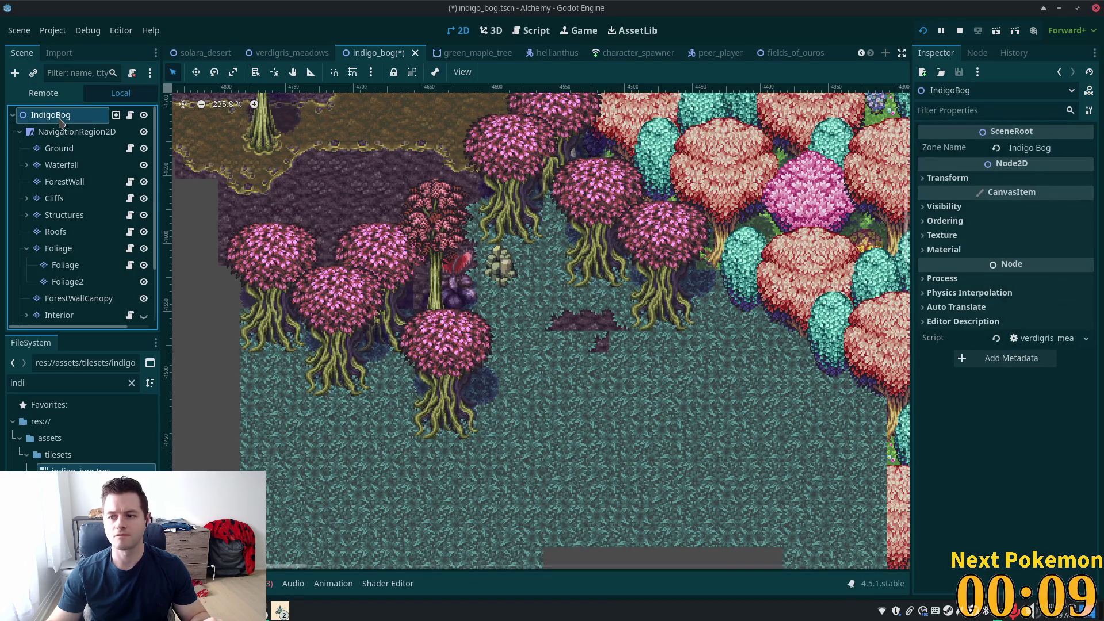
left_click(60, 149)
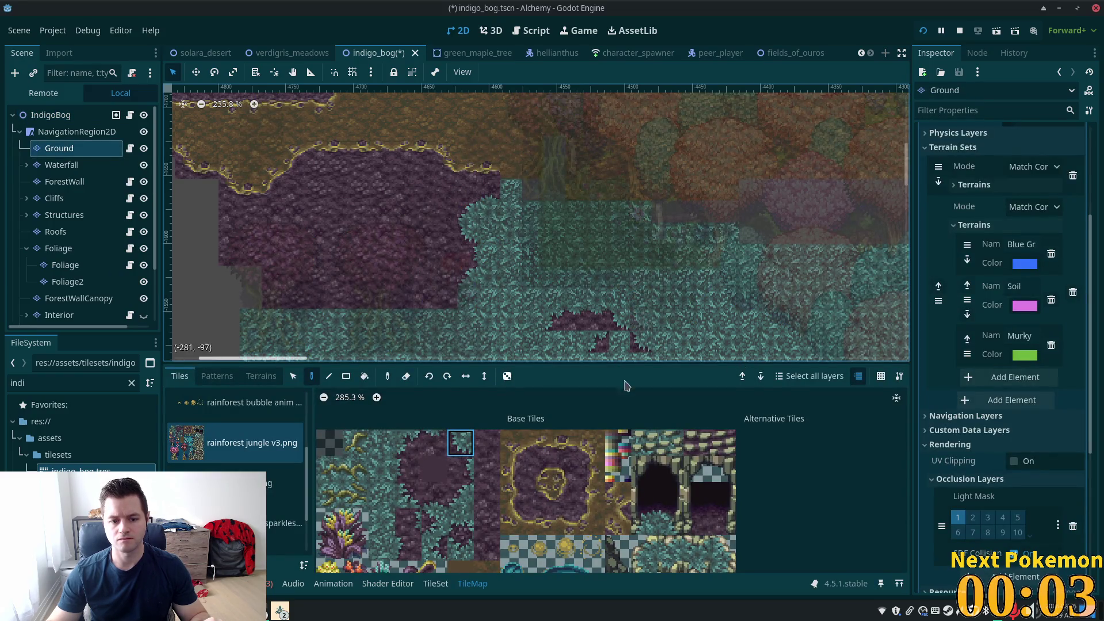
Step: Build a stepped soil edge along the patch's right side from soil edge tiles
left_click(460, 522)
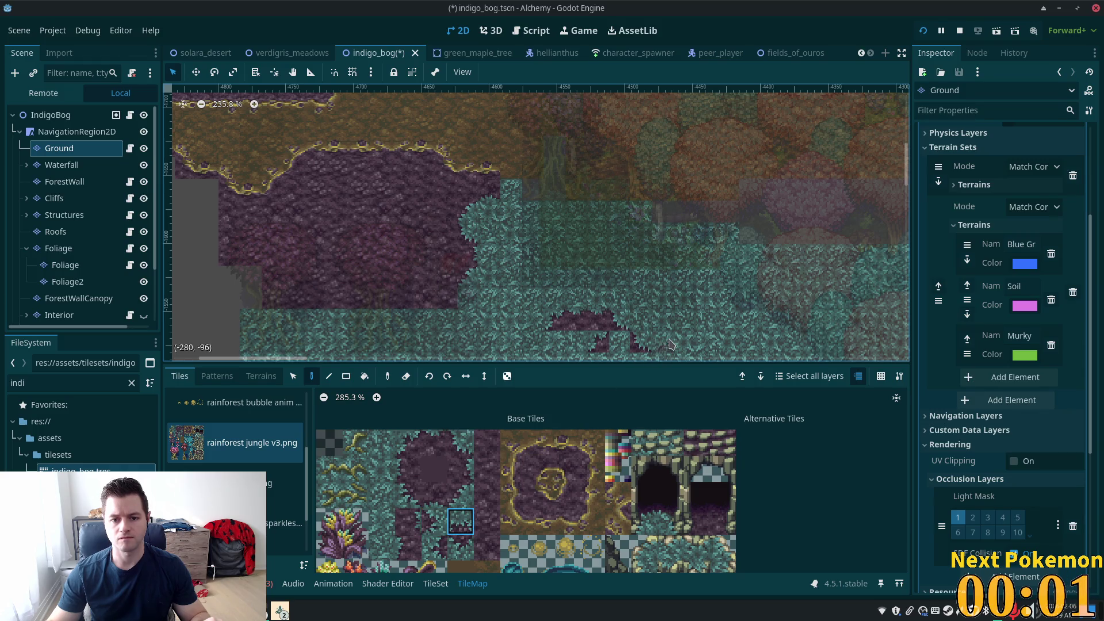
left_click_drag(717, 349, 625, 303)
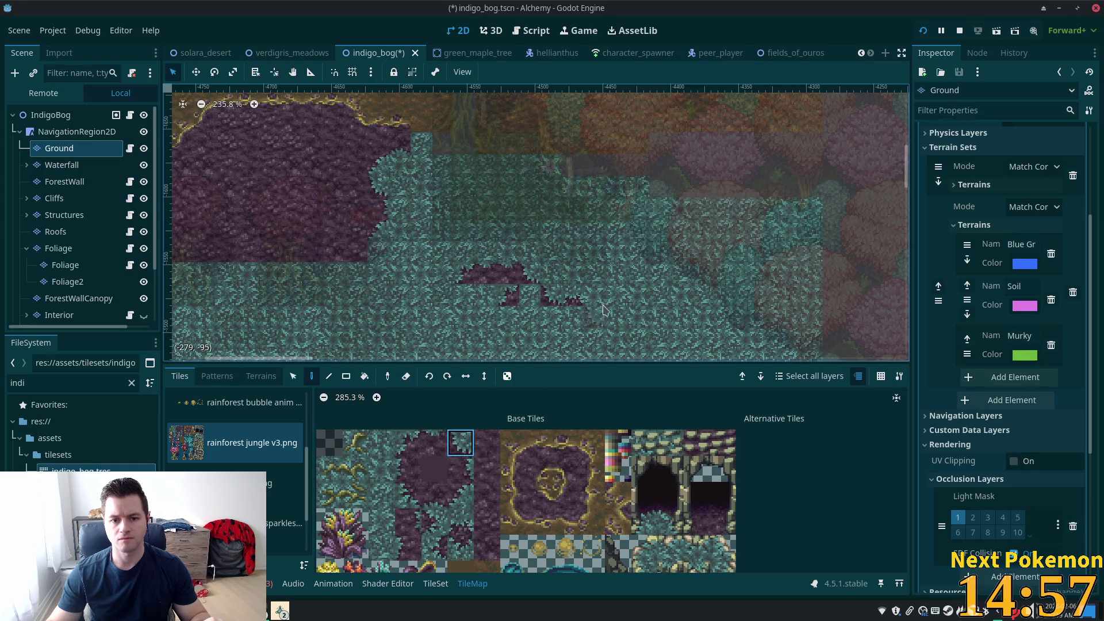
left_click(434, 443)
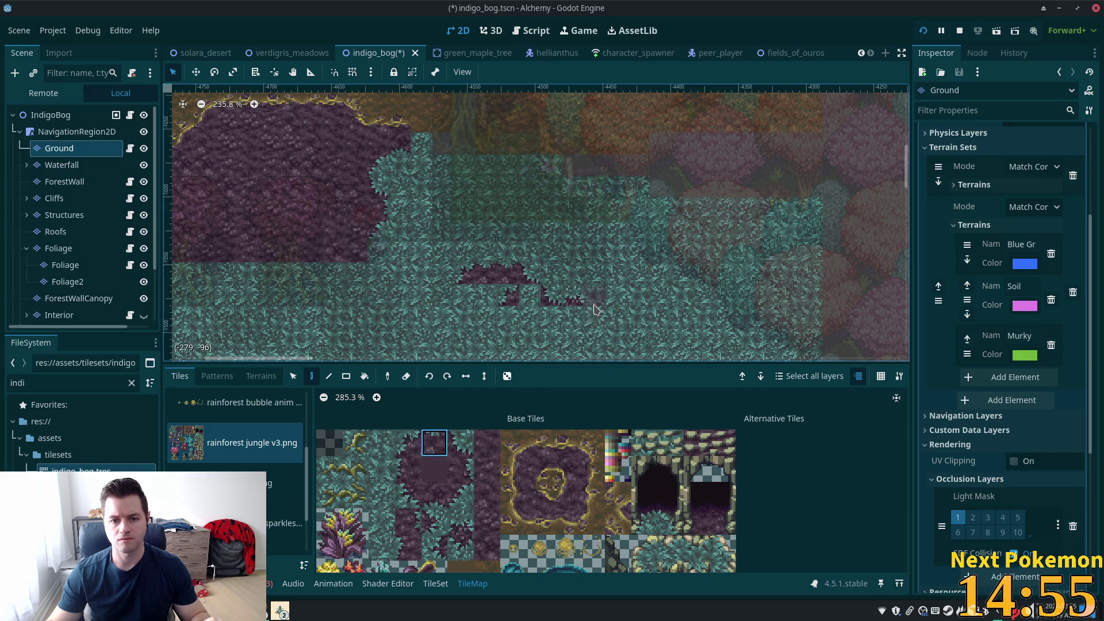
left_click(408, 443)
left_click(602, 303)
left_click(460, 443)
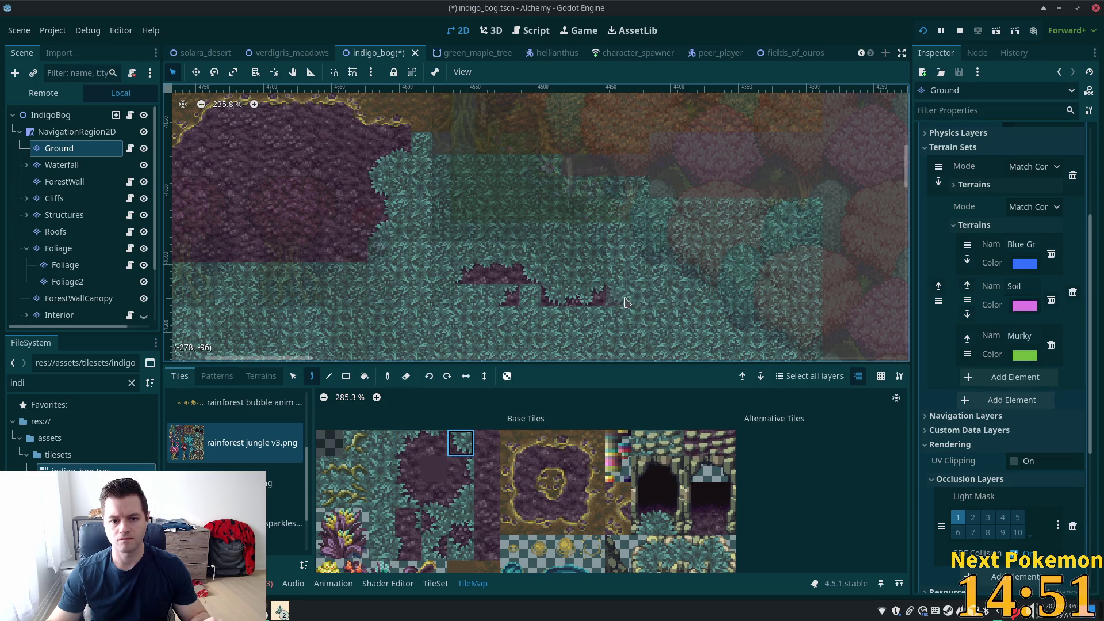
left_click(625, 303)
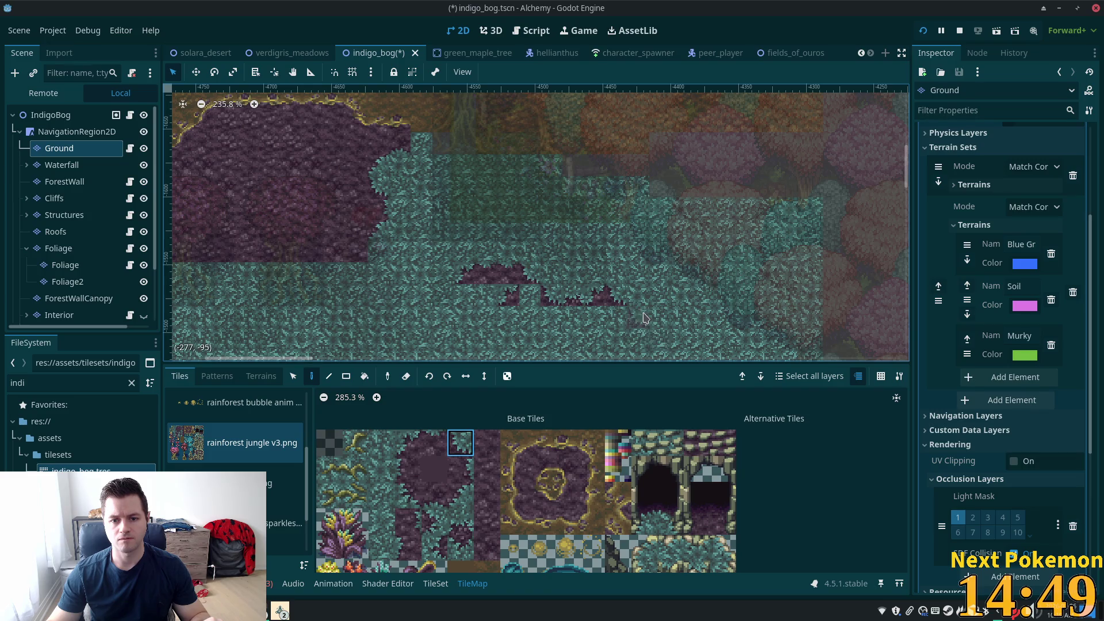
left_click_drag(681, 318, 639, 263)
left_click(613, 285)
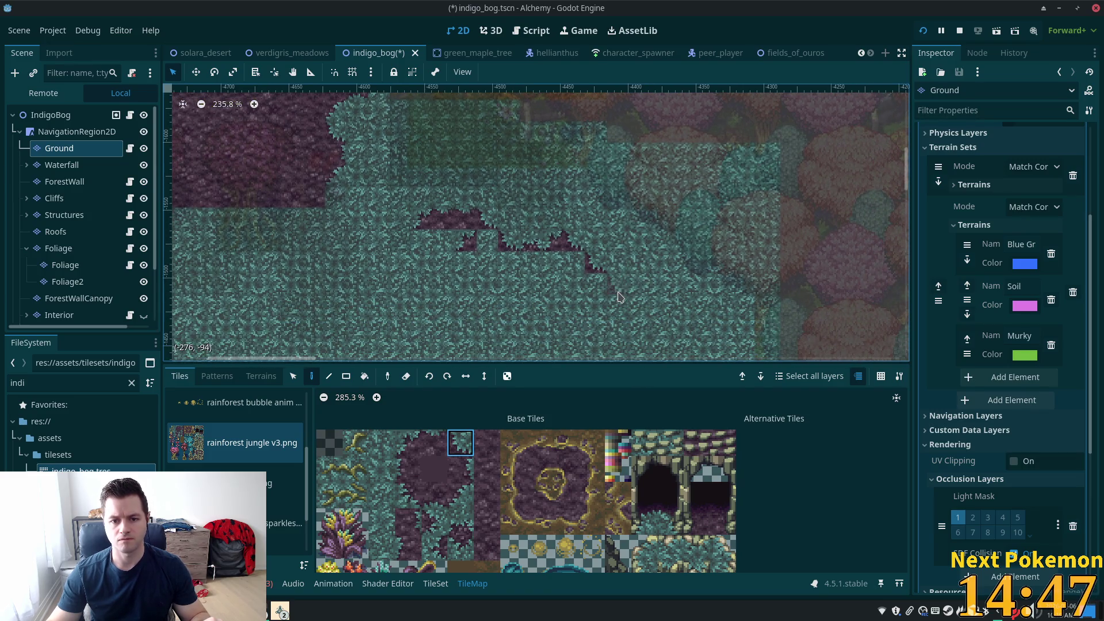
Step: Add soil corner and edge tiles further down the soil border
left_click(461, 469)
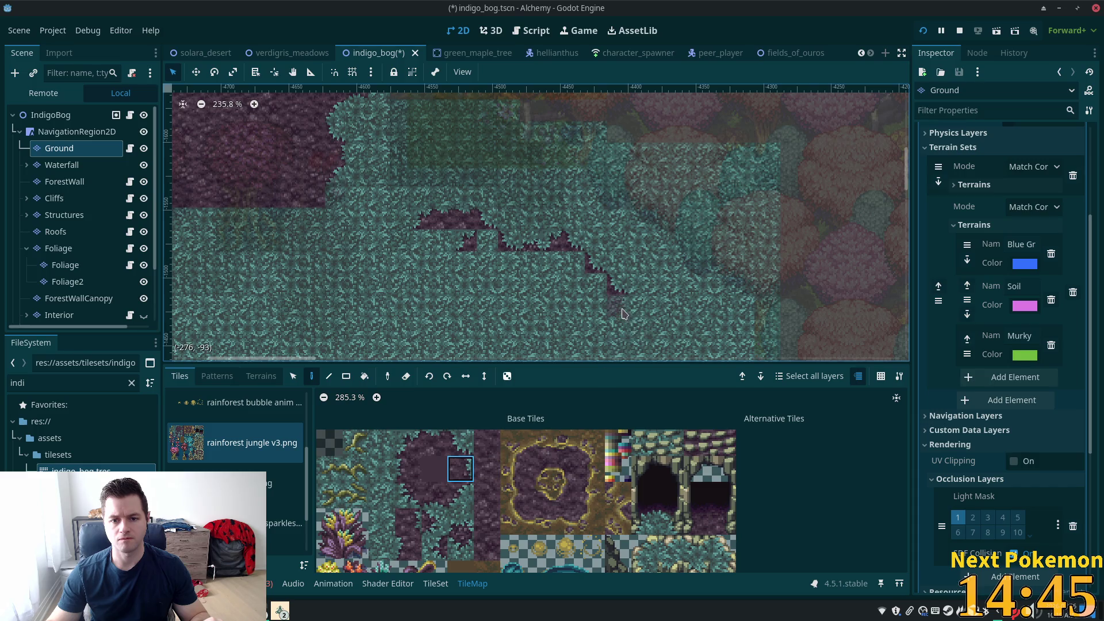
left_click(461, 495)
left_click_drag(575, 345, 613, 293)
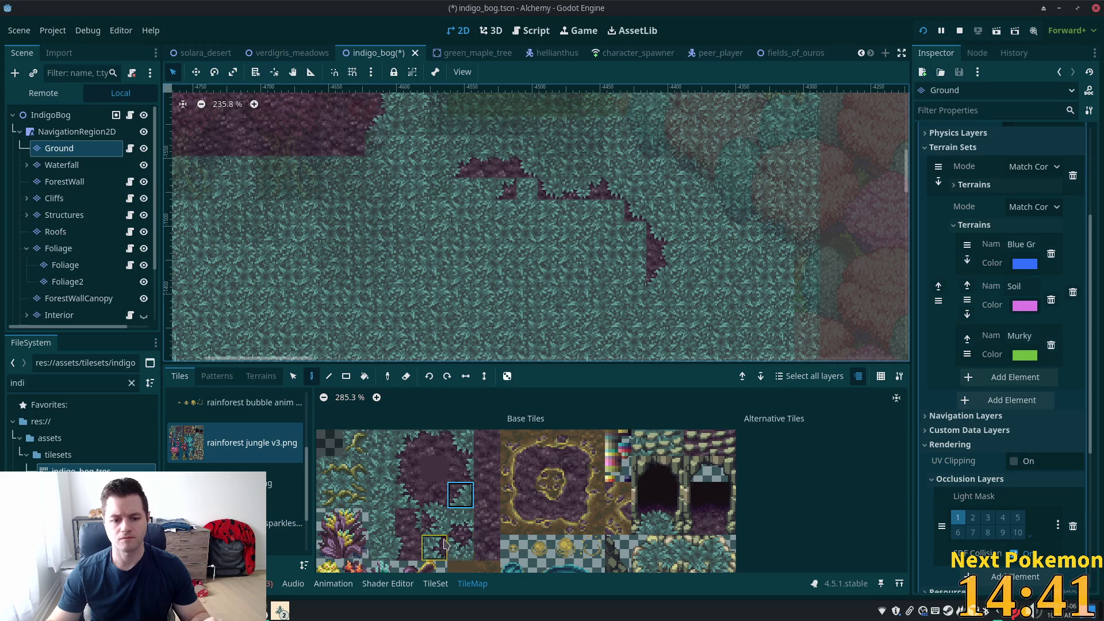
left_click(434, 522)
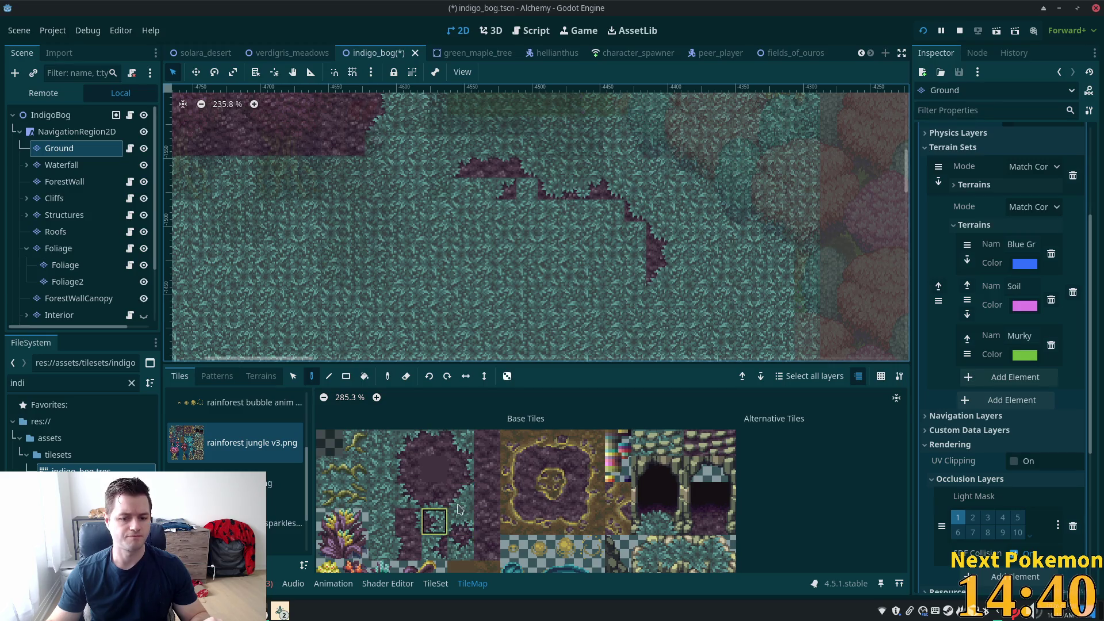
left_click(658, 303)
left_click(460, 494)
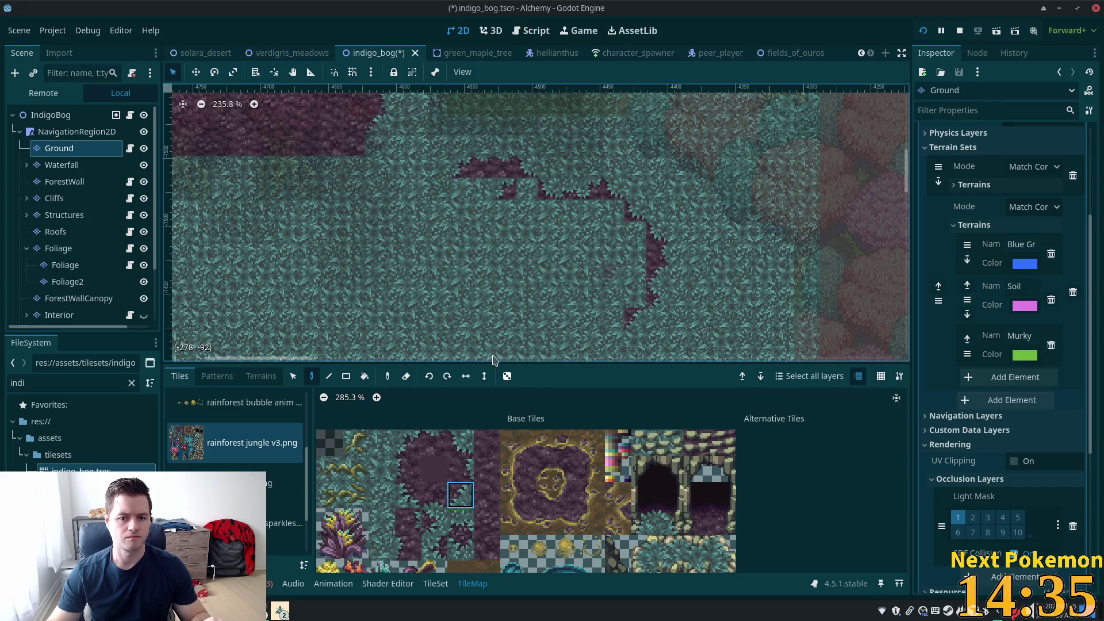
left_click(260, 377)
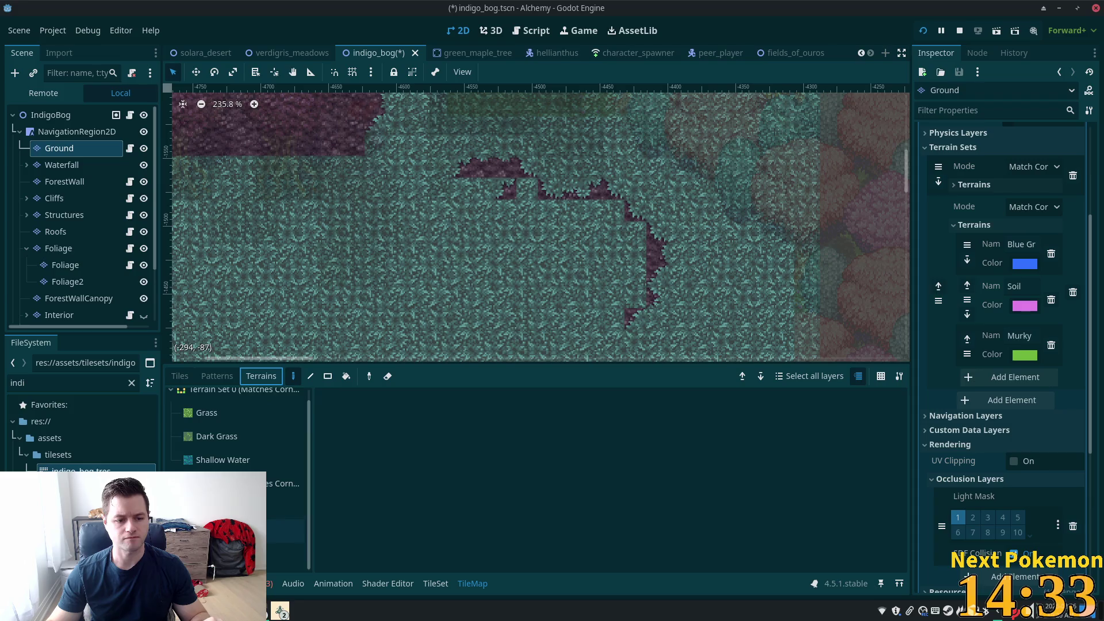
Step: Paint soil rectangles beneath the curved border, covering the grass strip and notch, then view all layers
left_click(327, 376)
left_click_drag(624, 200, 482, 302)
left_click_drag(637, 238, 639, 304)
mouse_move(535, 182)
left_mouse_down()
mouse_move(461, 185)
mouse_move(462, 302)
left_mouse_up()
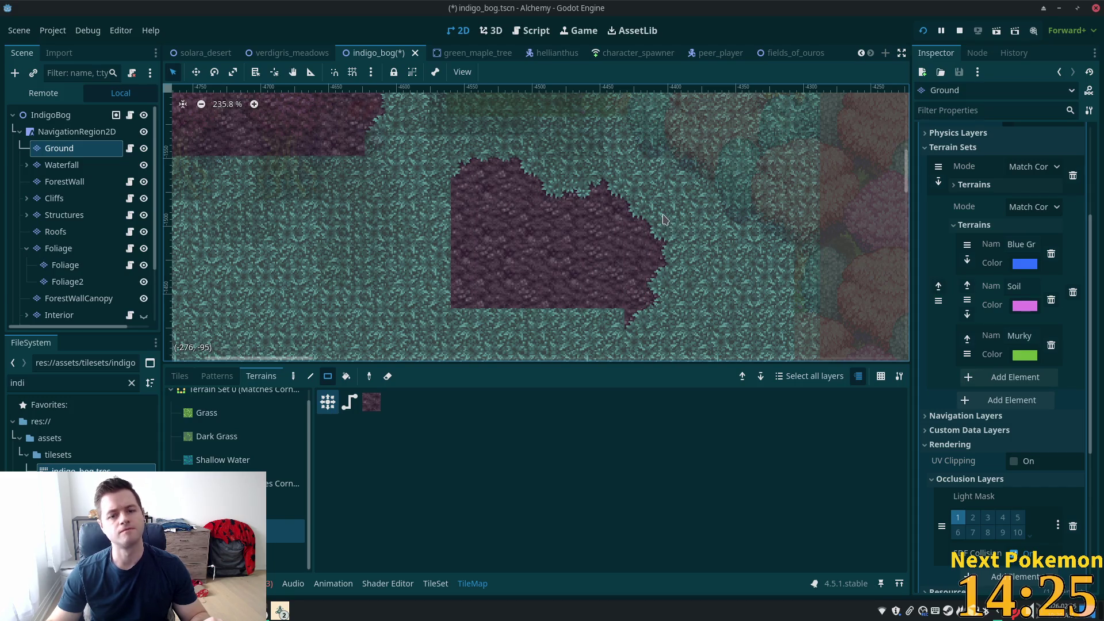
left_click(83, 115)
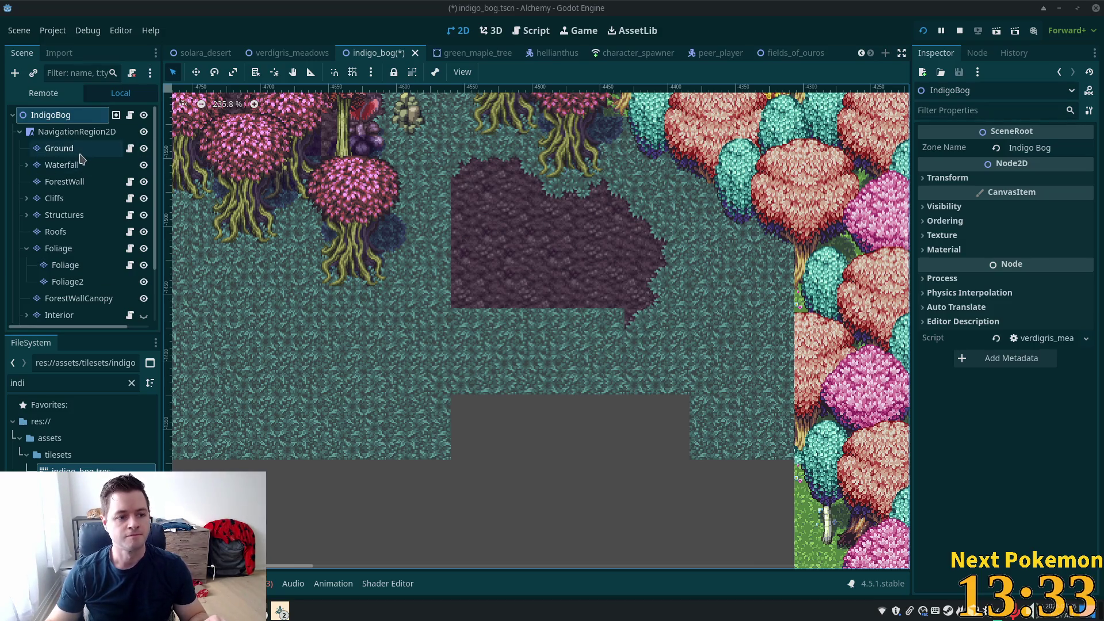
Step: Pick soil edge tiles from the Ground tileset, briefly checking the ForestWall layer's tileset
left_click(64, 148)
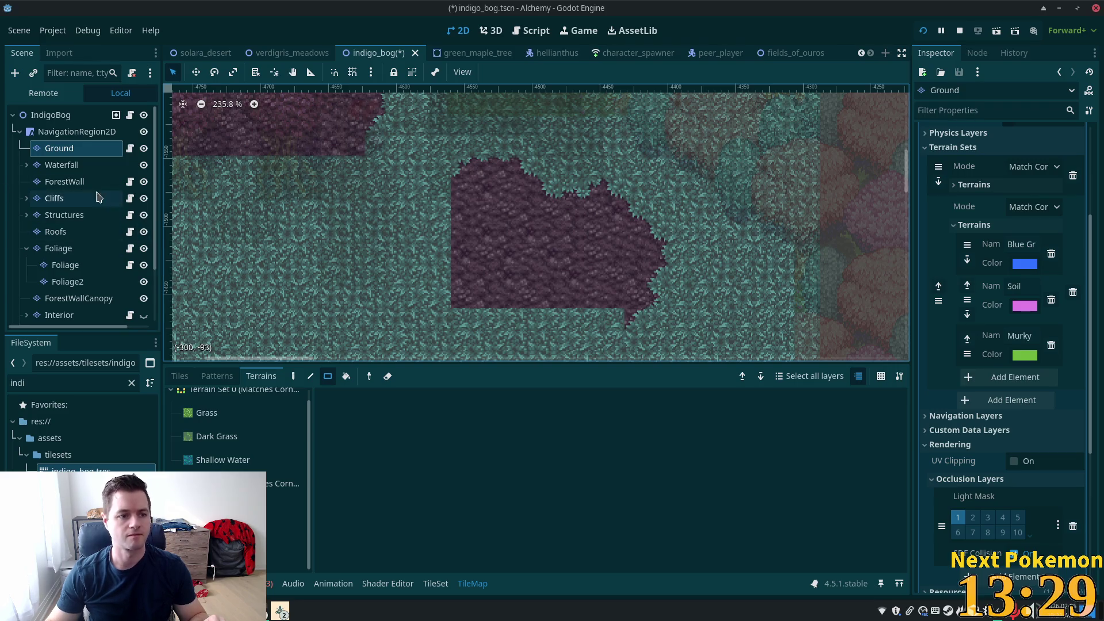
left_click(180, 376)
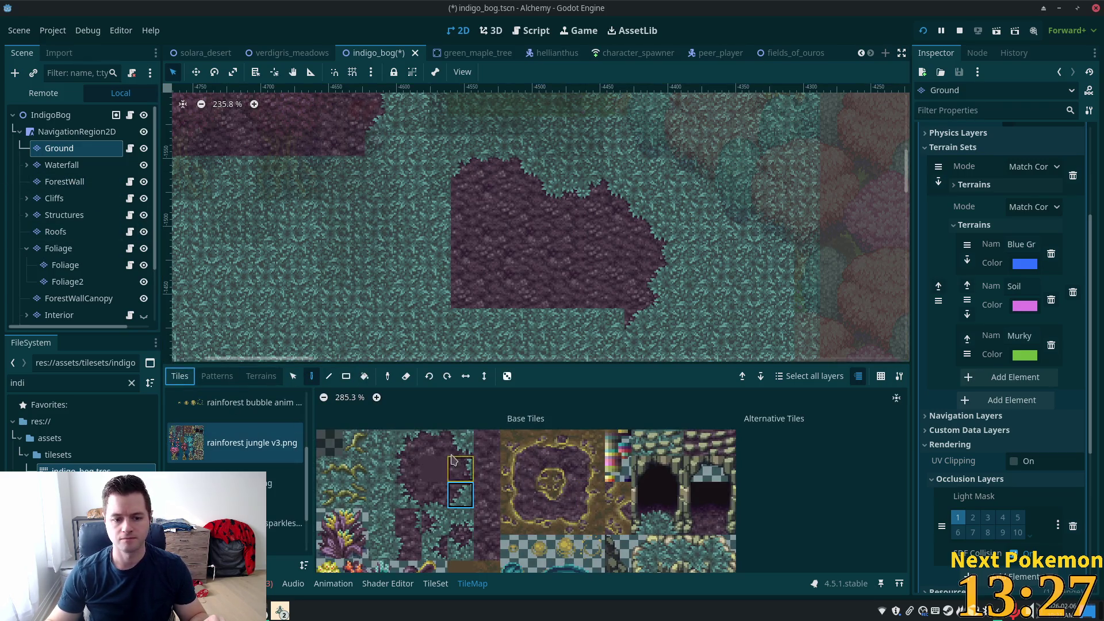
left_click(409, 443)
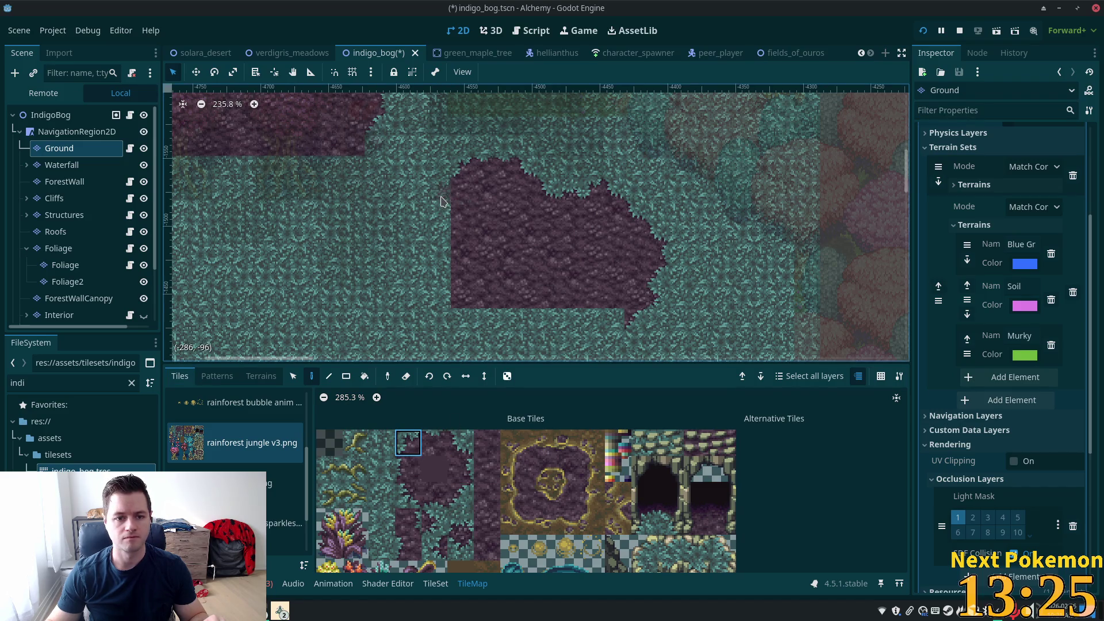
left_click_drag(407, 443, 407, 469)
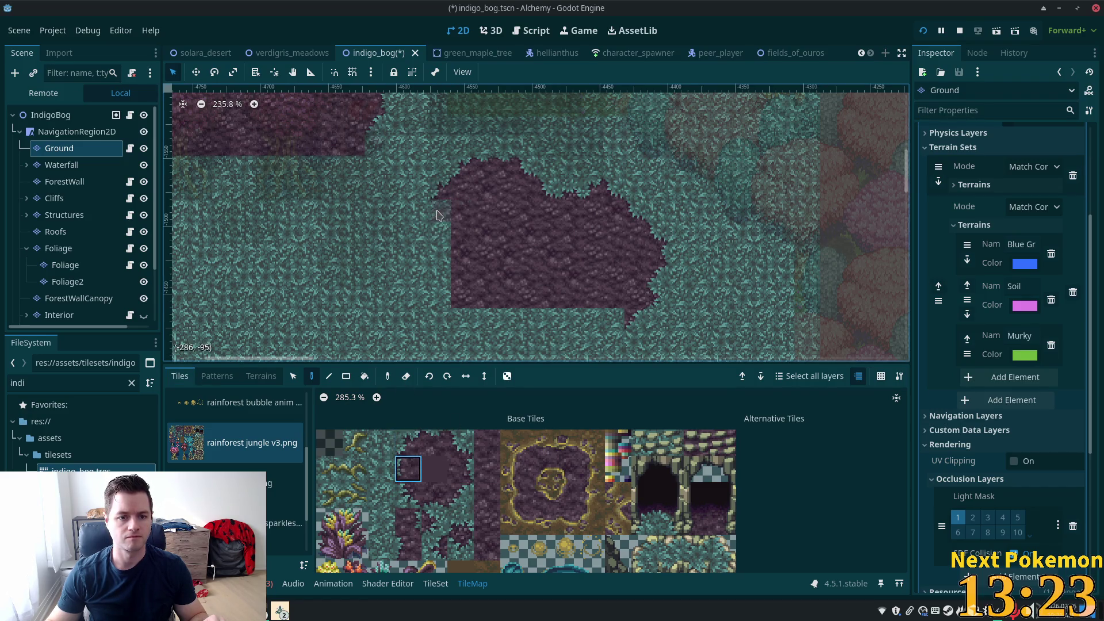
left_click(407, 469)
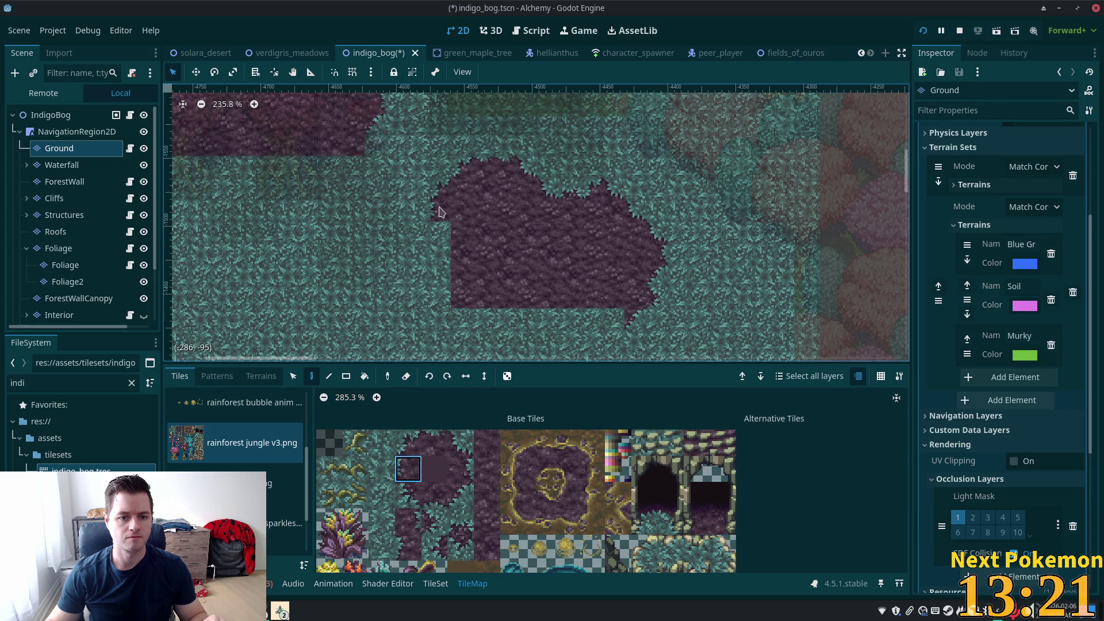
left_click(409, 495)
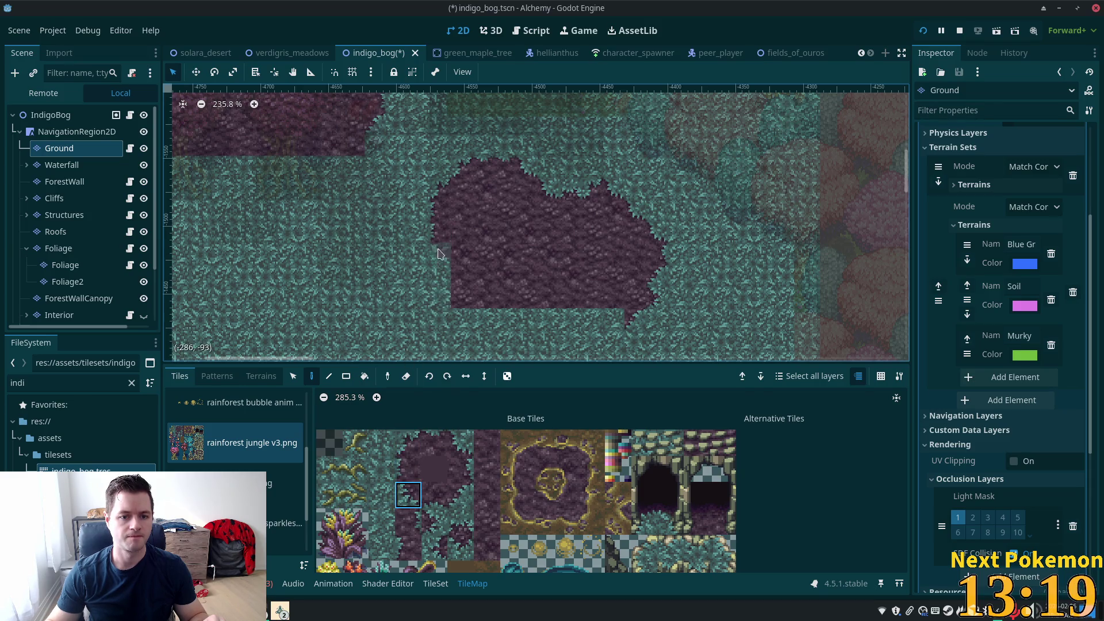
left_click(97, 118)
left_click(65, 181)
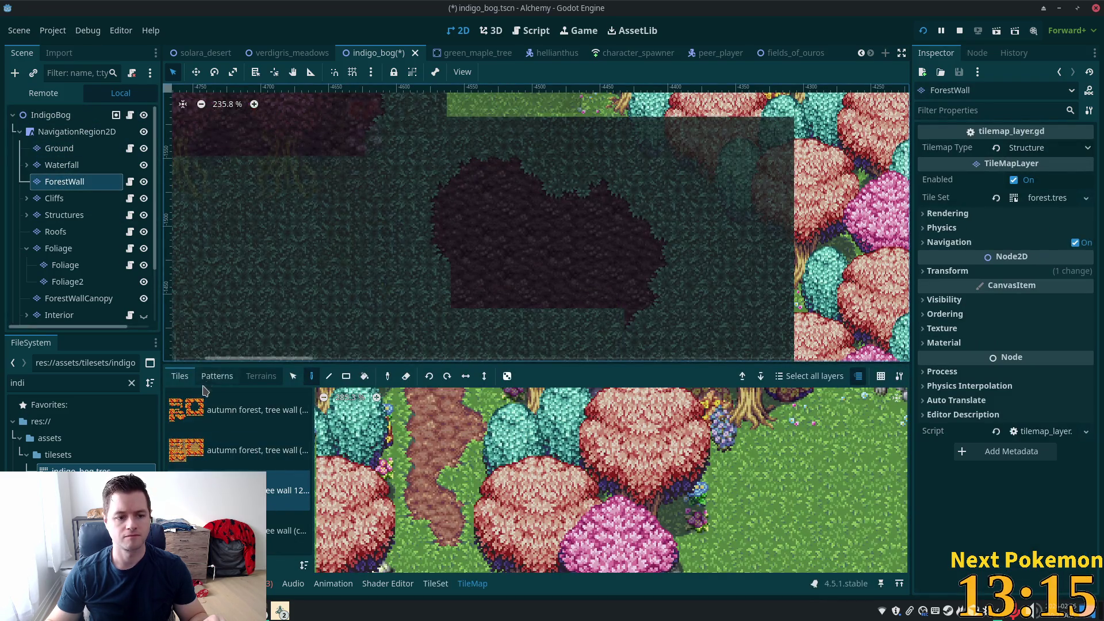
left_click(104, 148)
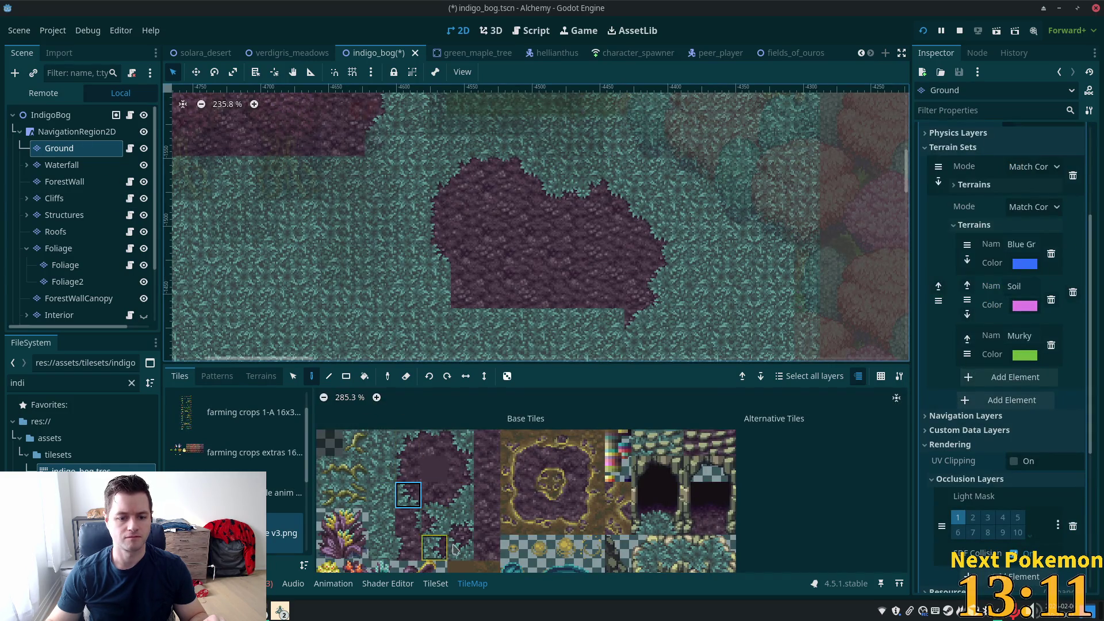
Step: Paint a soil edge tile below the clearing's left side, then select the soil terrain
left_click(434, 469)
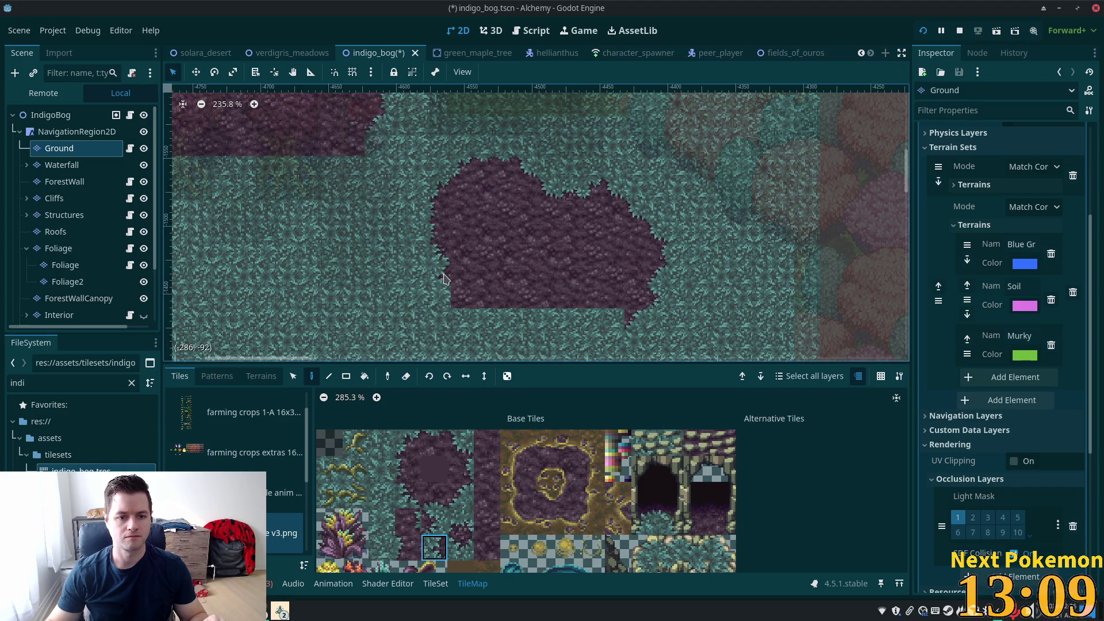
left_click(418, 433)
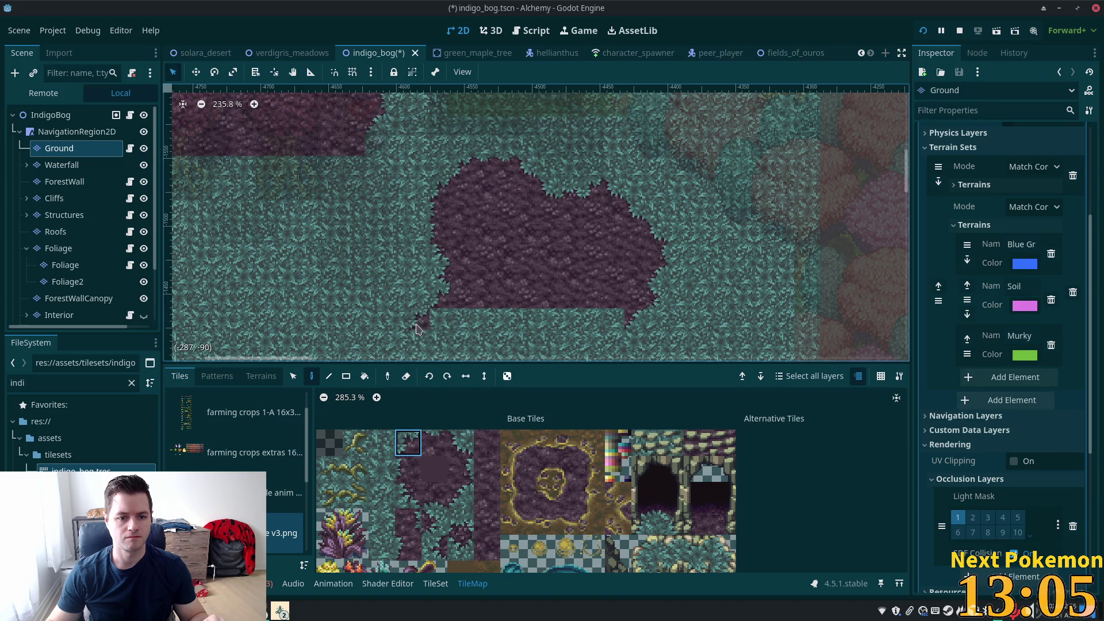
left_click(392, 346)
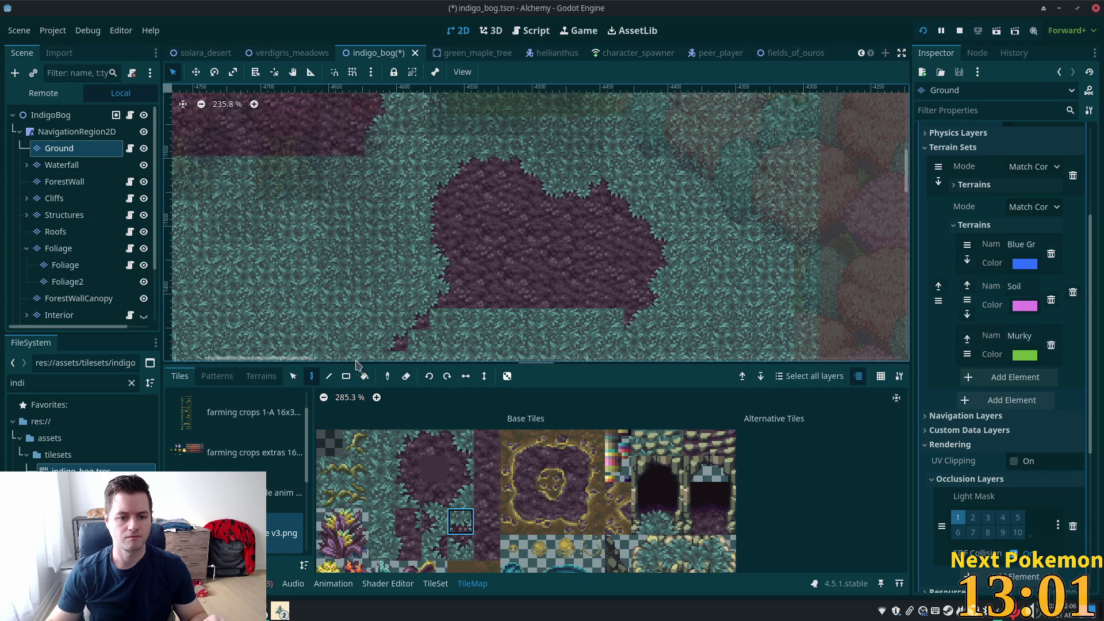
scroll(493, 276, "down", 2)
scroll(493, 276, "left", 1)
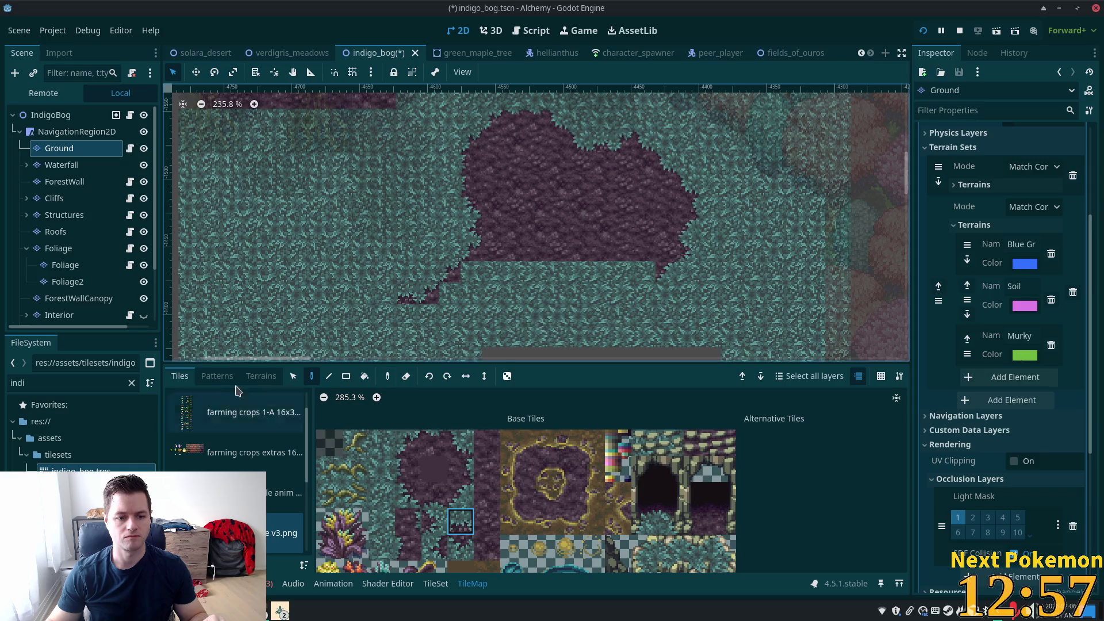
left_click(217, 376)
left_click(261, 376)
left_click(285, 531)
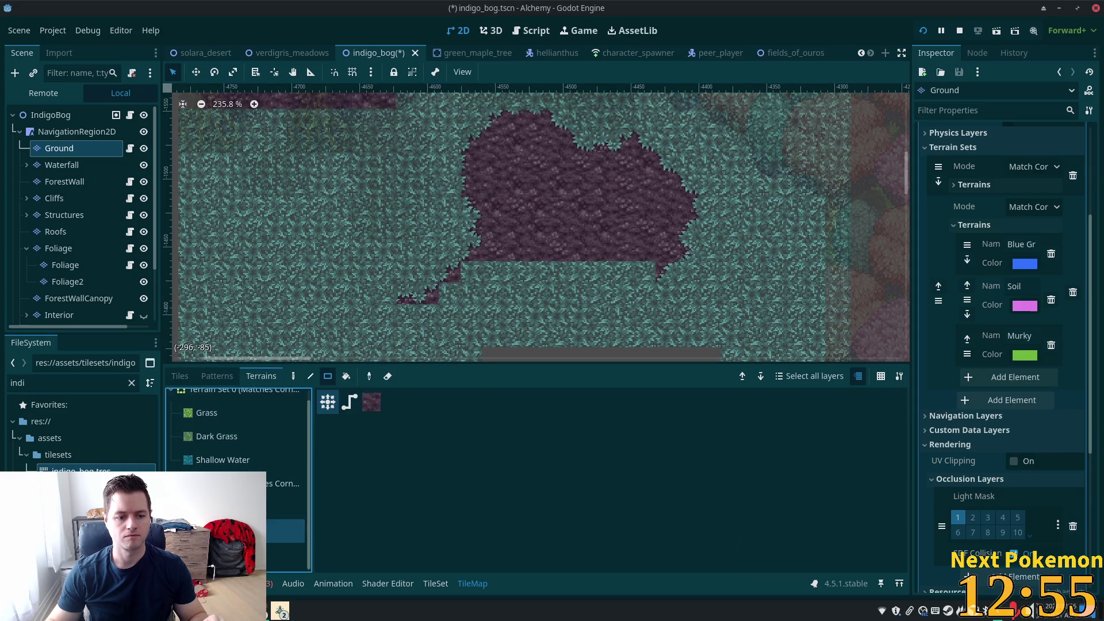
Step: Extend the soil clearing down to the map's bottom edge with four soil rectangles
mouse_move(467, 271)
left_mouse_down()
mouse_move(624, 286)
mouse_move(655, 323)
left_mouse_up()
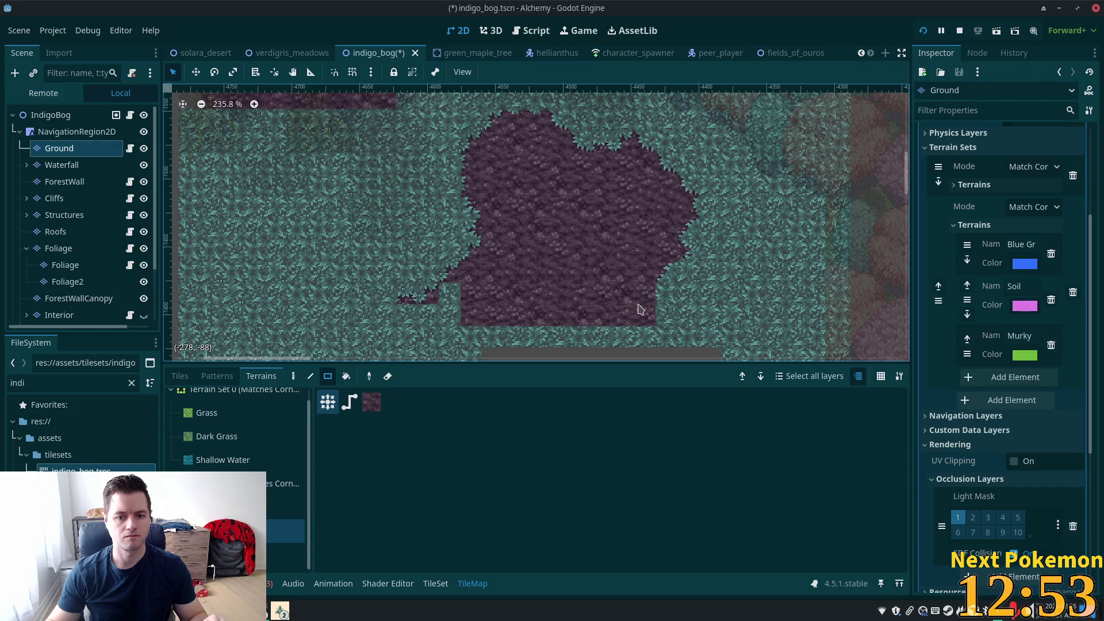
mouse_move(448, 306)
left_mouse_down()
mouse_move(449, 349)
mouse_move(546, 358)
mouse_move(592, 345)
left_mouse_up()
left_click_drag(558, 338, 650, 357)
left_click_drag(465, 314, 423, 359)
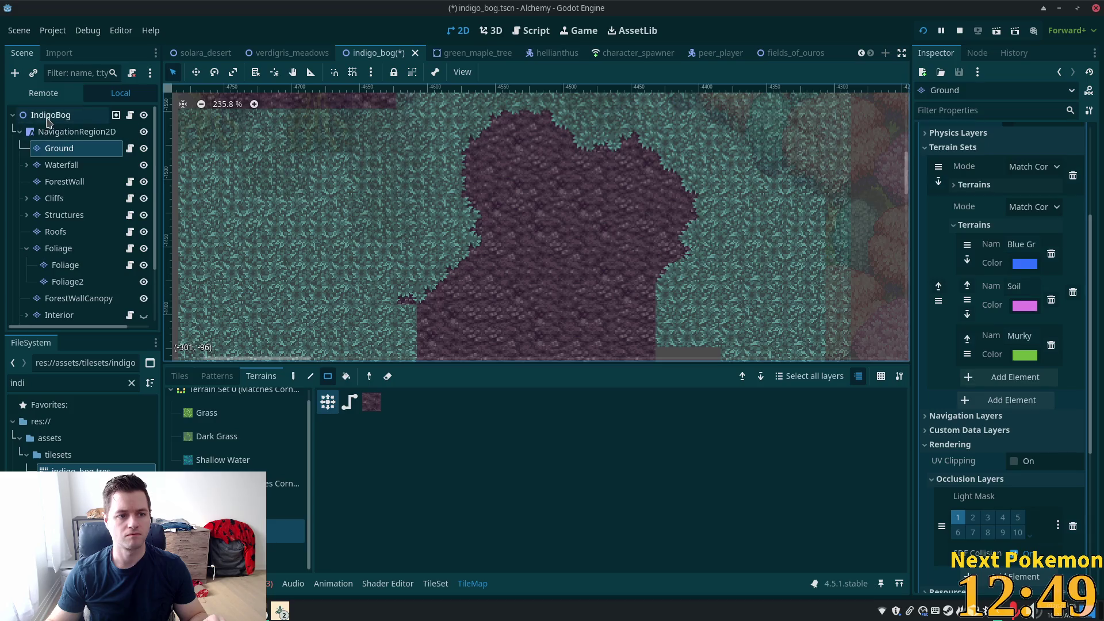
left_click(51, 114)
Step: Check the Waterfall and Foliage layers, view the whole scene, and save indigo_bog with Ctrl+S
scroll(569, 196, "up", 4)
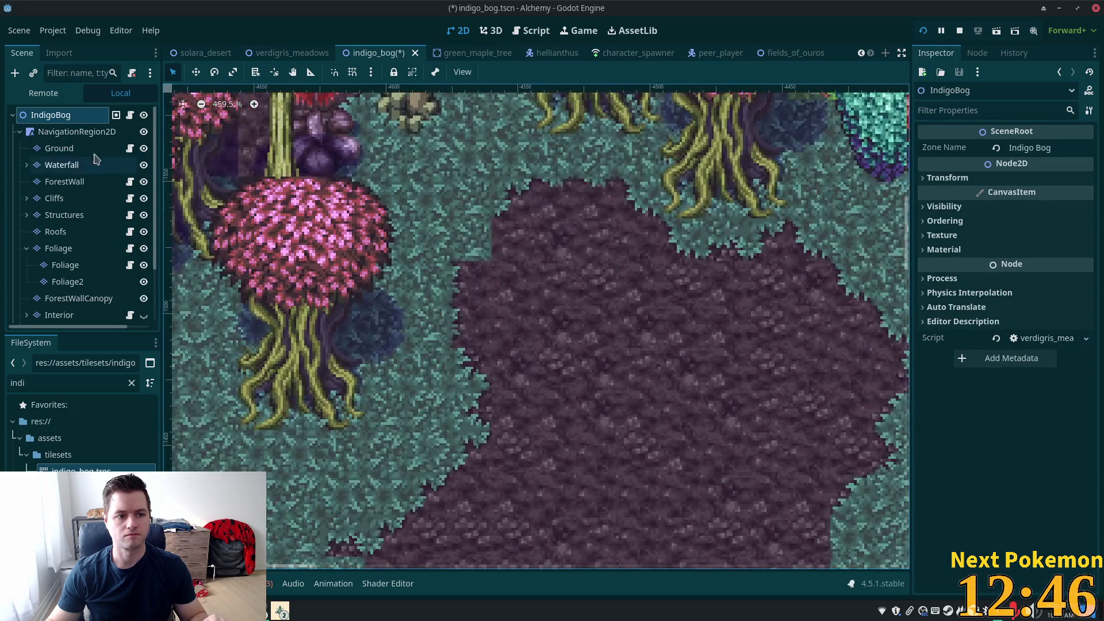
left_click(67, 147)
left_click(61, 165)
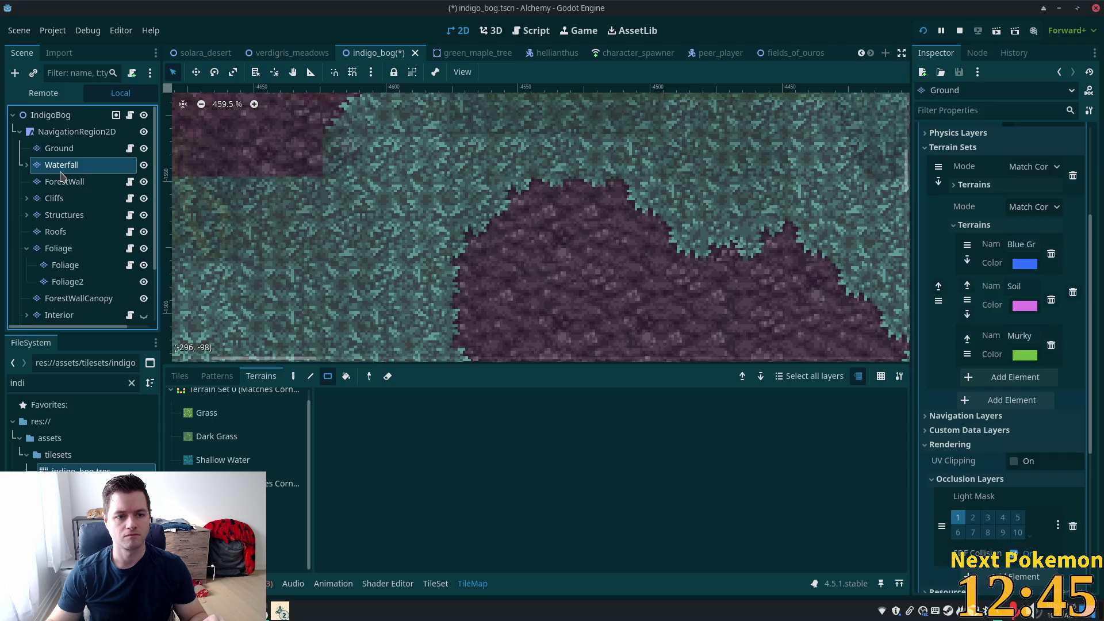
left_click(57, 252)
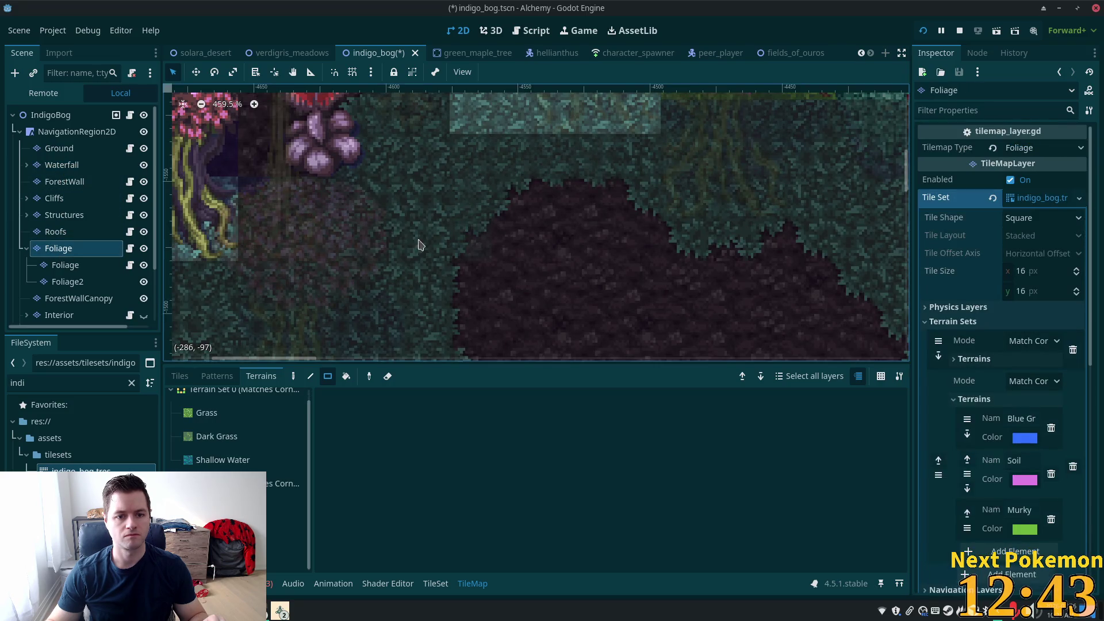
left_click(82, 270)
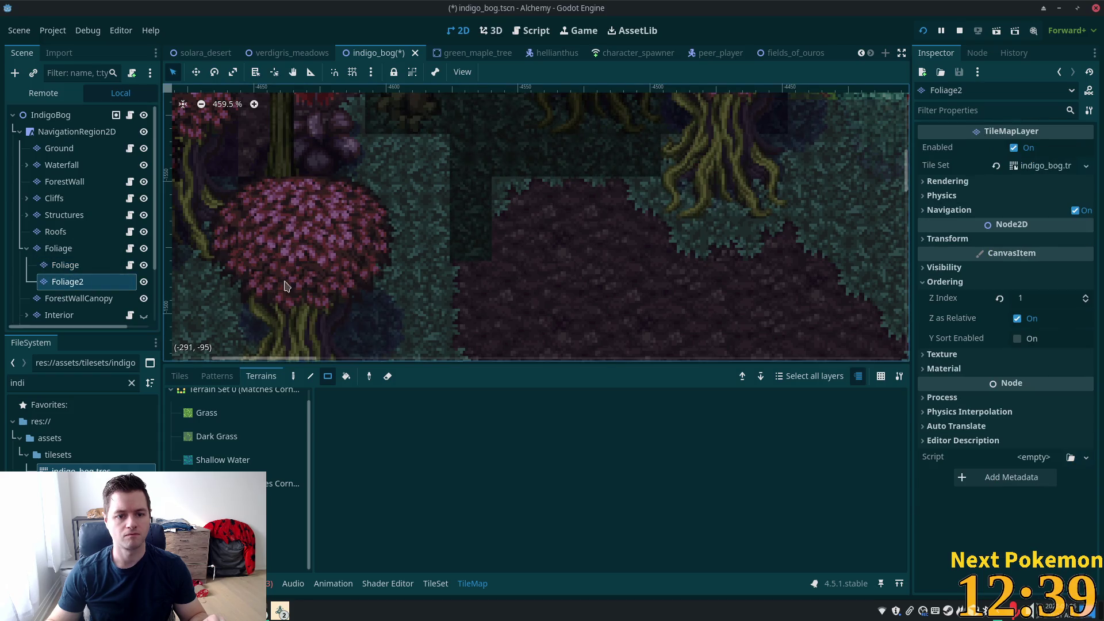
left_click(179, 376)
left_click(94, 268)
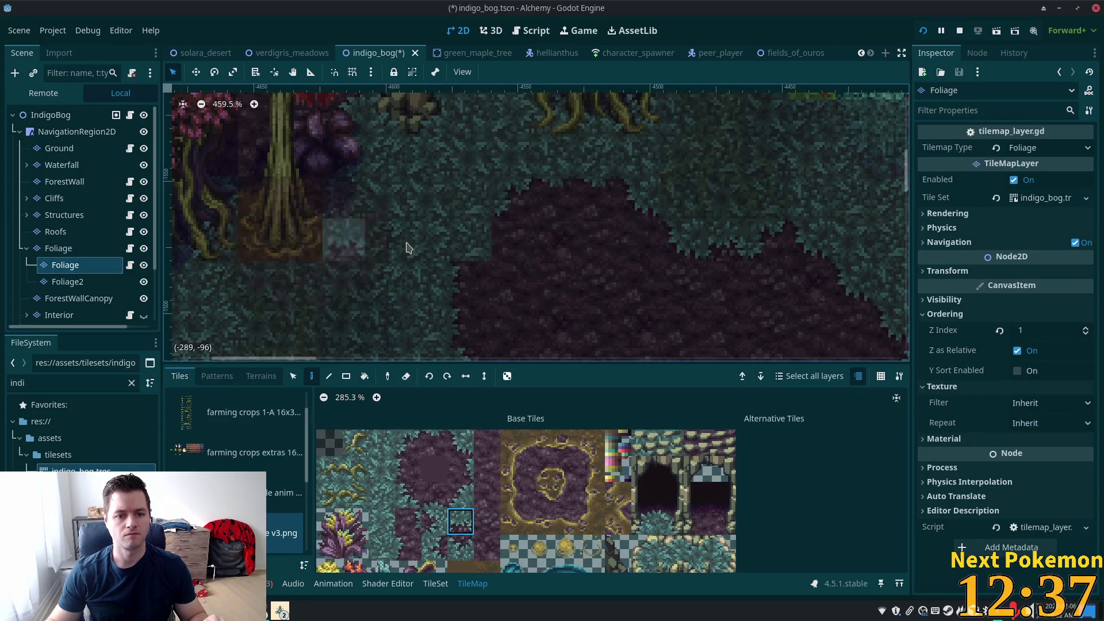
left_click(57, 122)
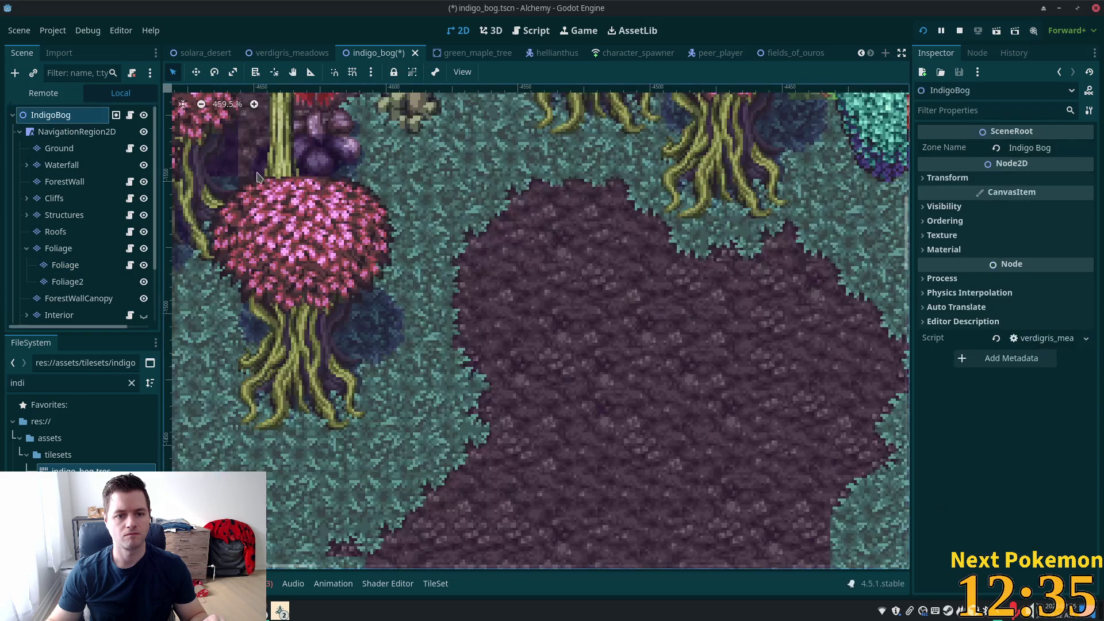
scroll(376, 202, "down", 3)
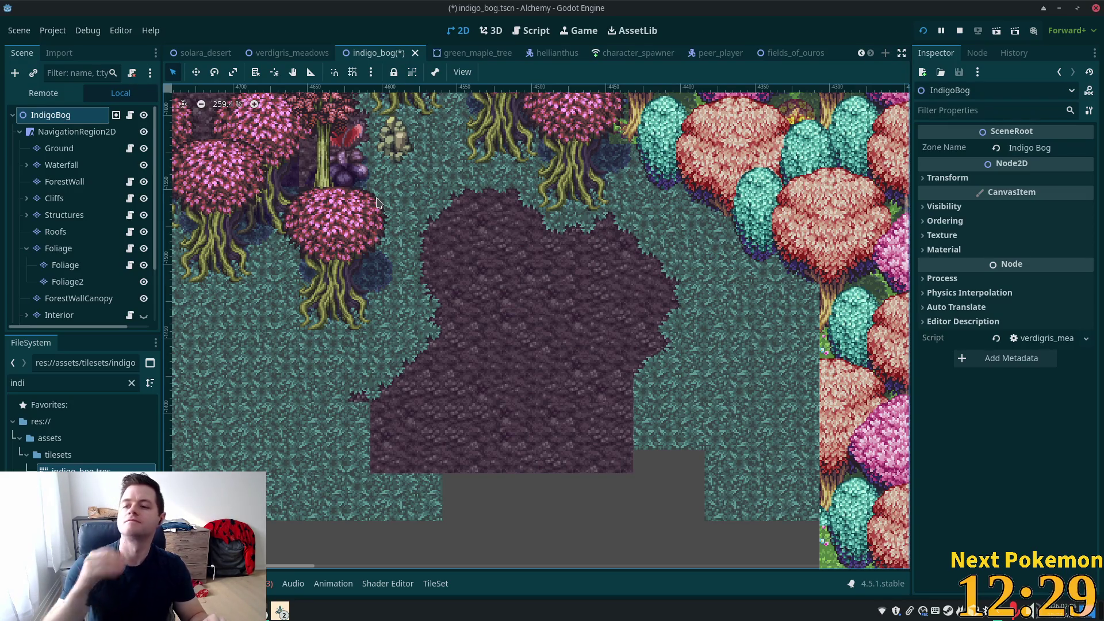
scroll(457, 392, "down", 1)
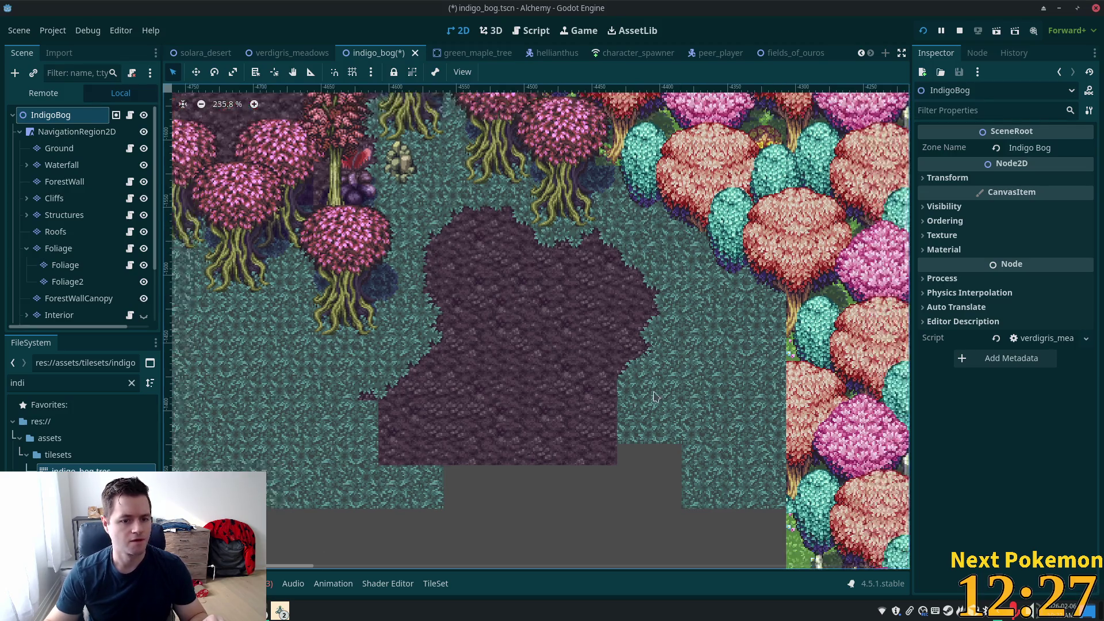
key("ctrl+s")
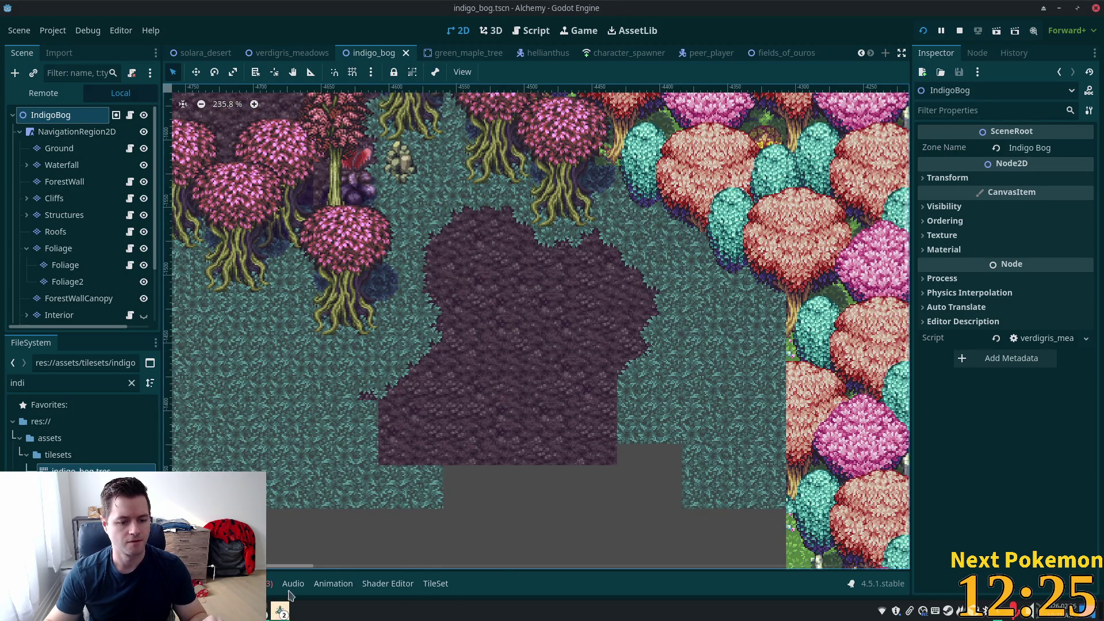
Step: Walk the character north-east, south-east, north, west and south-west through the bog in the running game
left_click(282, 613)
left_click(318, 559)
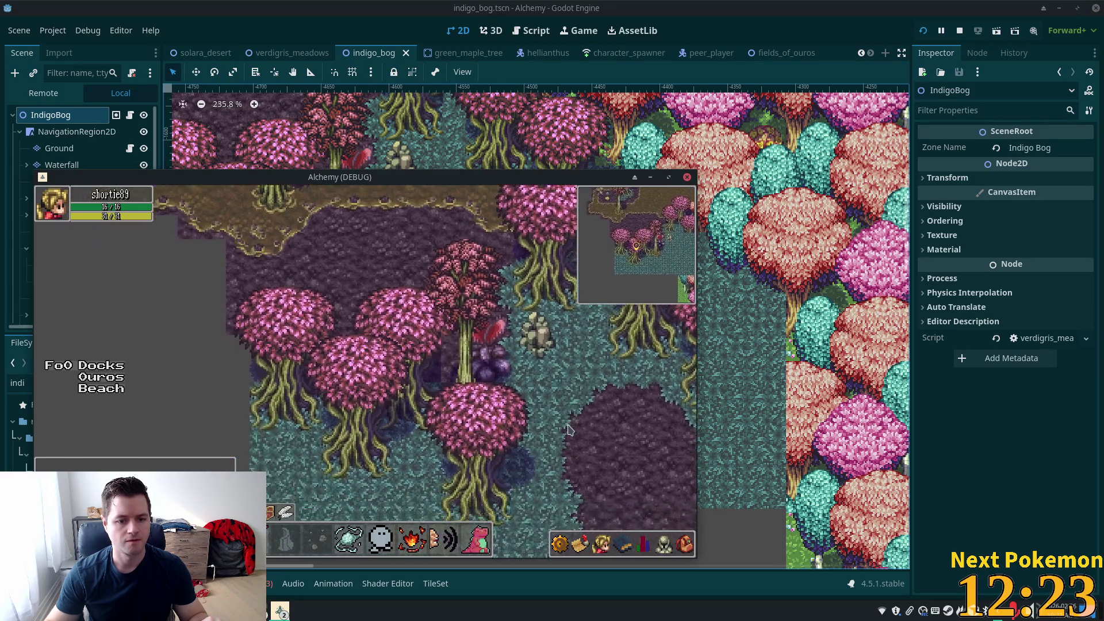
key("w+d")
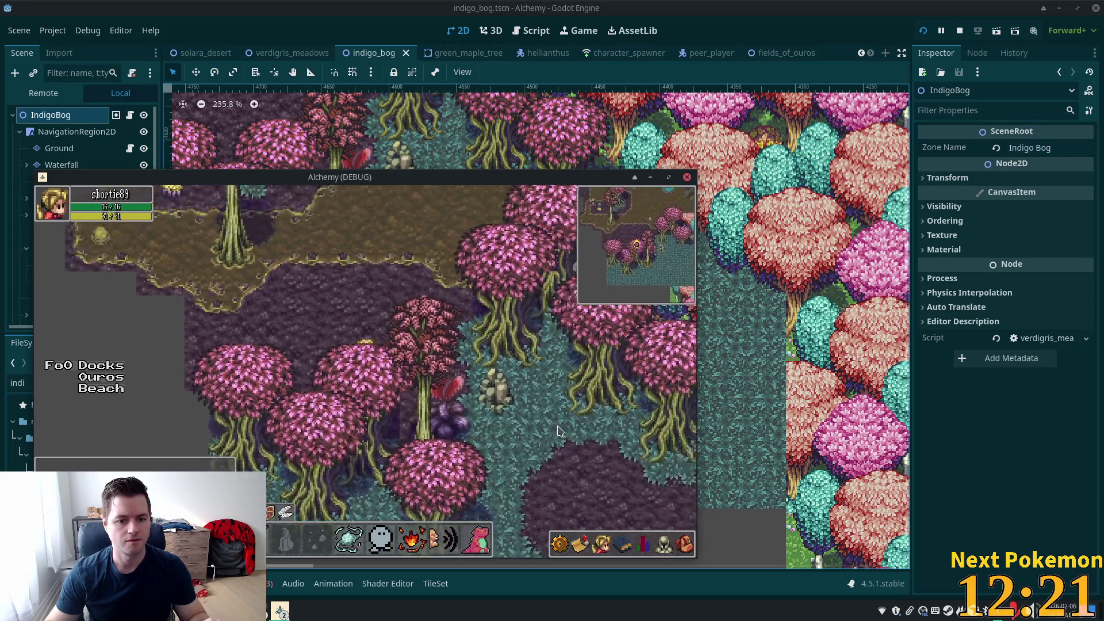
key("s+d")
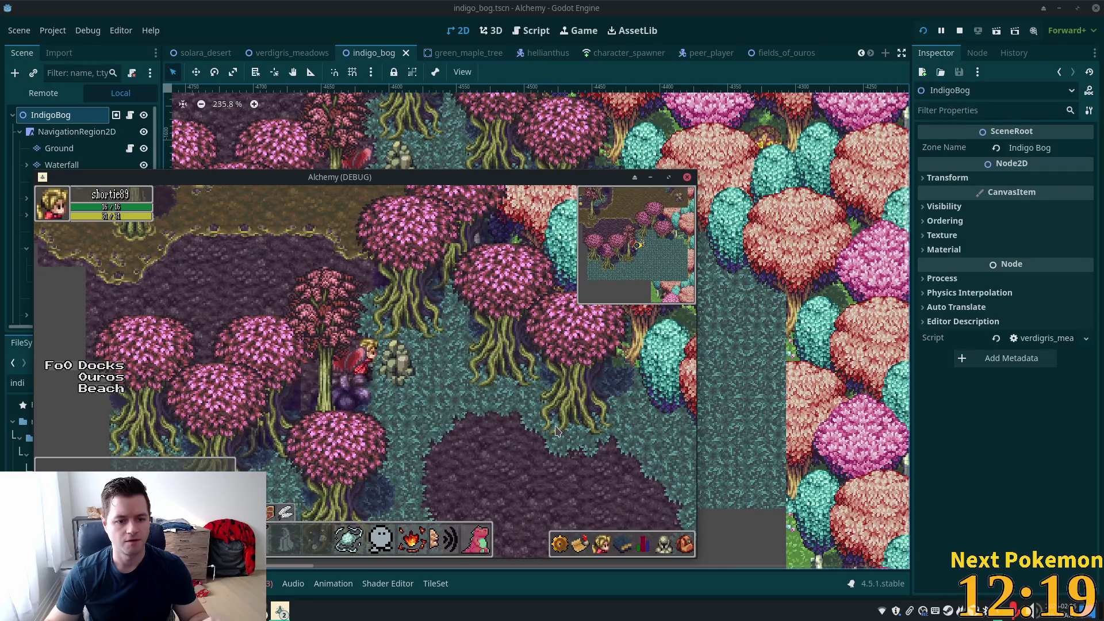
key("w")
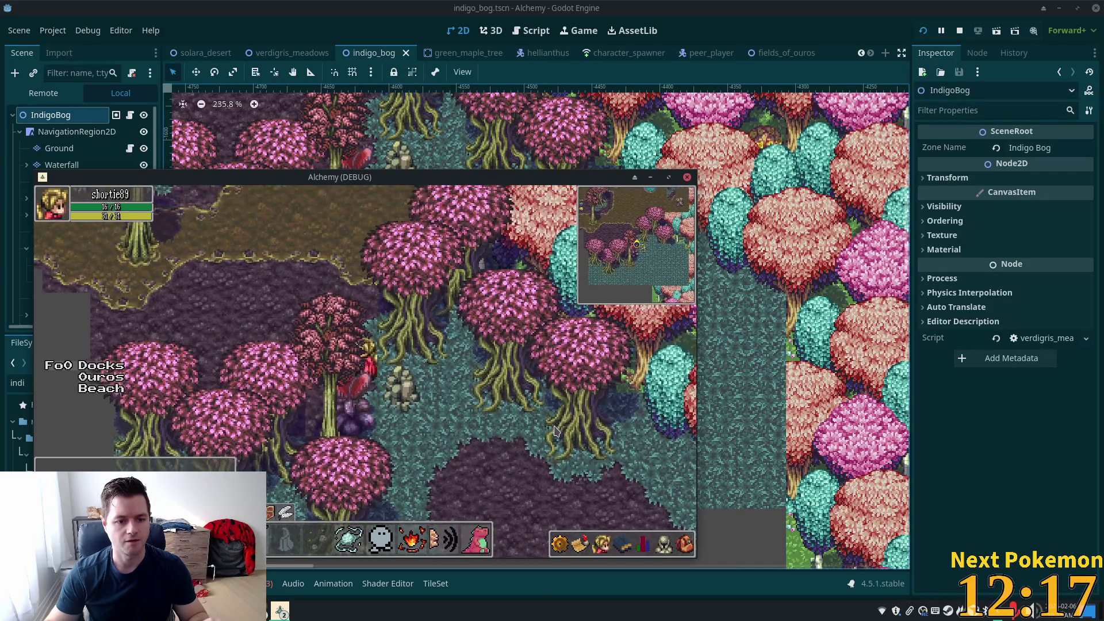
key("a")
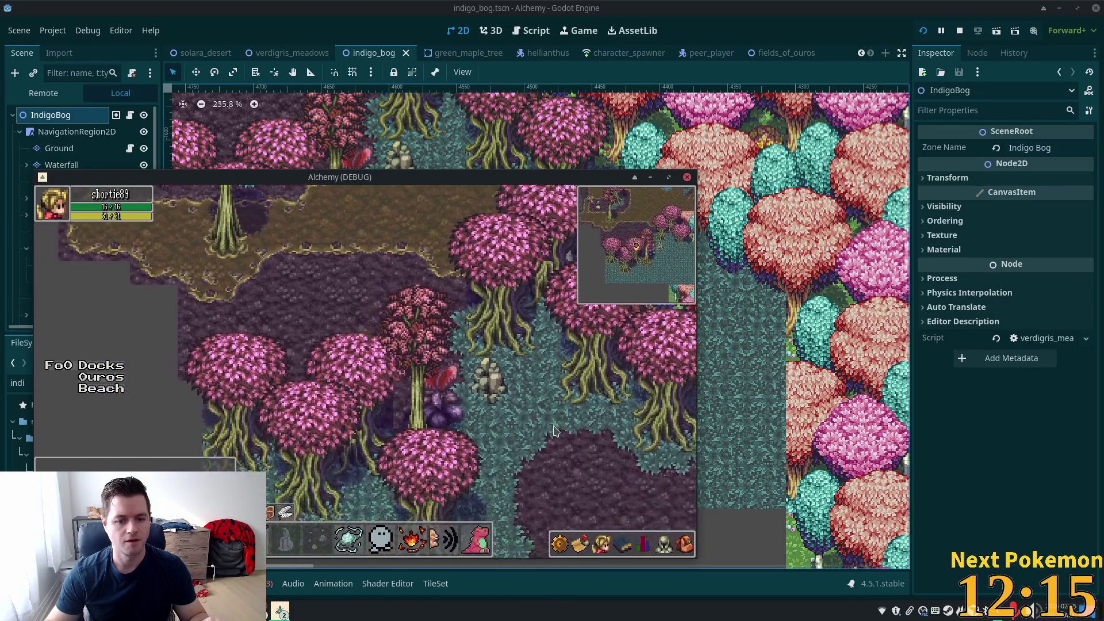
key("s+a")
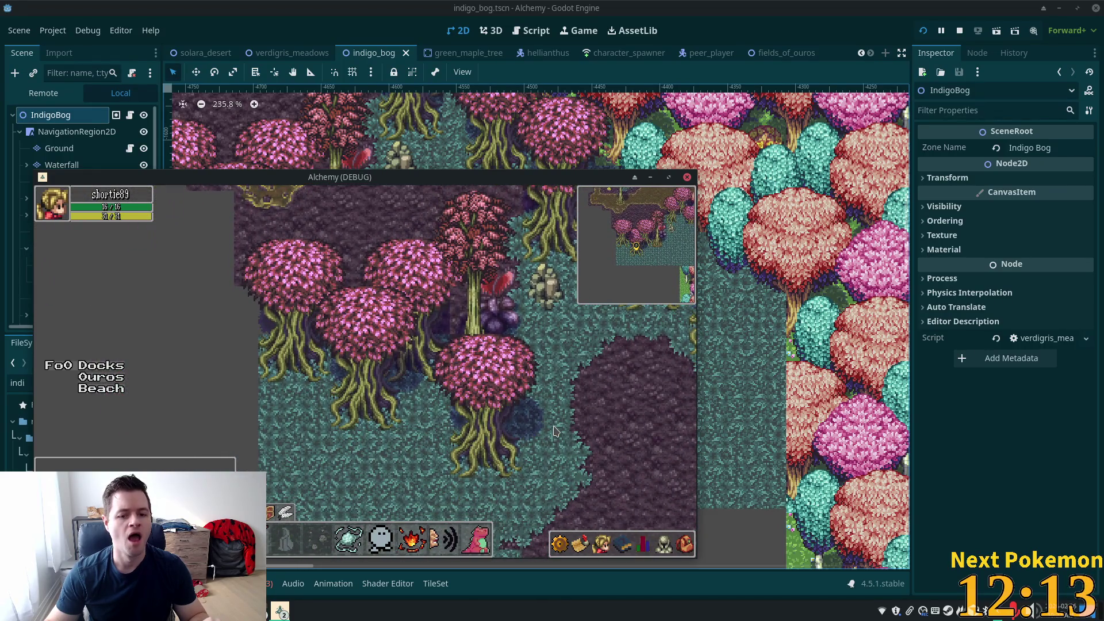
key("w")
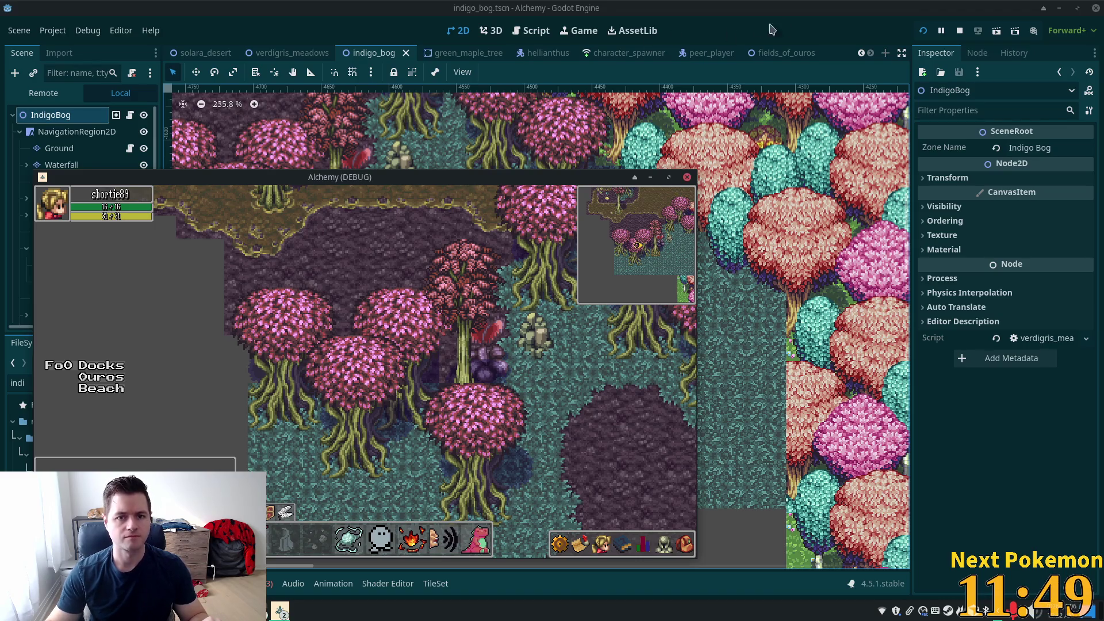
Step: Return to the editor and select the Ground layer for tile painting
key("alt+Tab")
scroll(508, 276, "down", 5)
scroll(508, 277, "down", 7)
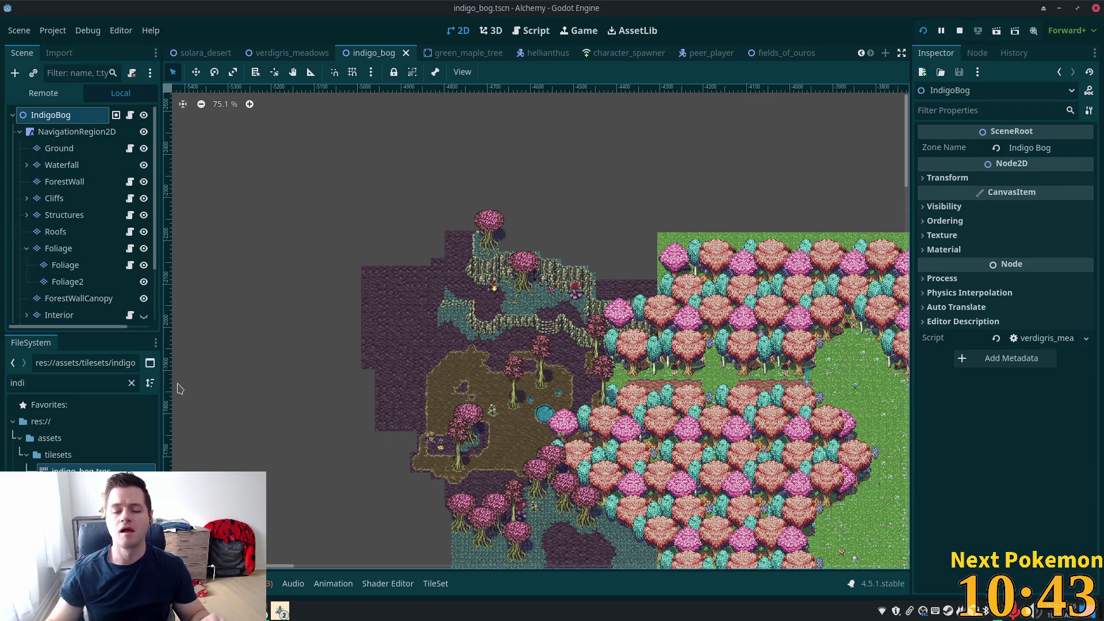
scroll(357, 460, "up", 10)
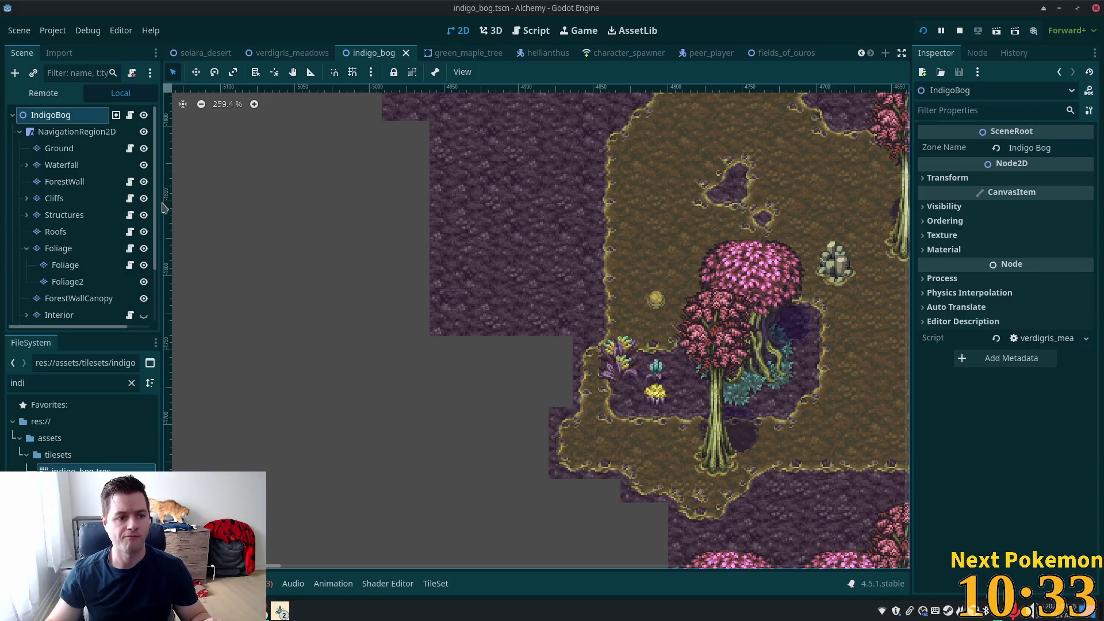
left_click(59, 148)
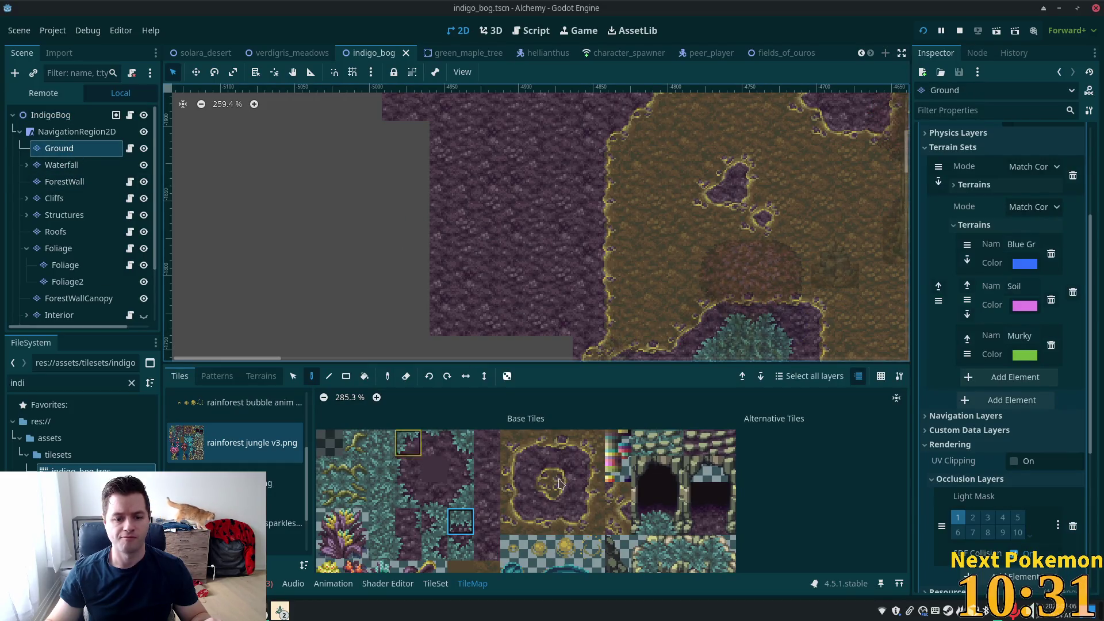
Step: Pick the Soil terrain and fill a strip and a large block west of the clearing
scroll(537, 479, "down", 1)
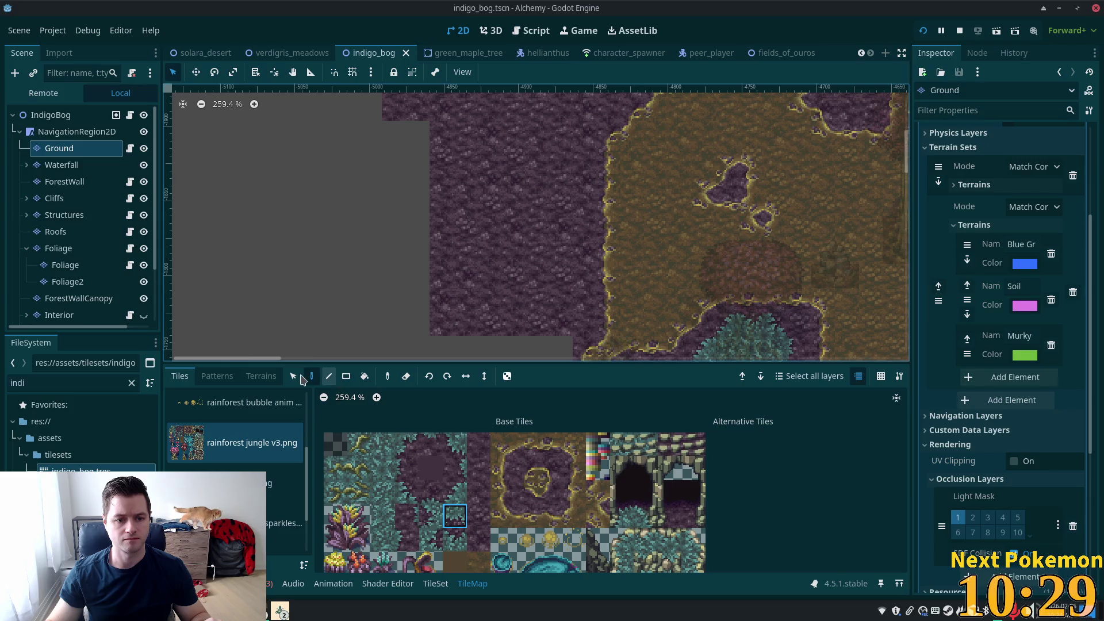
left_click(260, 377)
left_click(287, 554)
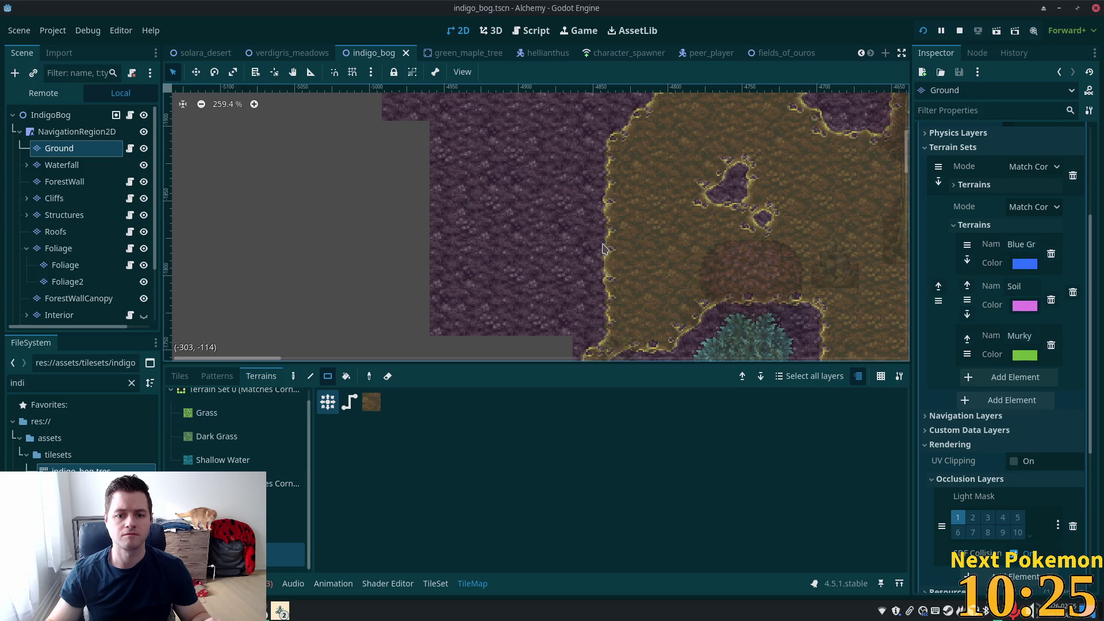
left_click_drag(606, 242, 443, 270)
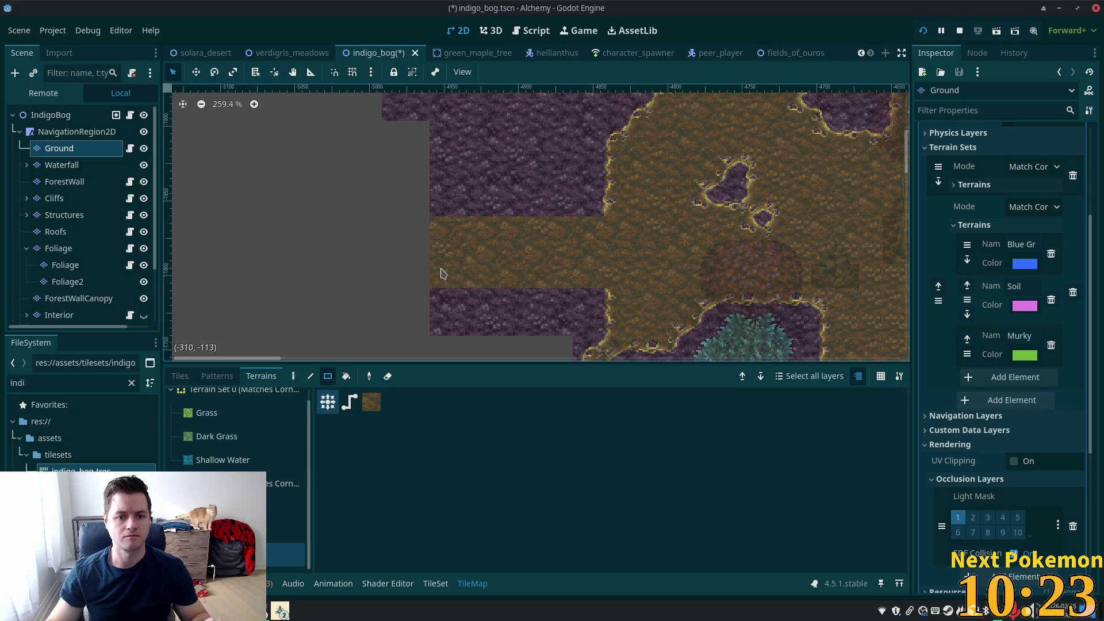
scroll(352, 237, "down", 5)
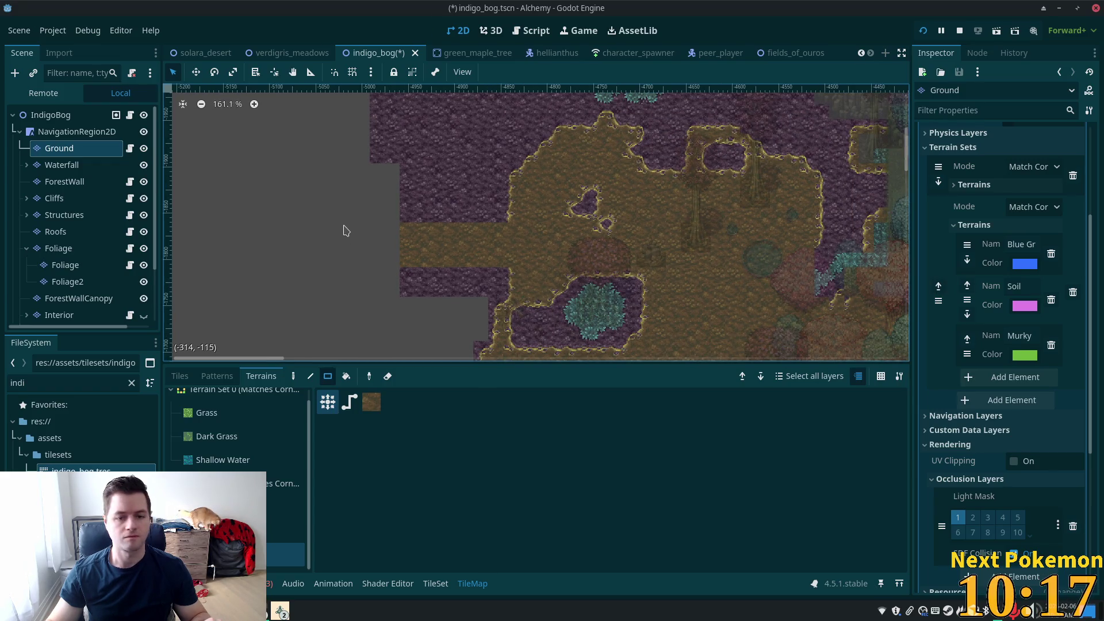
scroll(345, 239, "down", 4)
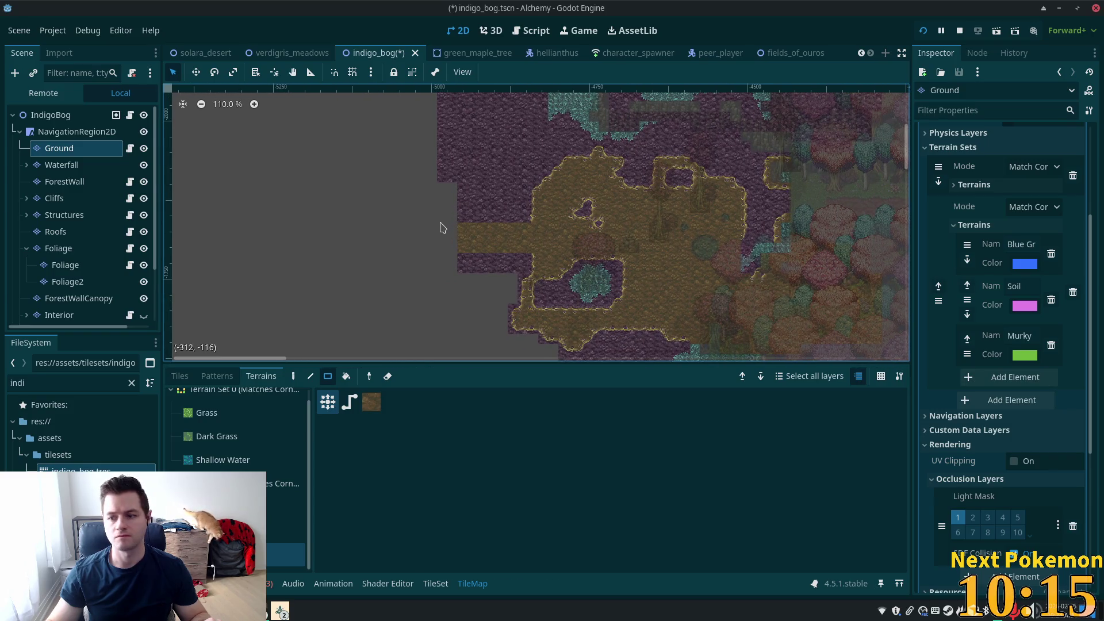
mouse_move(463, 206)
left_mouse_down()
mouse_move(397, 305)
mouse_move(389, 353)
left_mouse_up()
Step: Add soil rectangles left of, above and right of the patch, plus one at the upper left
scroll(505, 206, "down", 3)
scroll(505, 205, "left", 3)
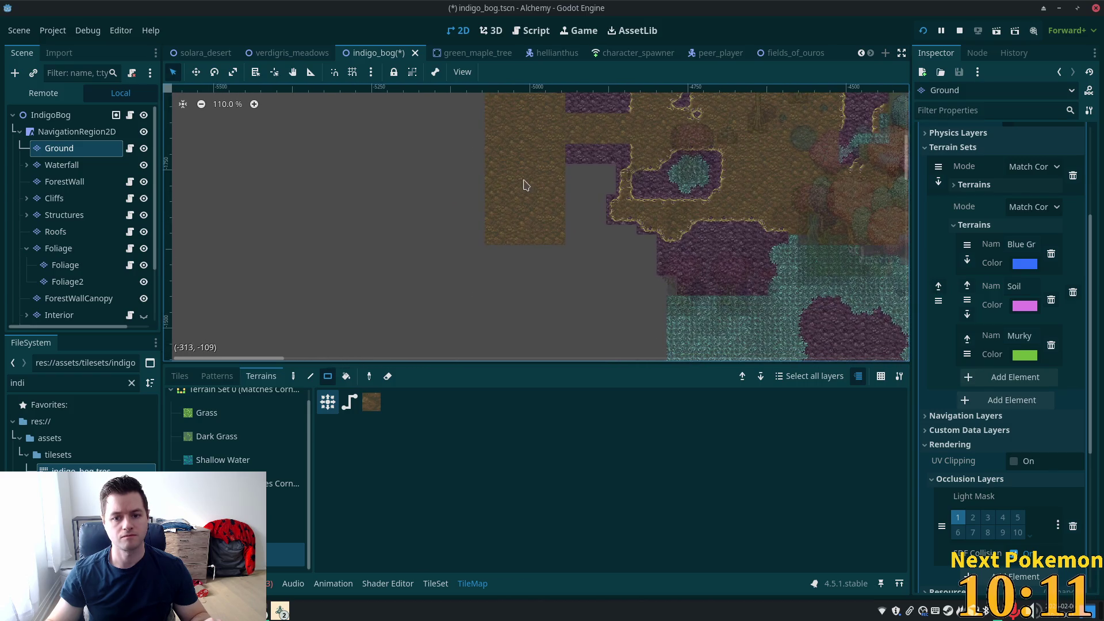
left_click_drag(486, 158, 407, 242)
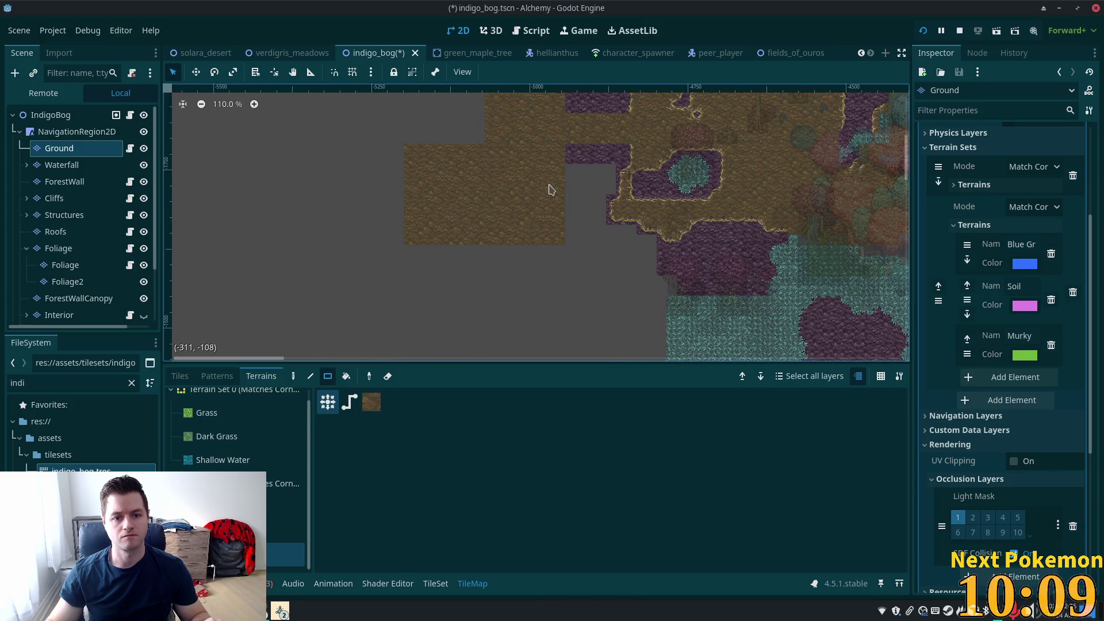
scroll(537, 230, "up", 3)
mouse_move(493, 198)
left_mouse_down()
mouse_move(431, 269)
mouse_move(397, 274)
left_mouse_up()
scroll(485, 313, "down", 3)
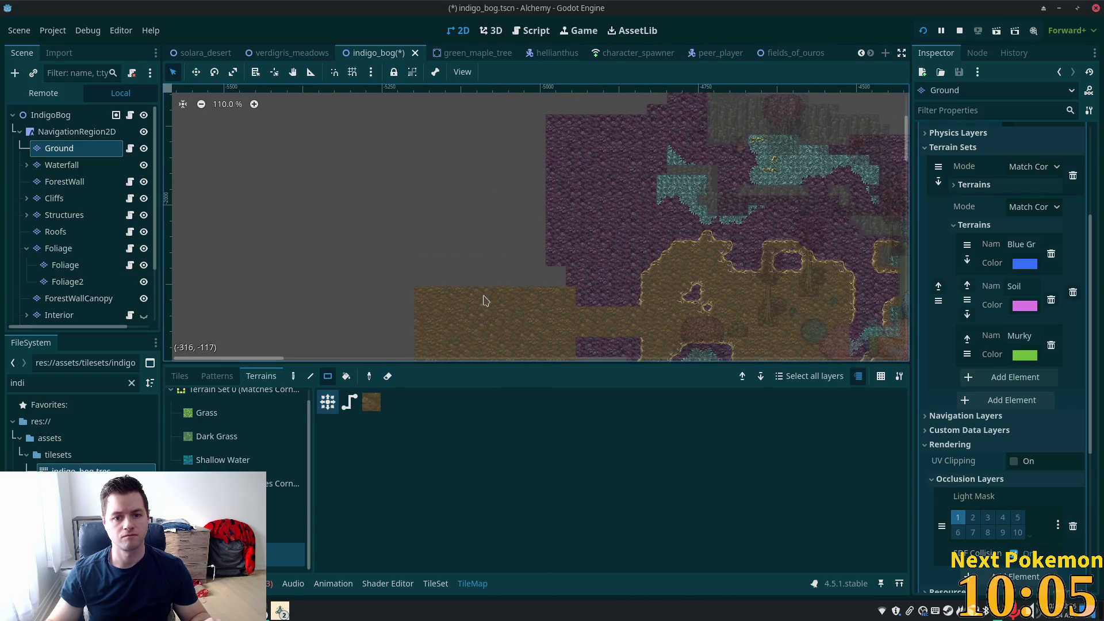
scroll(523, 217, "up", 4)
scroll(523, 217, "left", 3)
mouse_move(629, 301)
left_mouse_down()
mouse_move(635, 330)
mouse_move(665, 356)
left_mouse_up()
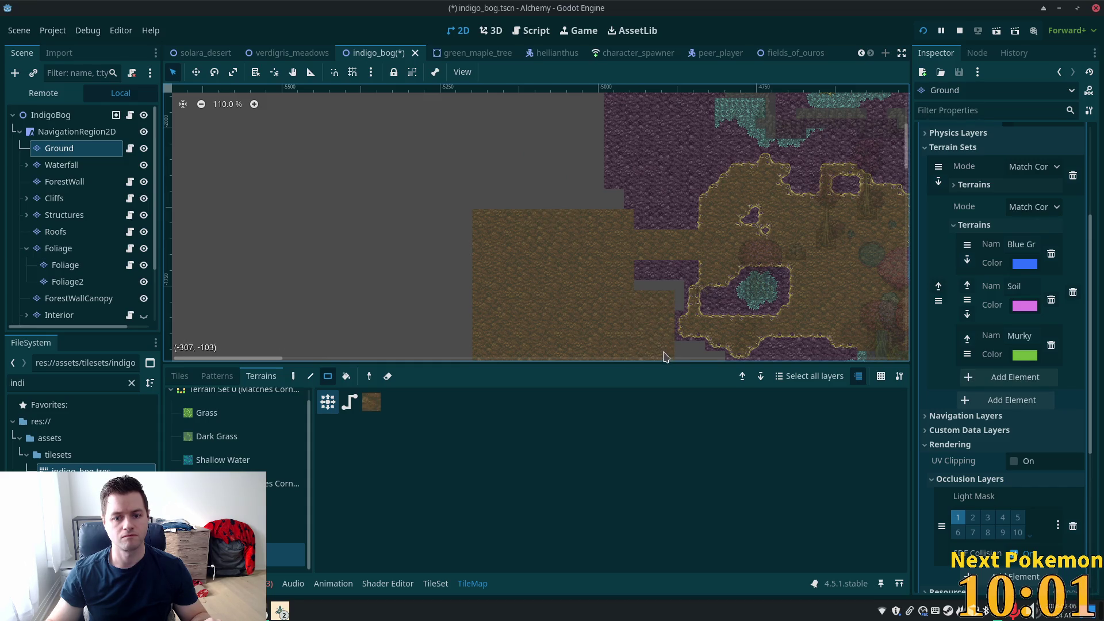
mouse_move(592, 289)
left_mouse_down()
mouse_move(523, 202)
mouse_move(460, 216)
mouse_move(485, 240)
left_mouse_up()
mouse_move(434, 188)
left_mouse_down()
mouse_move(513, 254)
mouse_move(506, 248)
left_mouse_up()
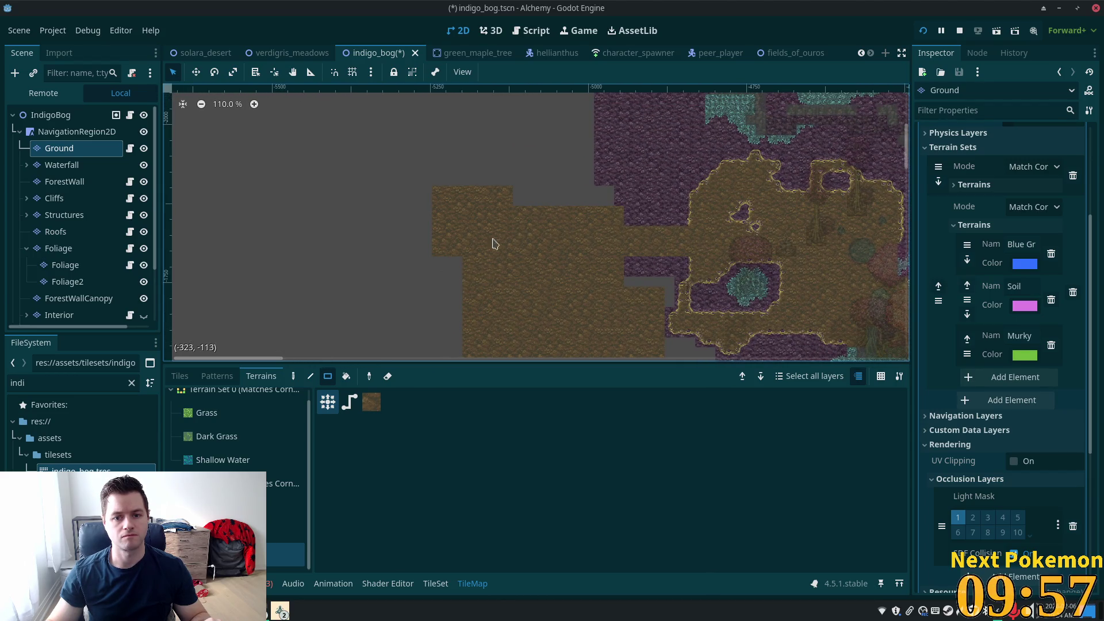
mouse_move(560, 188)
left_mouse_down()
mouse_move(529, 353)
mouse_move(438, 334)
mouse_move(468, 246)
mouse_move(399, 273)
mouse_move(765, 172)
mouse_move(185, 161)
left_mouse_up()
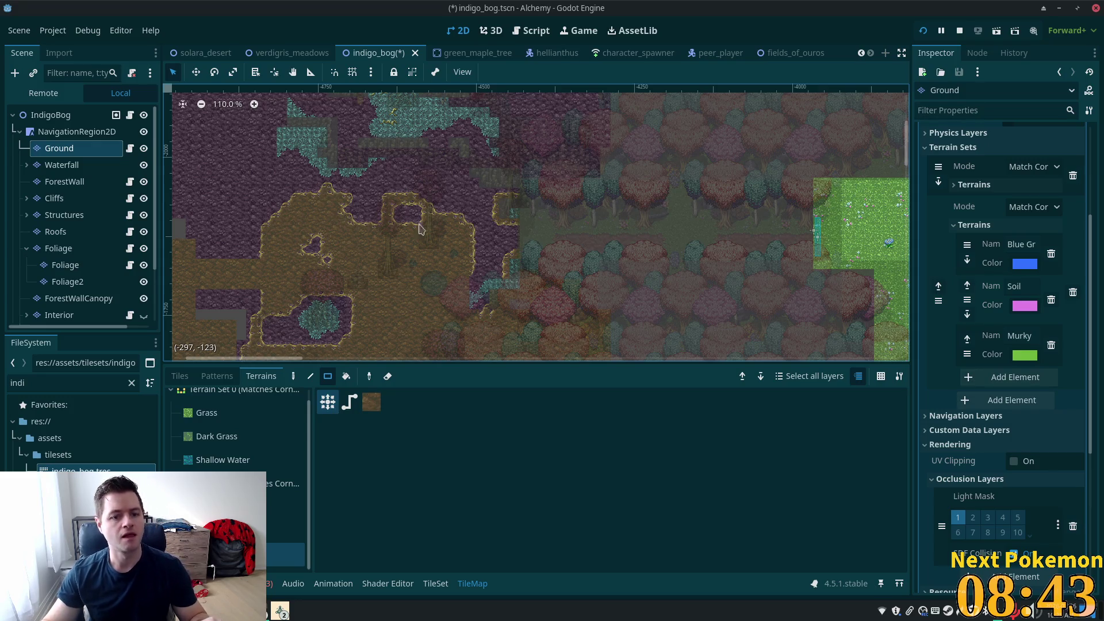
scroll(368, 264, "down", 3)
scroll(368, 265, "up", 9)
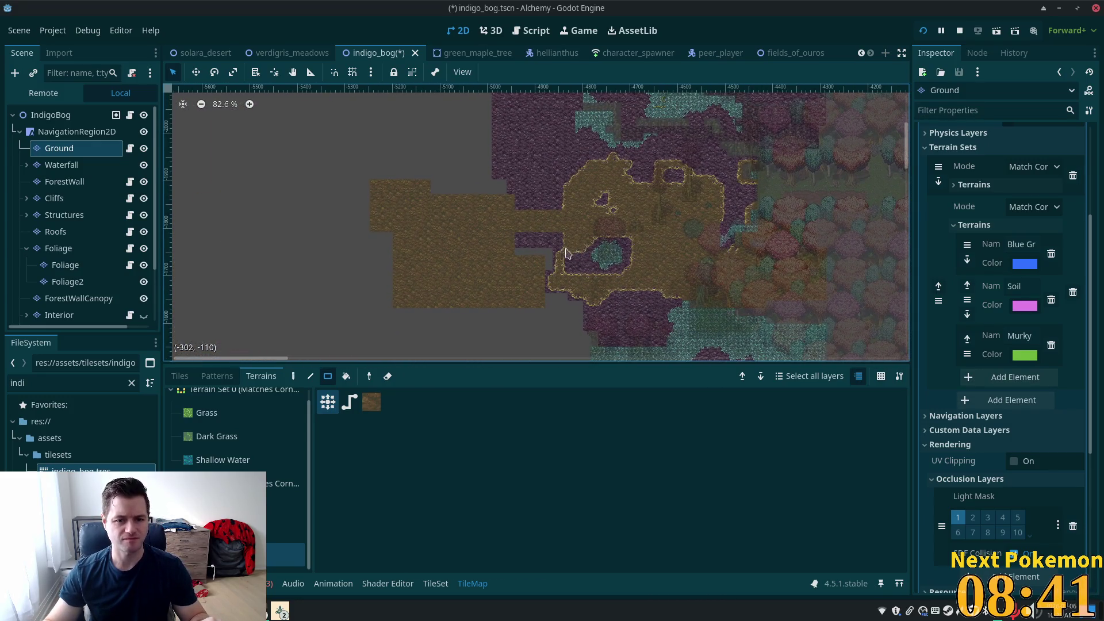
scroll(483, 284, "down", 4)
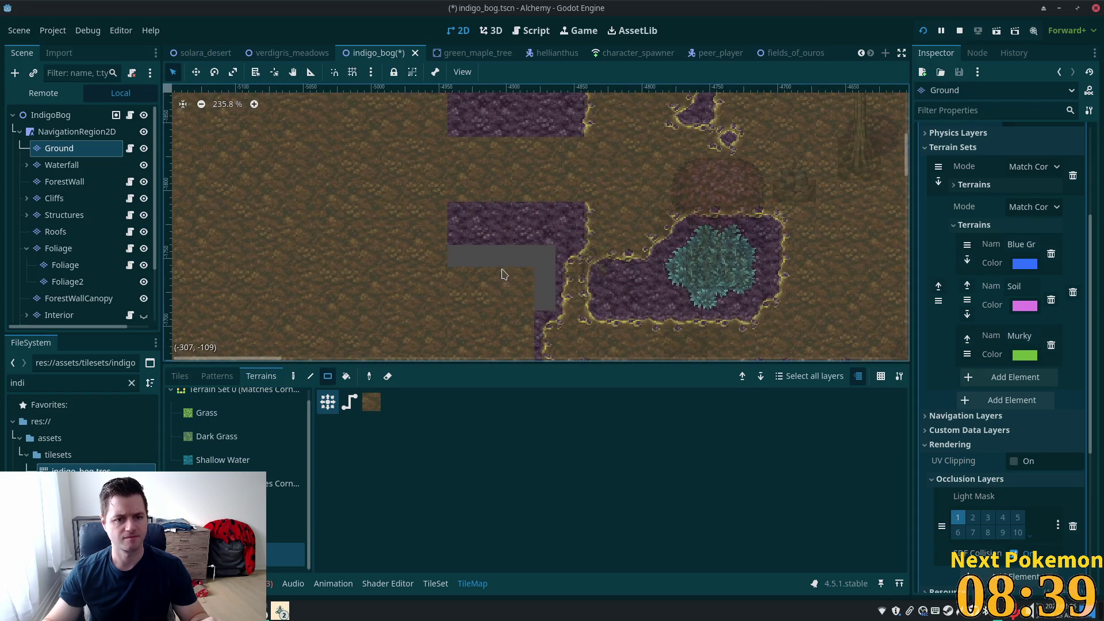
scroll(489, 284, "down", 2)
scroll(621, 291, "down", 4)
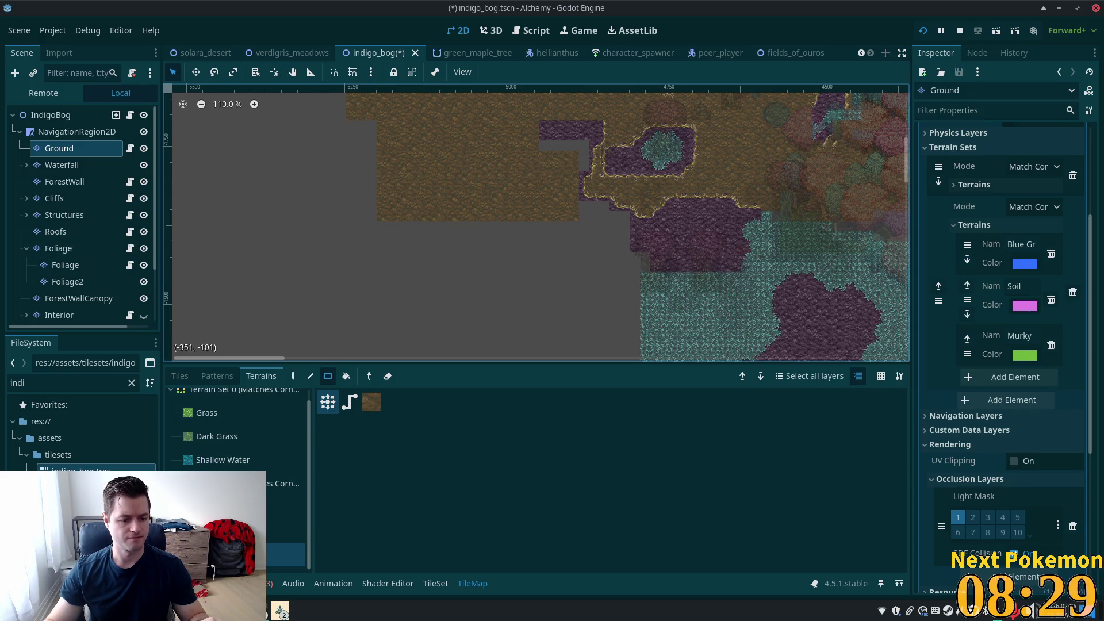
left_click(280, 611)
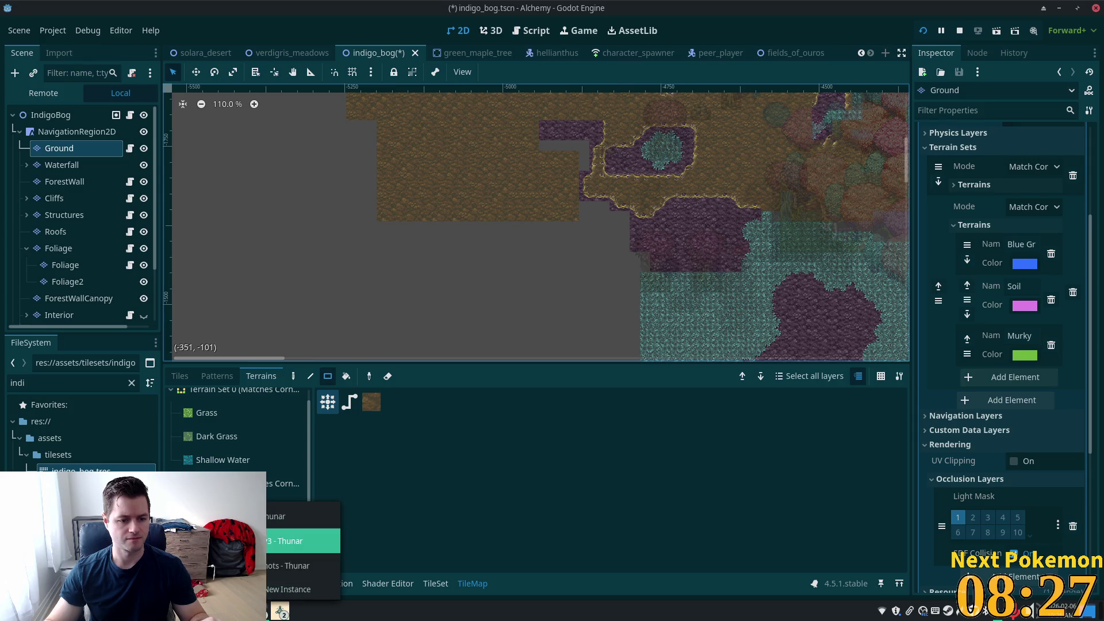
Step: Navigate from Game Assets into the 21.08a - Rainforest Jungle 2.0 folder's extras subfolder
left_click(299, 564)
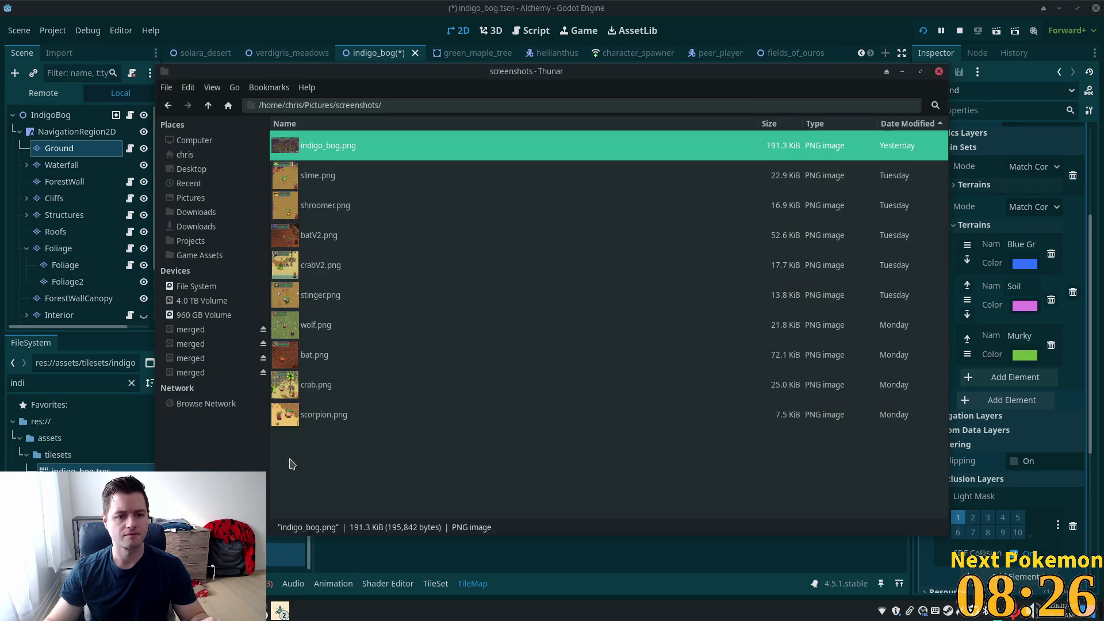
left_click(200, 255)
scroll(444, 310, "down", 2)
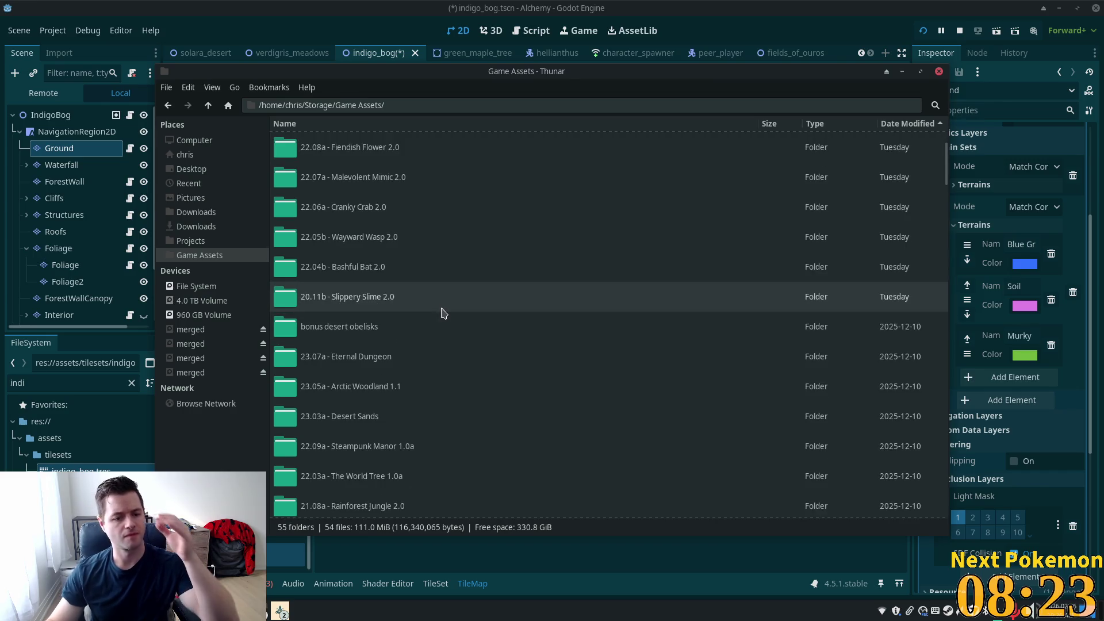
scroll(360, 467, "down", 1)
left_click(363, 463)
double_click(362, 463)
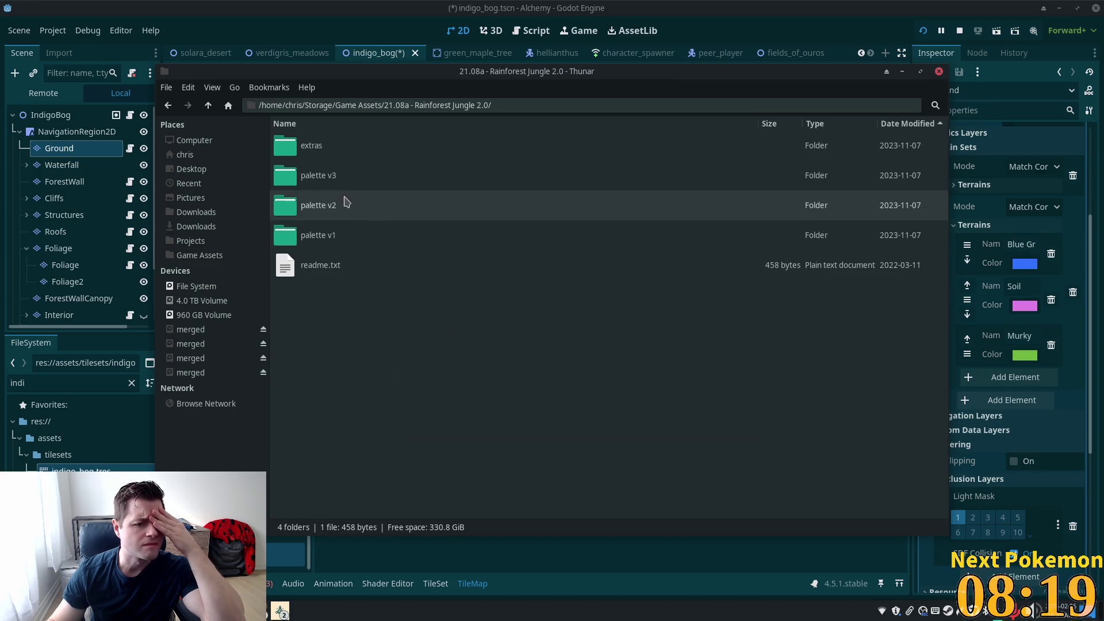
double_click(309, 149)
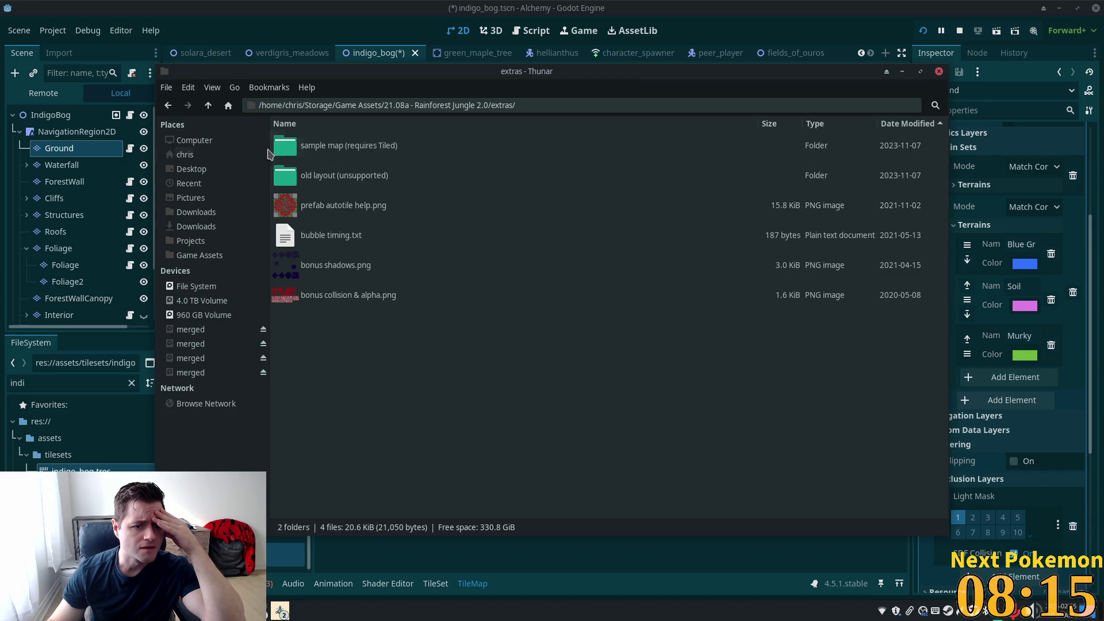
Step: View the prefabs and samples image in the palette v3 folder, then return to Godot
left_click(208, 105)
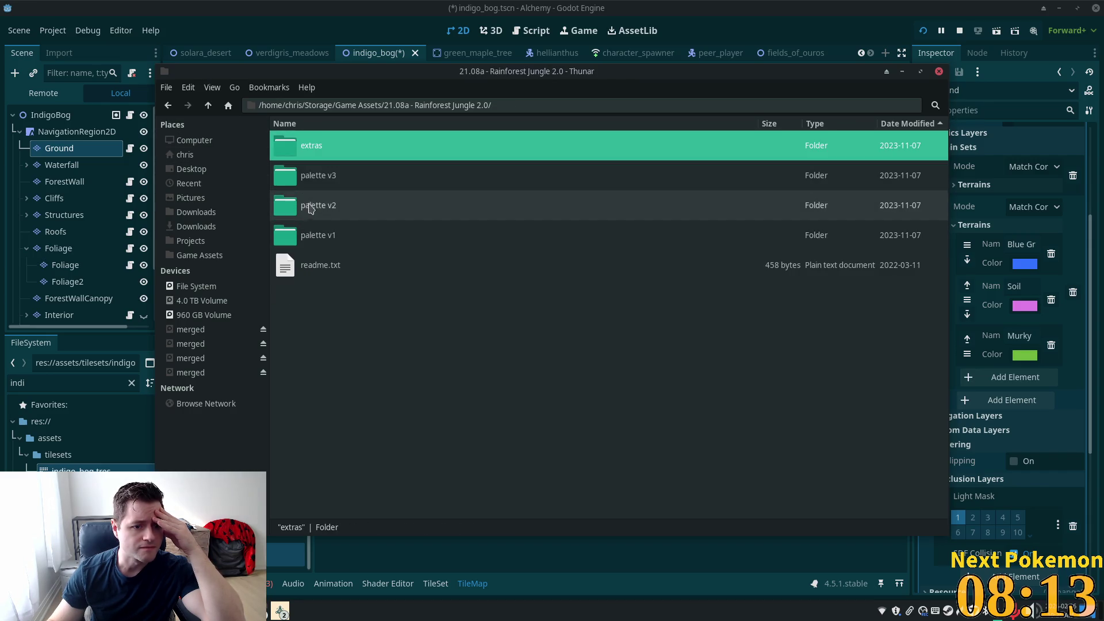
double_click(316, 175)
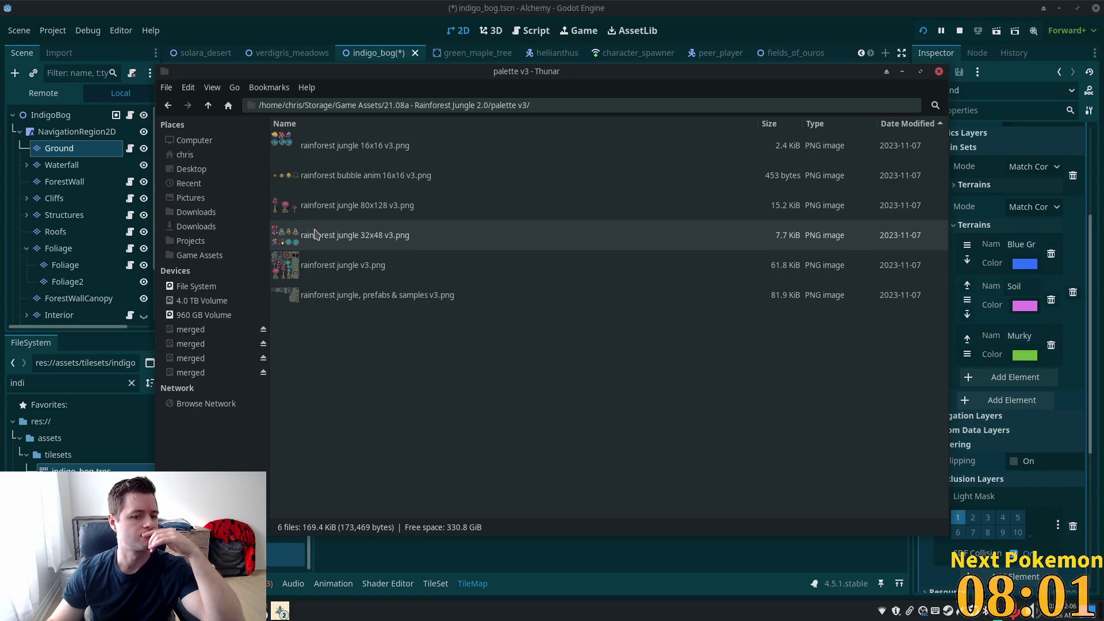
double_click(288, 299)
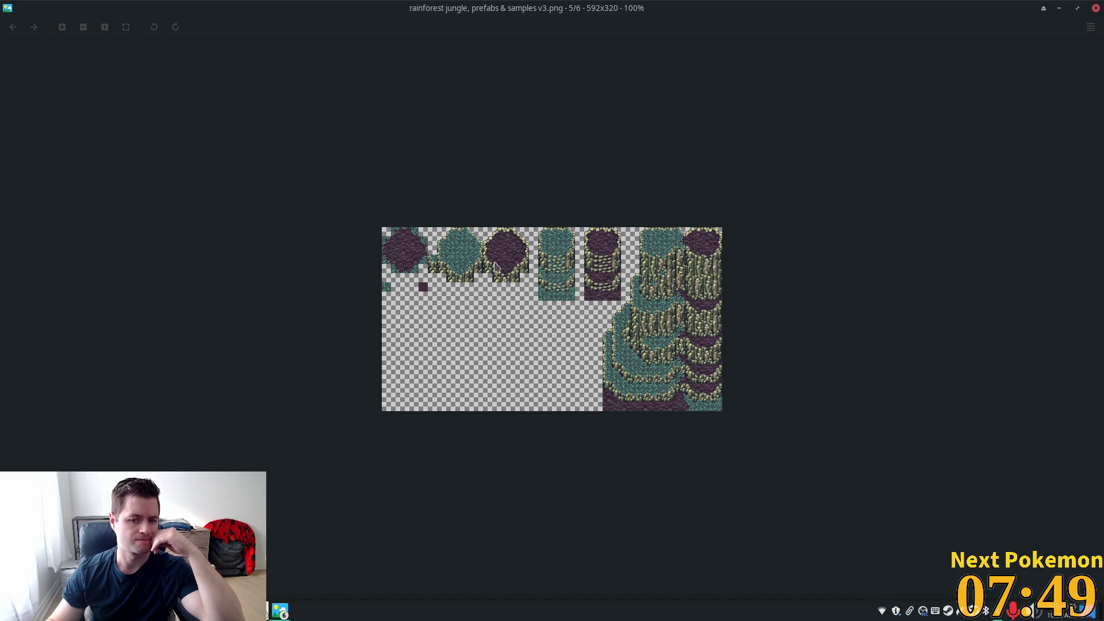
left_click(1096, 8)
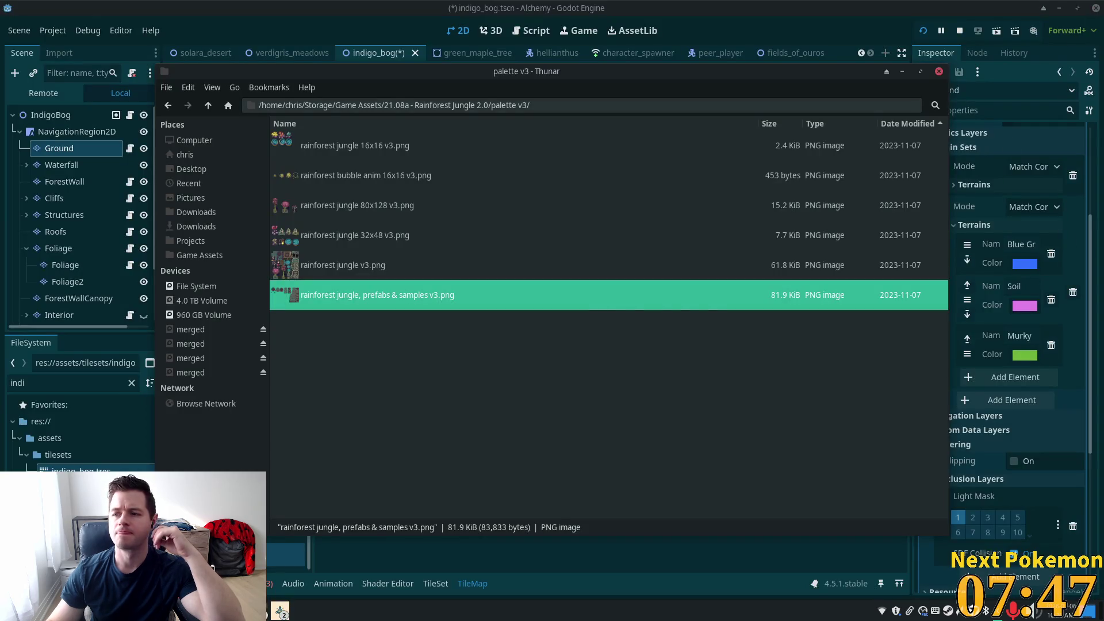
key("Return")
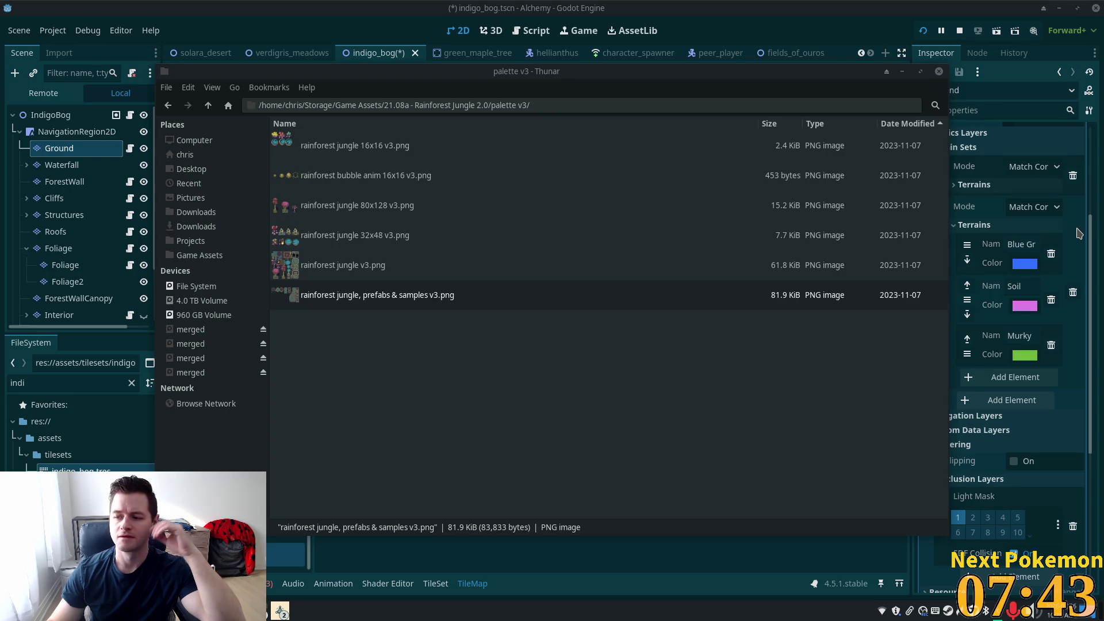
left_click(791, 5)
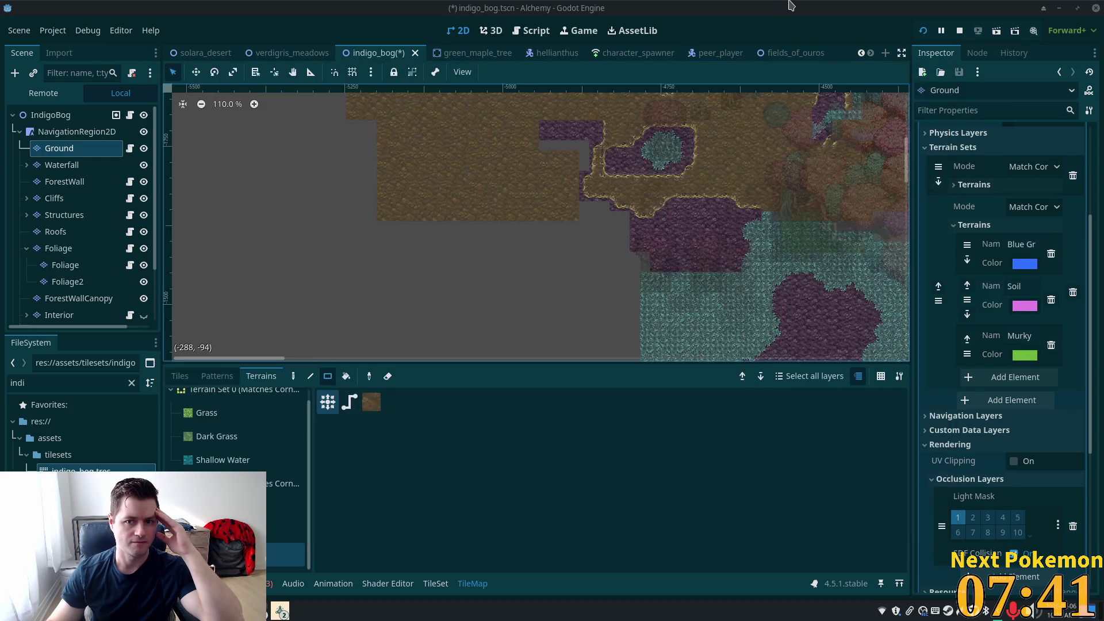
Step: Zoom in and paint the bottom-left ring corner tile onto the upper bog patch's lower edge
scroll(628, 116, "up", 4)
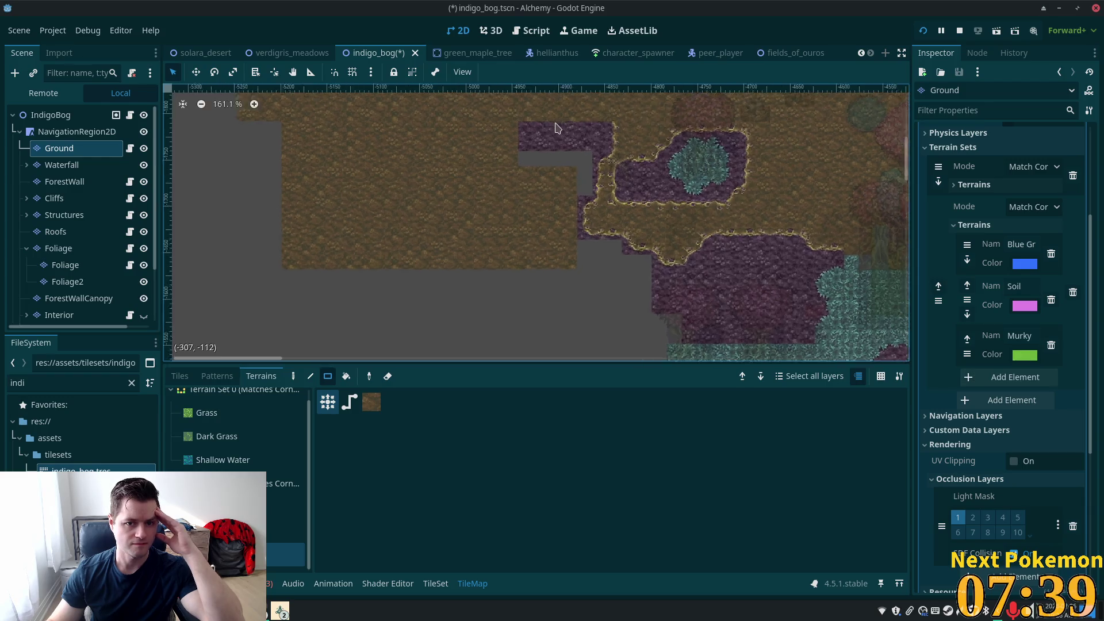
scroll(584, 287, "up", 4)
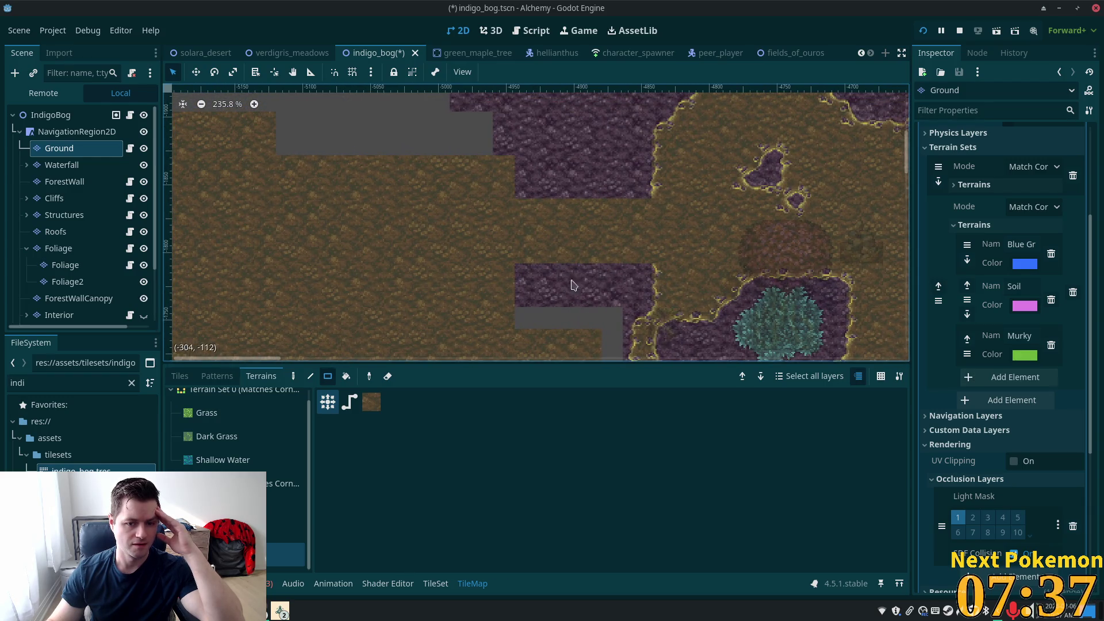
left_click(181, 378)
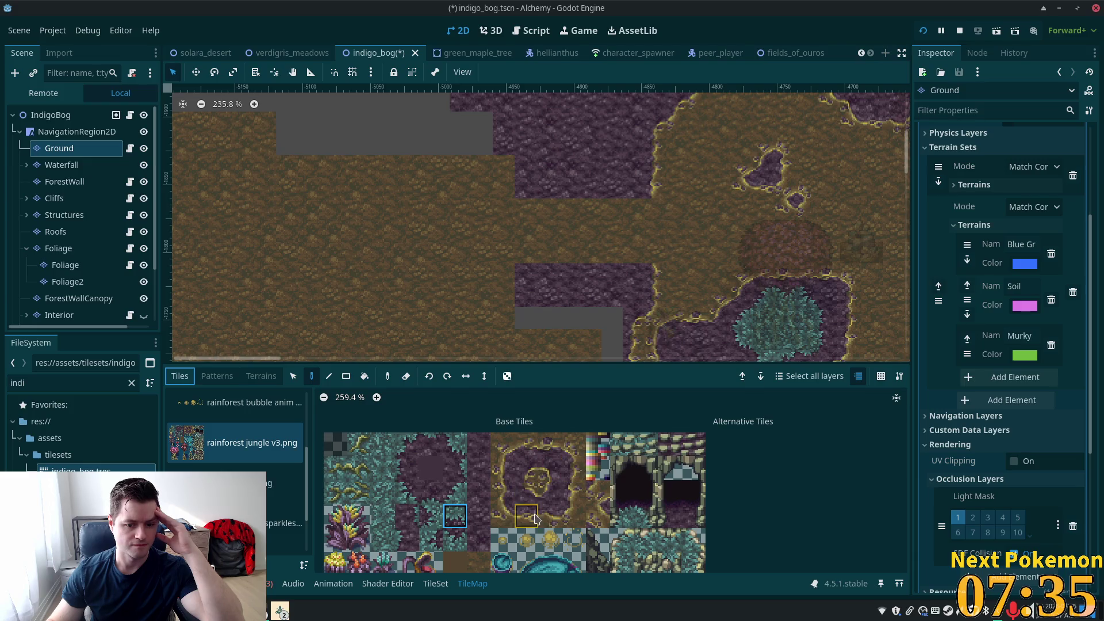
left_click_drag(535, 516, 550, 517)
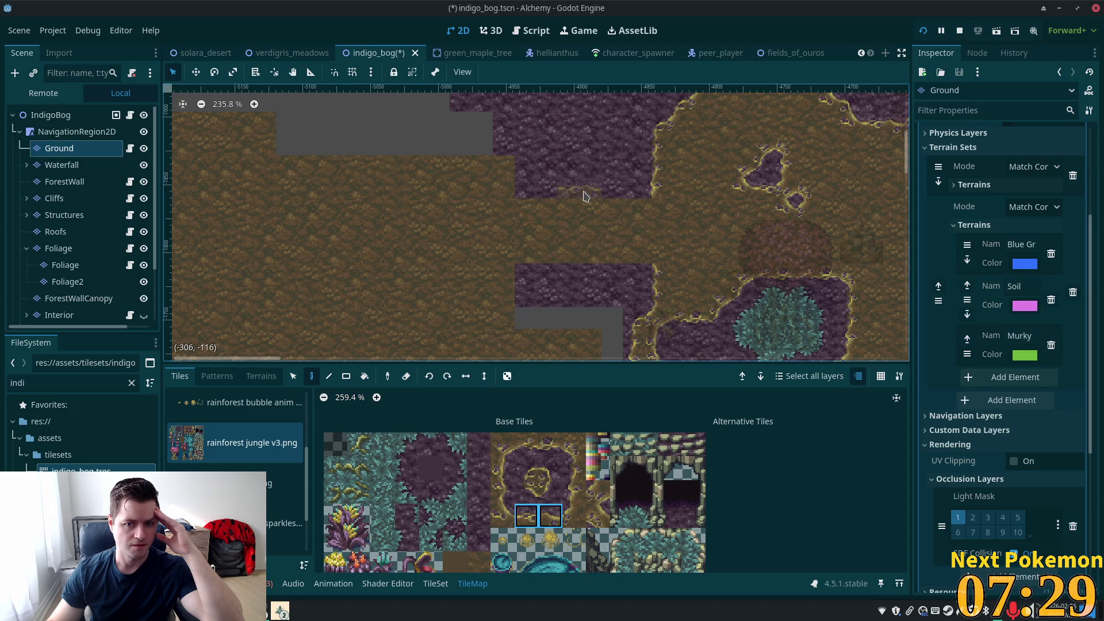
left_click(574, 516)
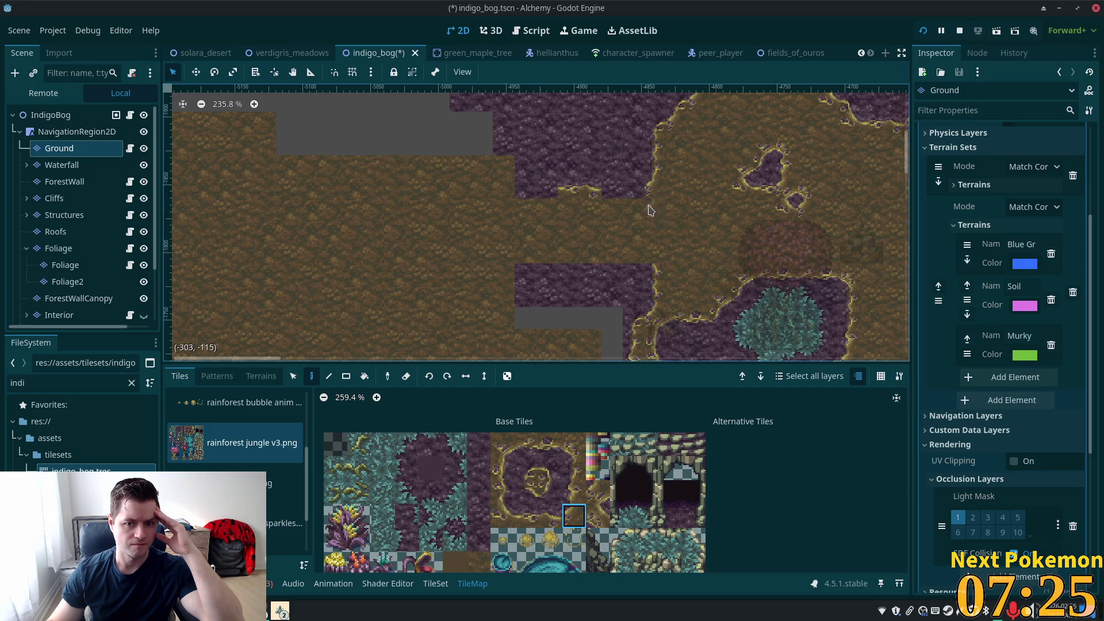
left_click_drag(533, 511, 574, 516)
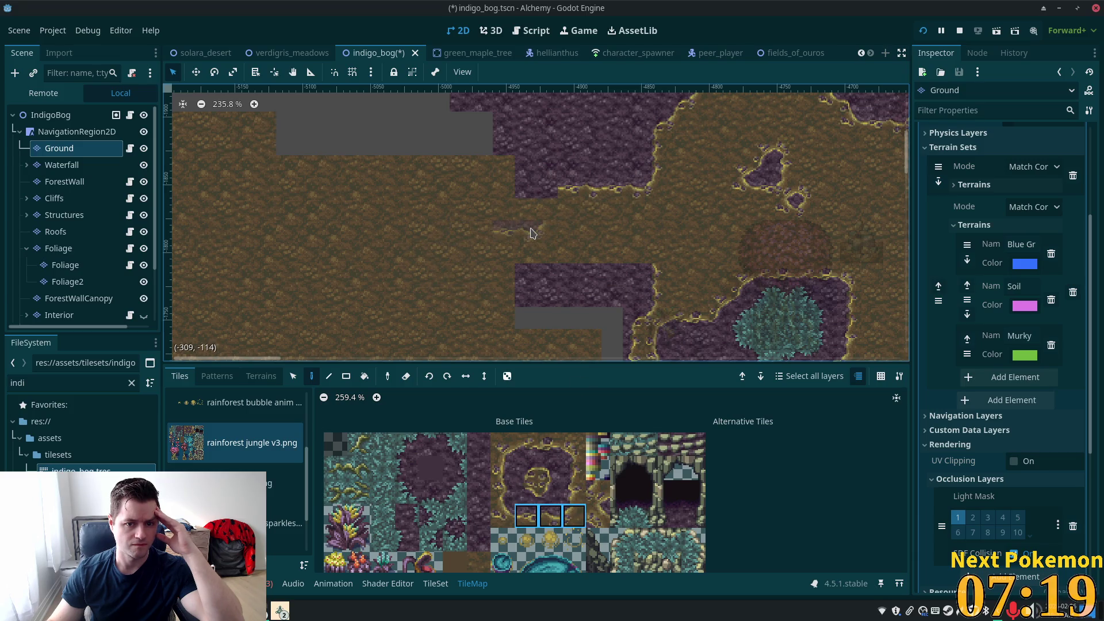
left_click_drag(527, 516, 550, 516)
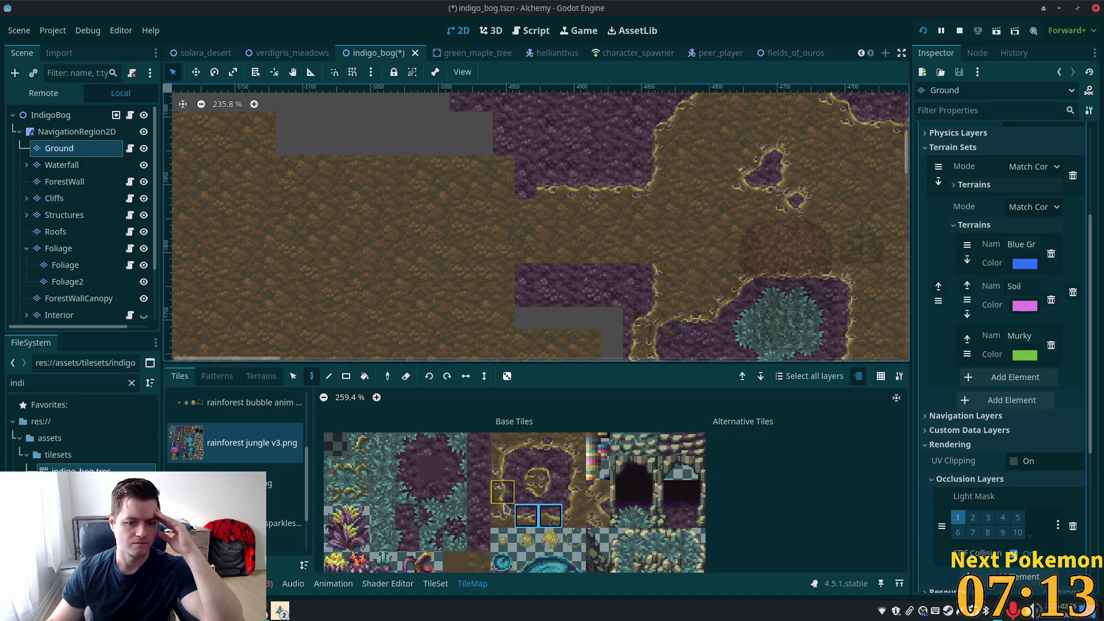
left_click(503, 513)
left_click(525, 188)
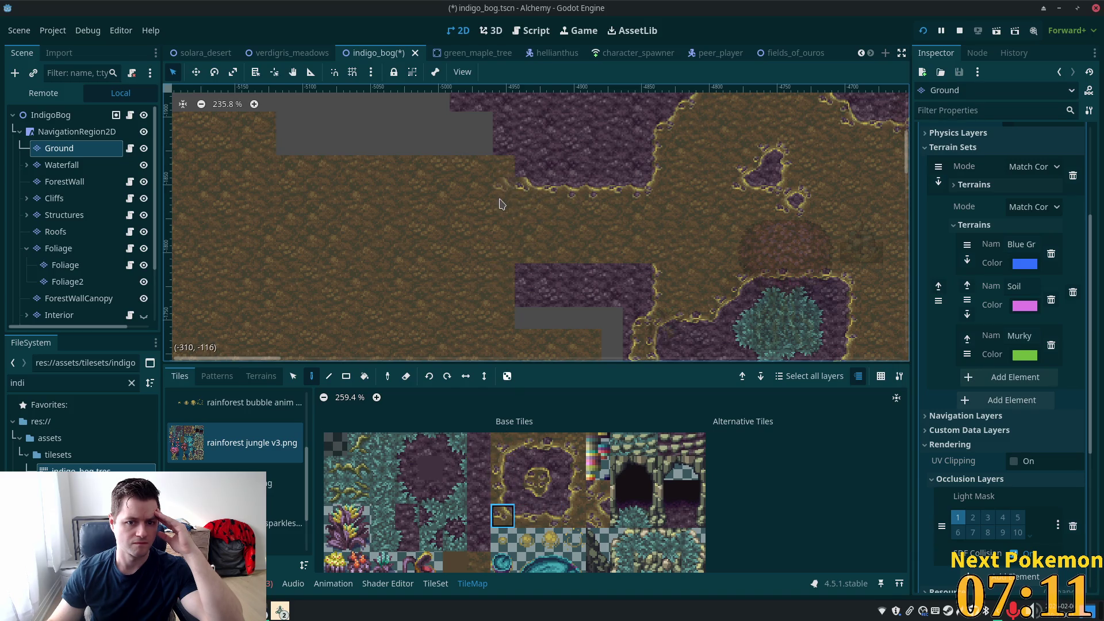
Step: Extend the golden border leftward with ring edge tiles along the patch's bottom
left_click(549, 469)
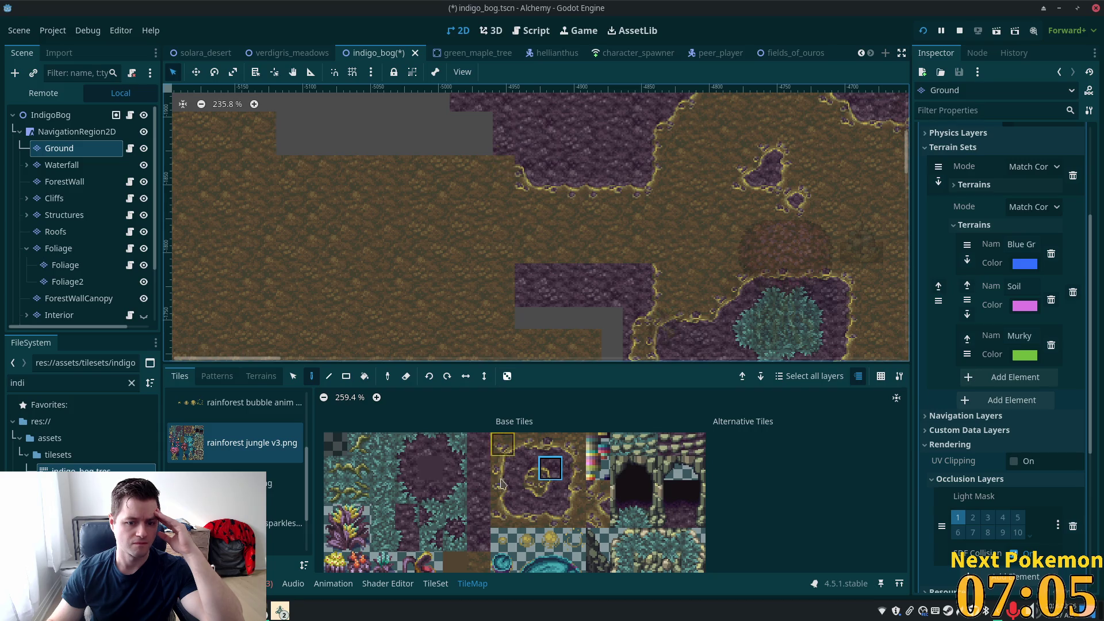
left_click(550, 516)
left_click(486, 166)
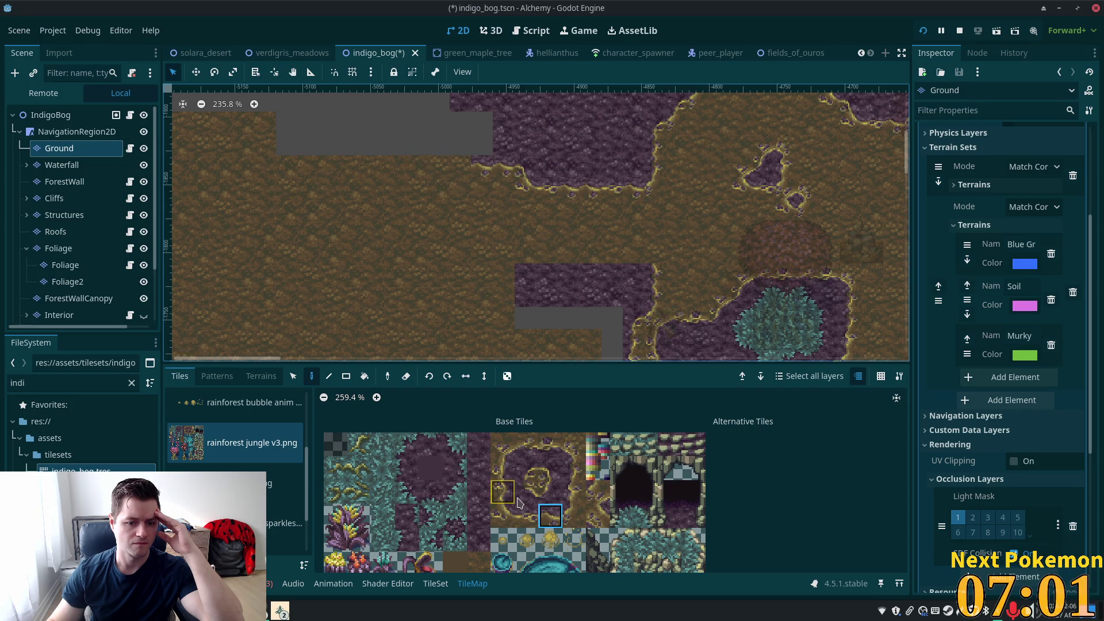
left_click(502, 516)
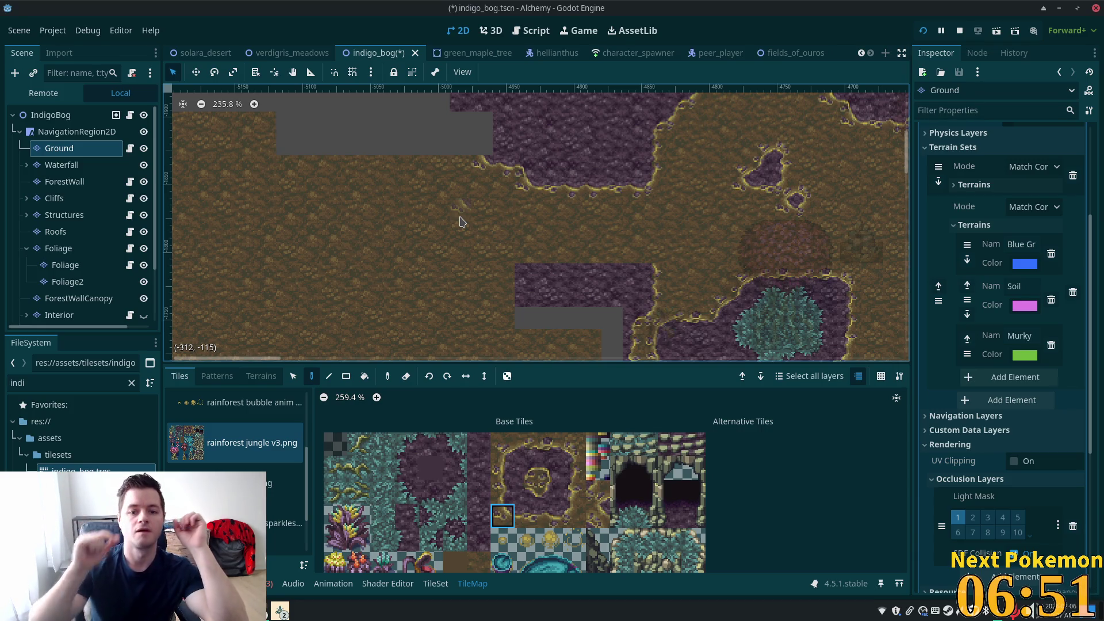
scroll(523, 262, "down", 1)
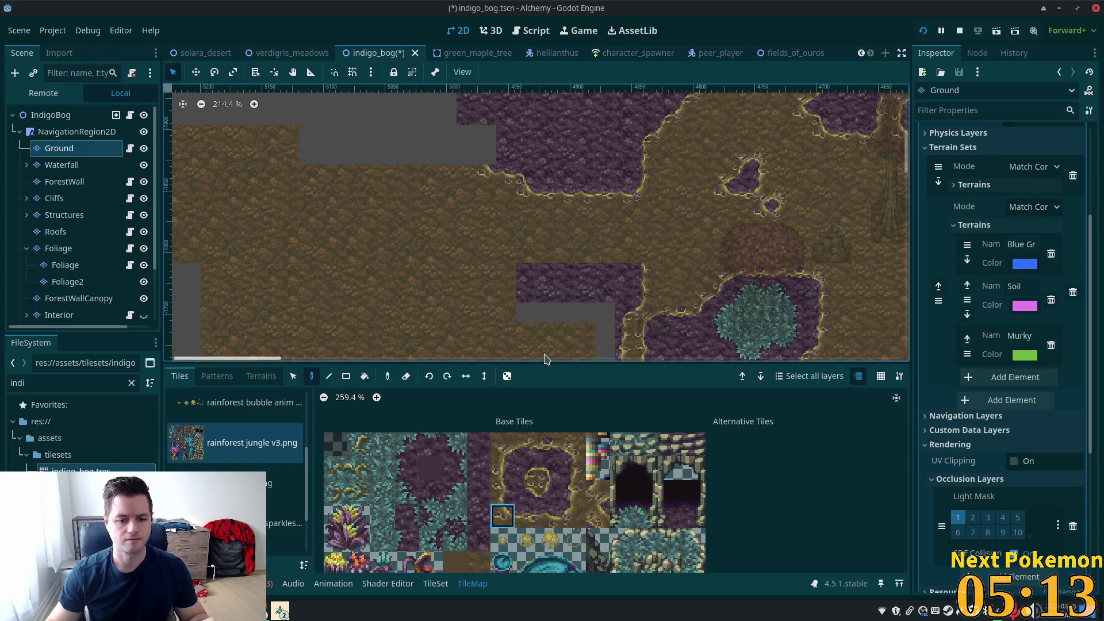
Step: Try out top-edge, top-left corner and inner ring edge tiles from the atlas
scroll(543, 356, "up", 1)
left_click(574, 443)
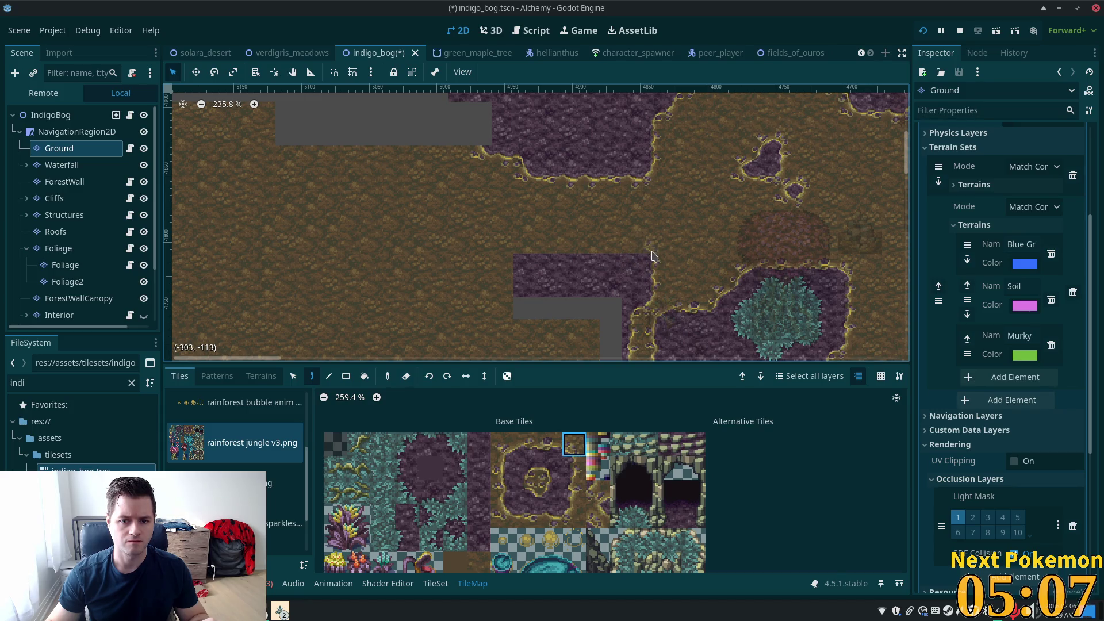
left_click(551, 444)
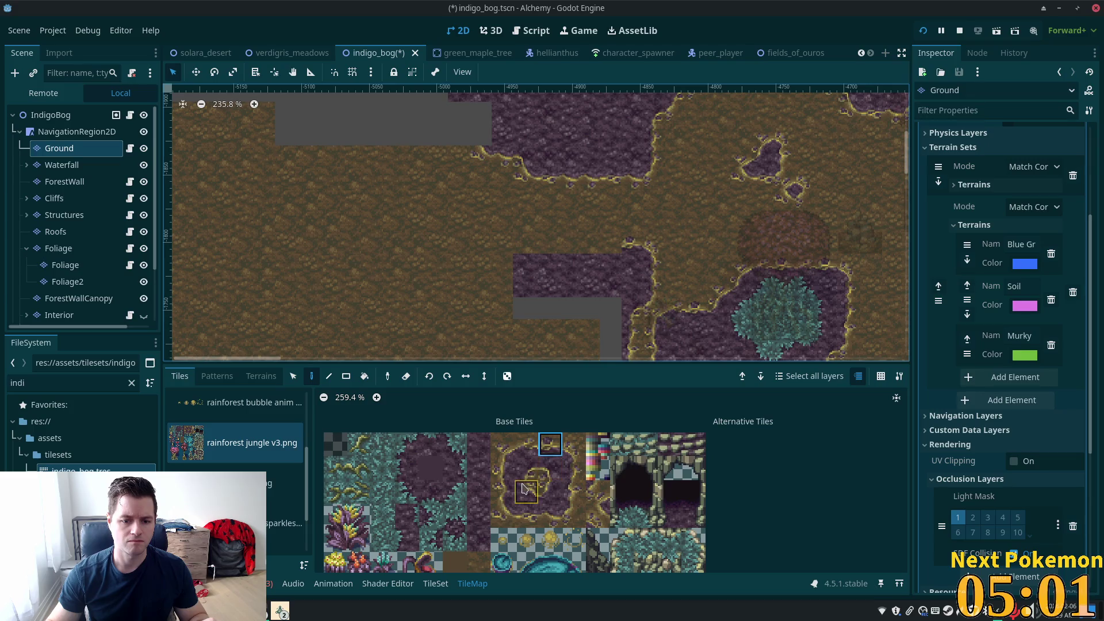
left_click(574, 443)
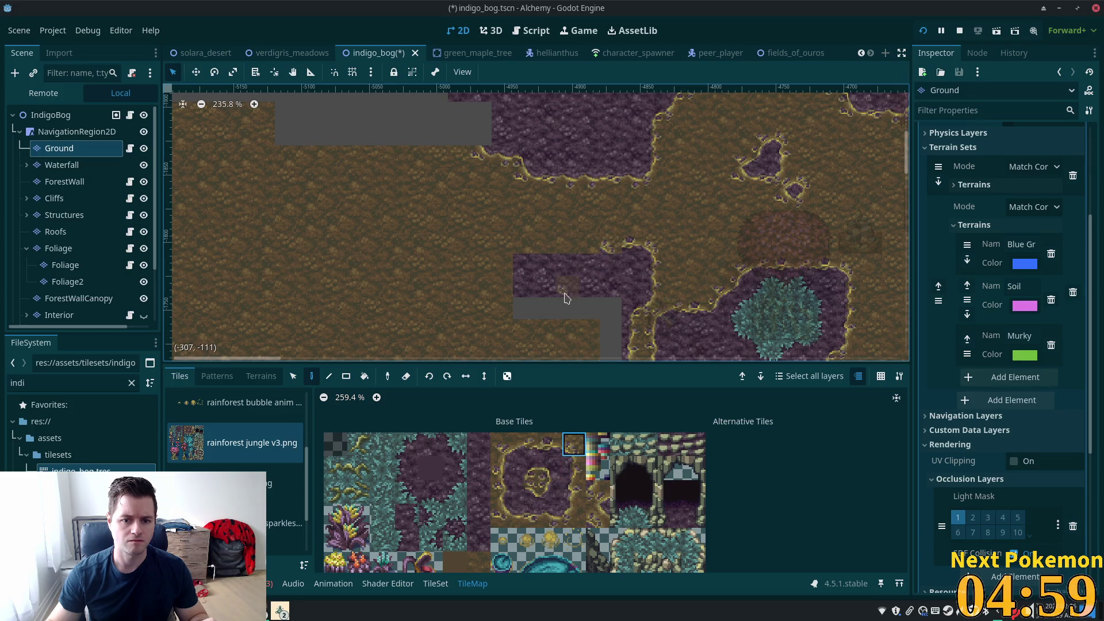
left_click(503, 443)
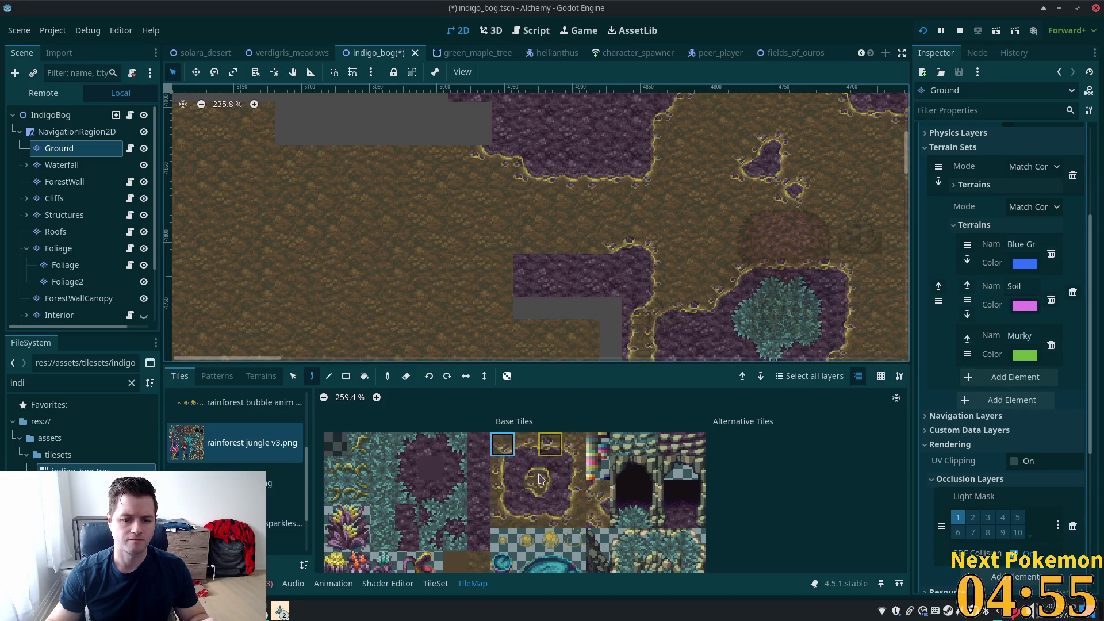
left_click(550, 495)
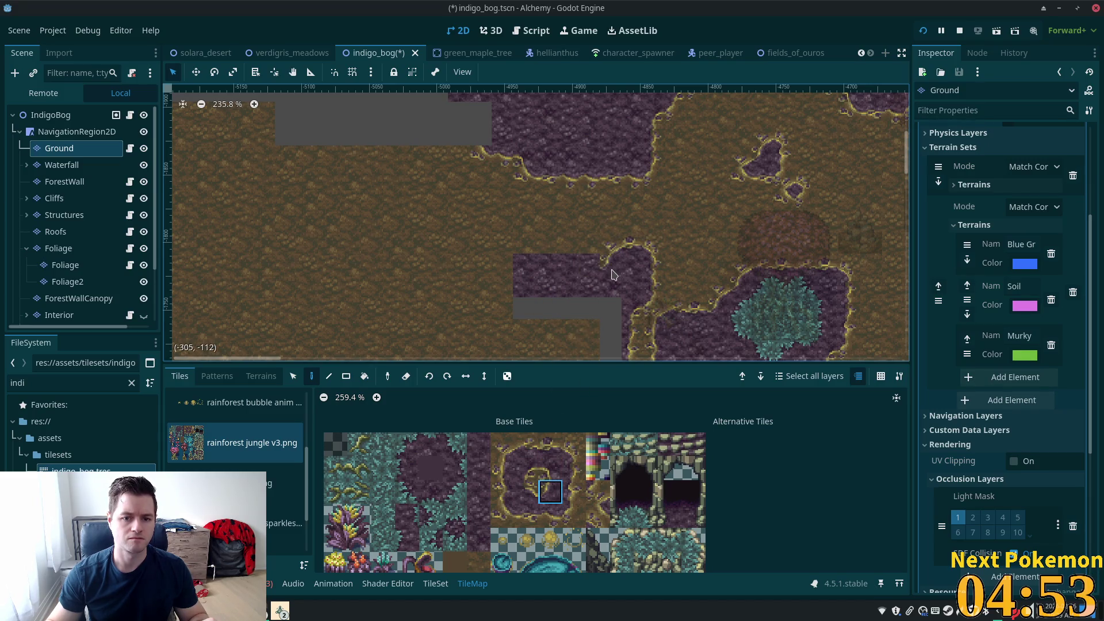
left_click(525, 496)
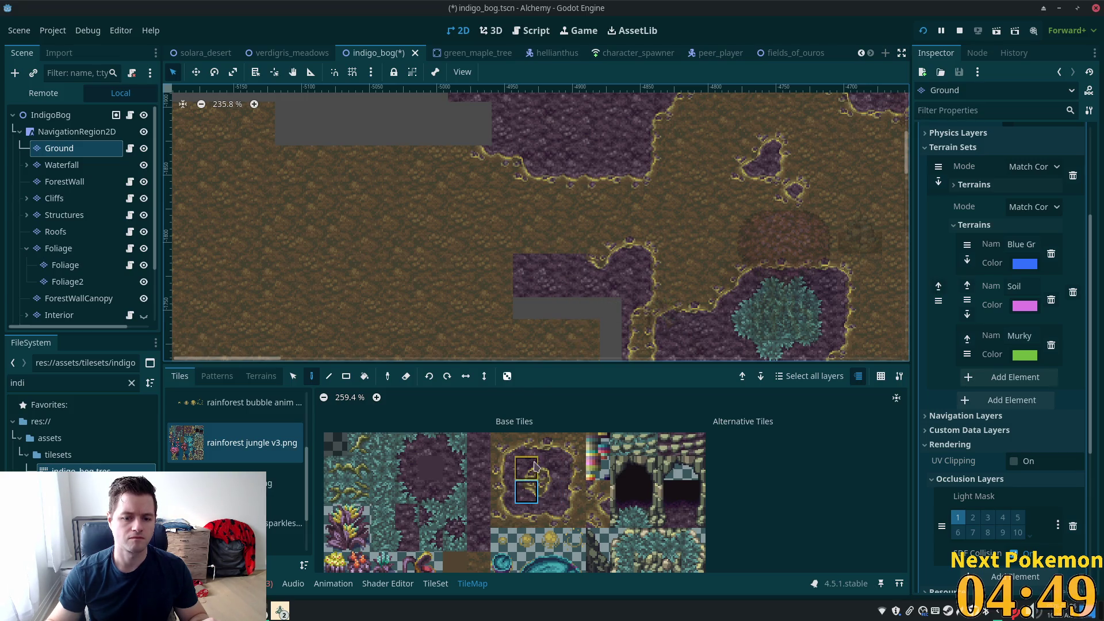
Step: Round the lower patch's top border with top-edge, top-left corner and inner ring corner tiles
left_click(575, 282, "ctrl")
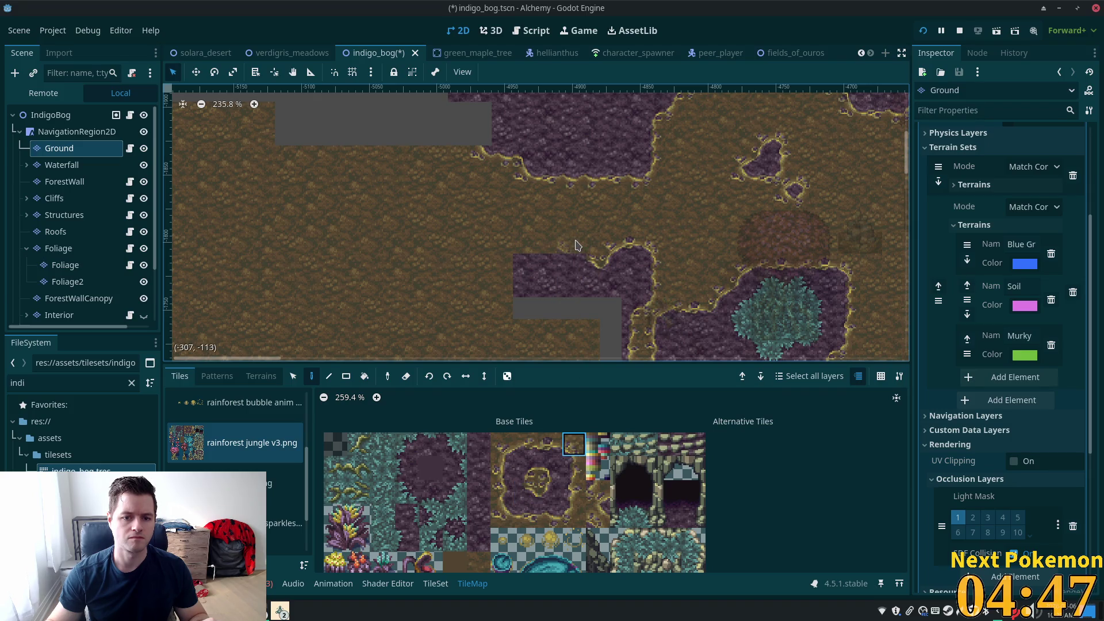
left_click(579, 246, "ctrl")
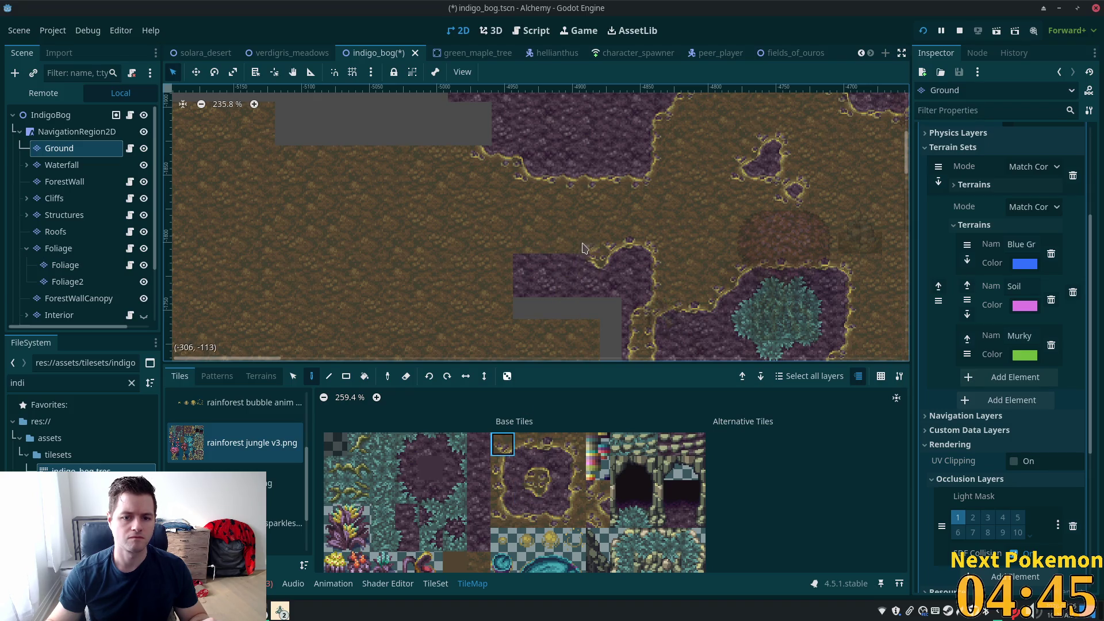
left_click(551, 443)
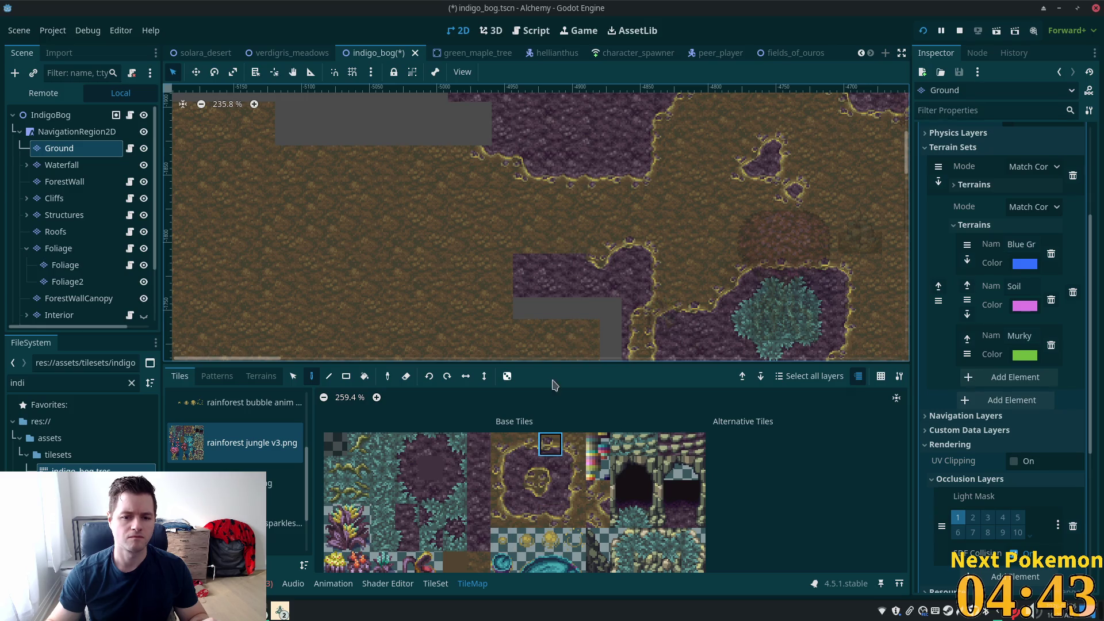
left_click(566, 262, "ctrl")
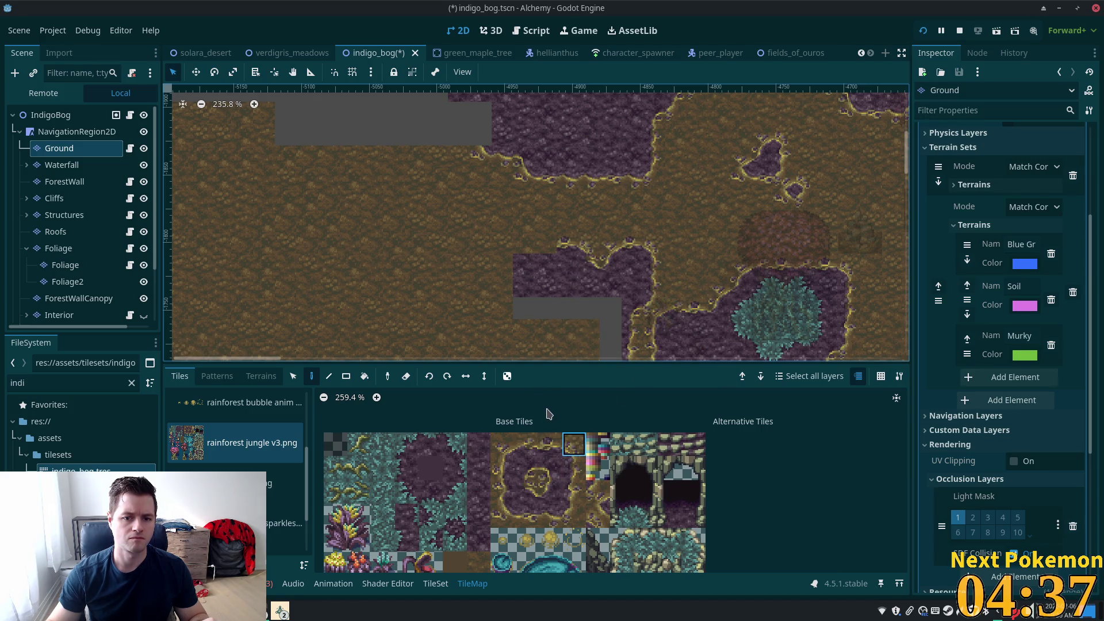
left_click(525, 446)
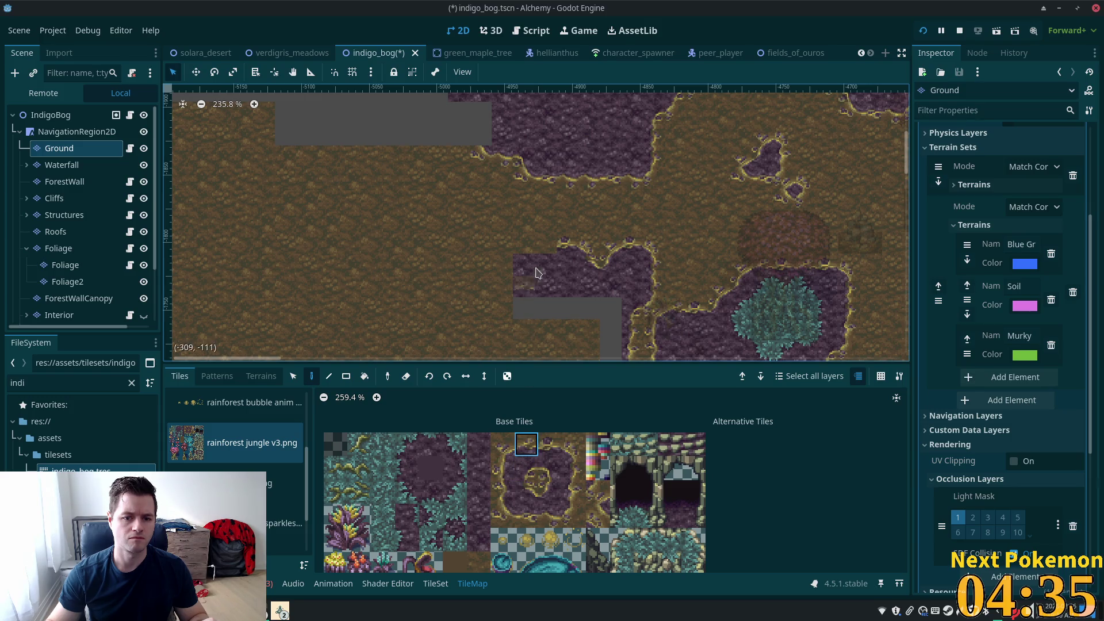
left_click(502, 444)
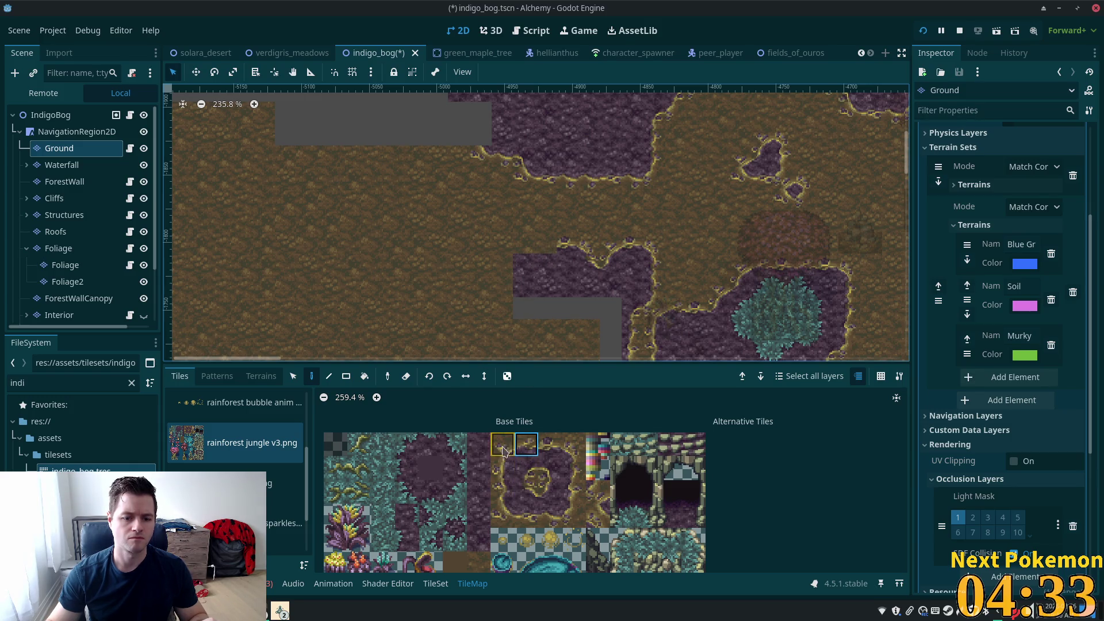
left_click(551, 493)
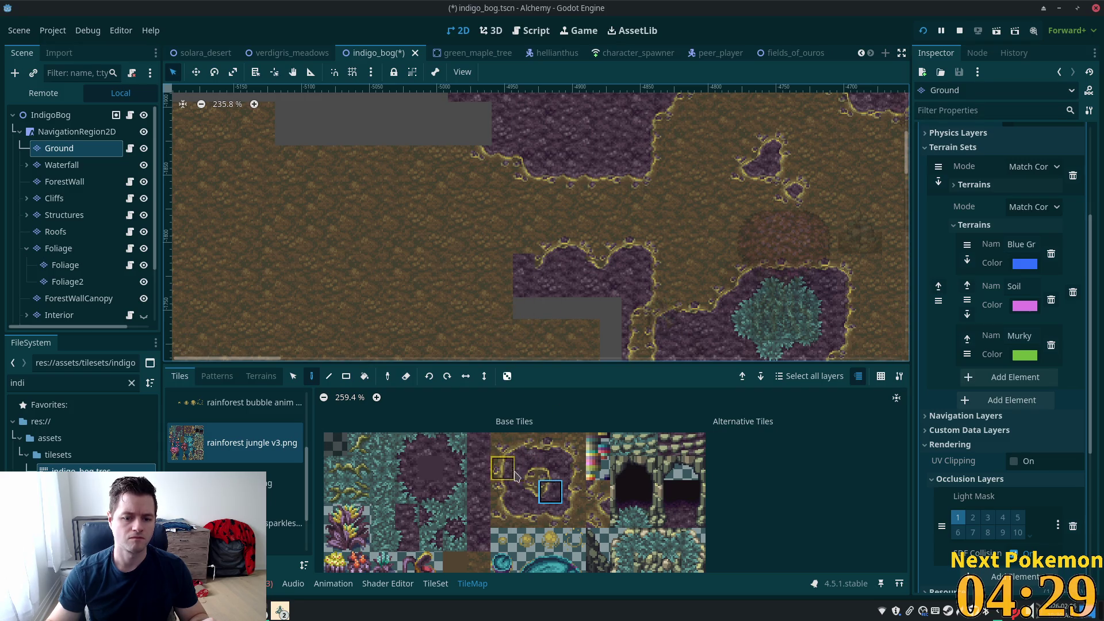
left_click(503, 445)
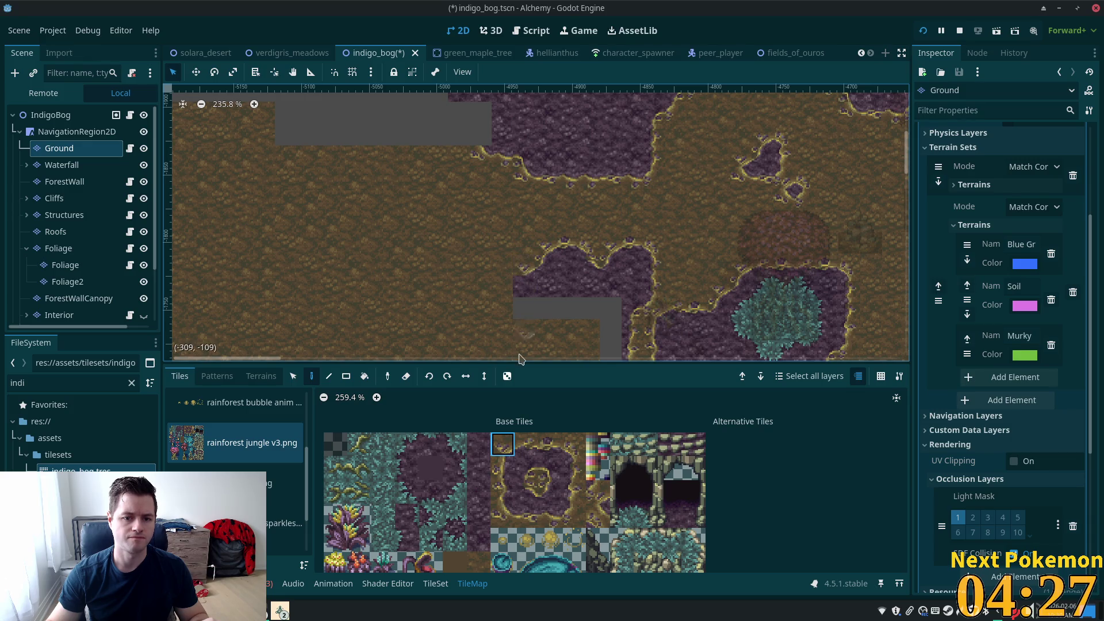
left_click(551, 492)
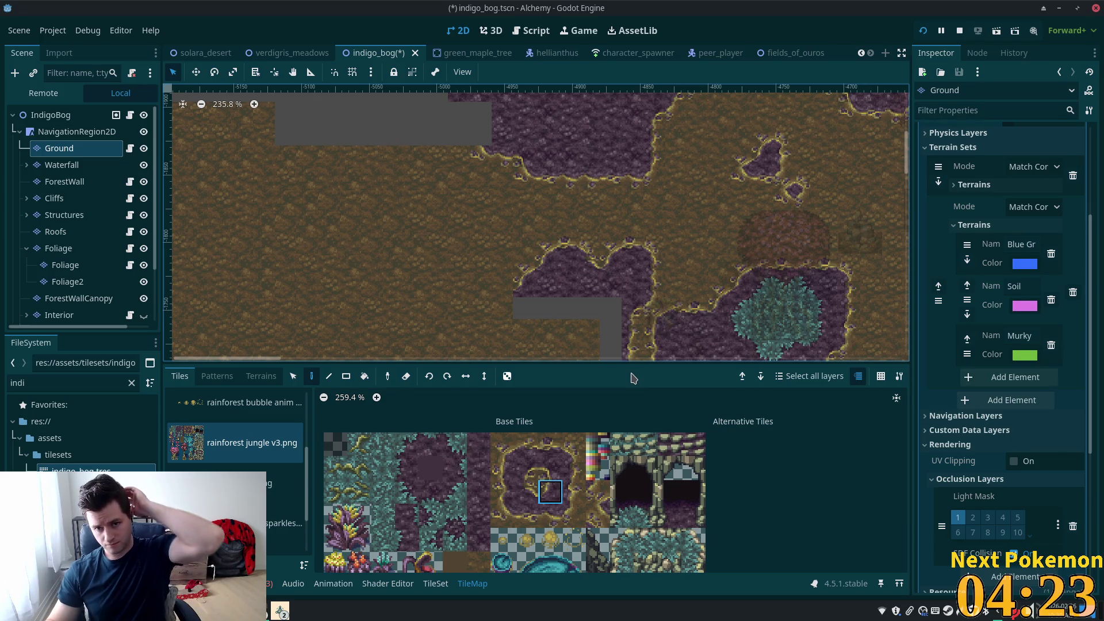
scroll(604, 320, "down", 3)
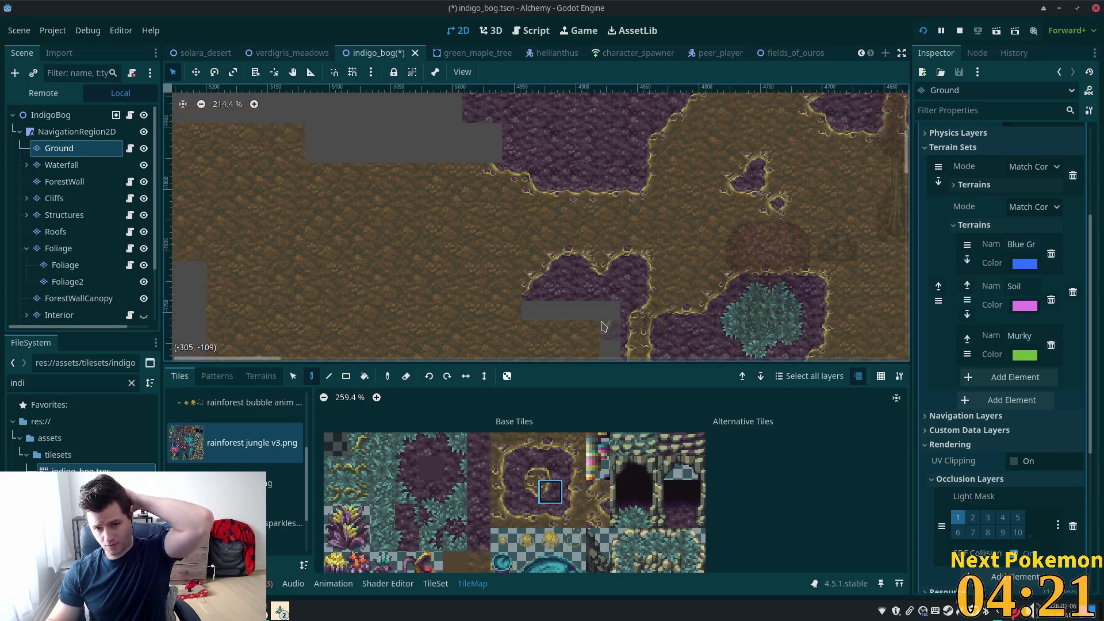
Step: Pan the map to show more of the upper bog, then list the open file manager windows
left_click_drag(631, 182, 633, 162)
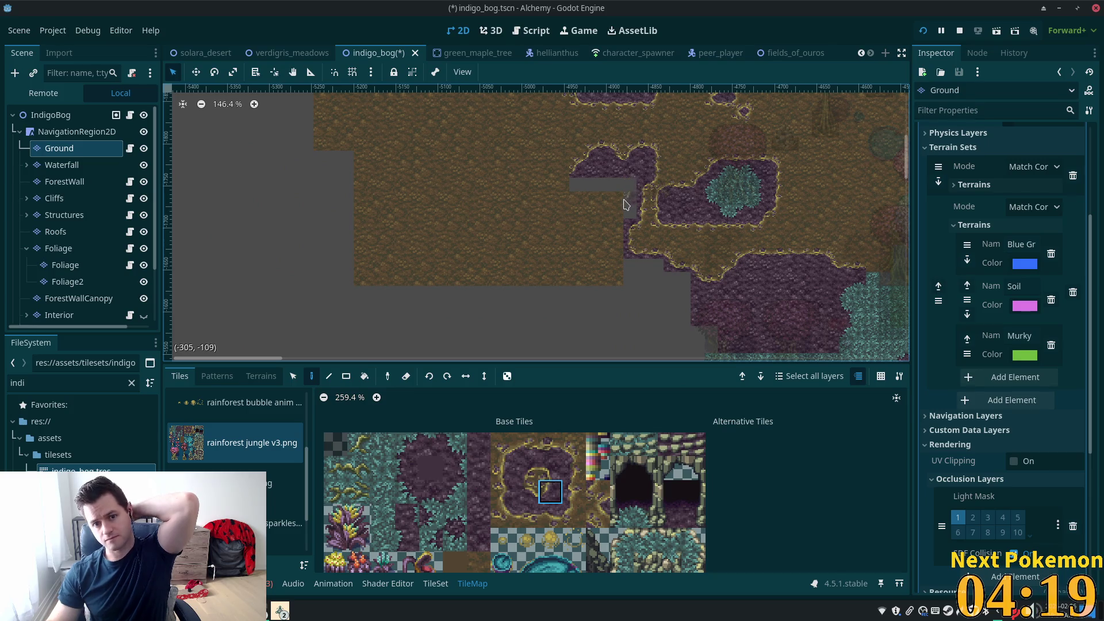
mouse_move(620, 207)
left_mouse_down()
mouse_move(629, 362)
mouse_move(650, 288)
left_mouse_up()
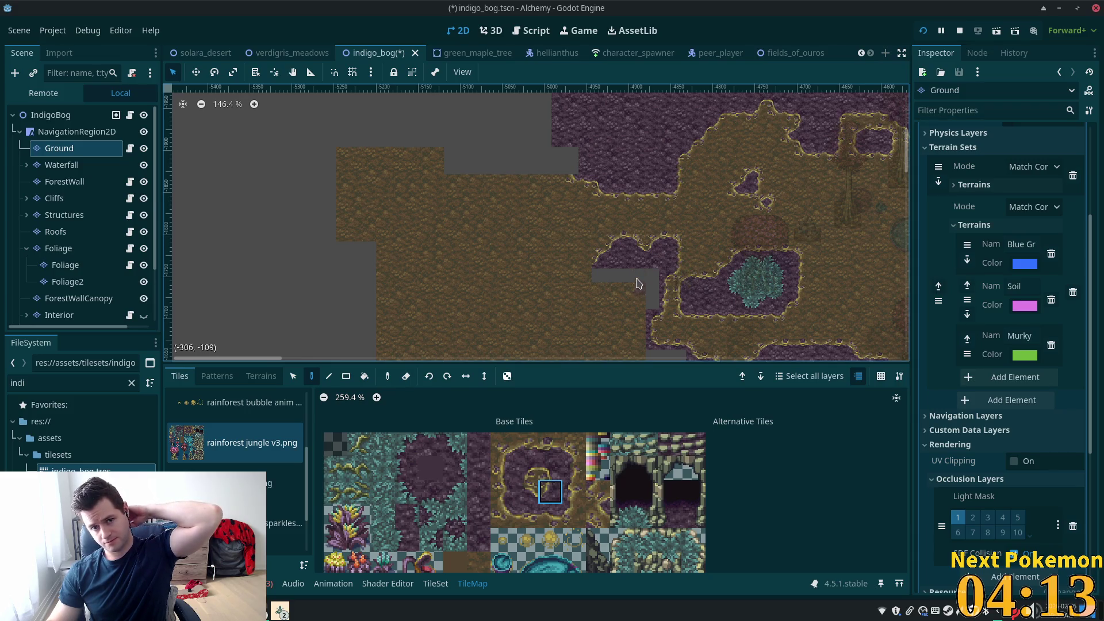
scroll(638, 283, "down", 4)
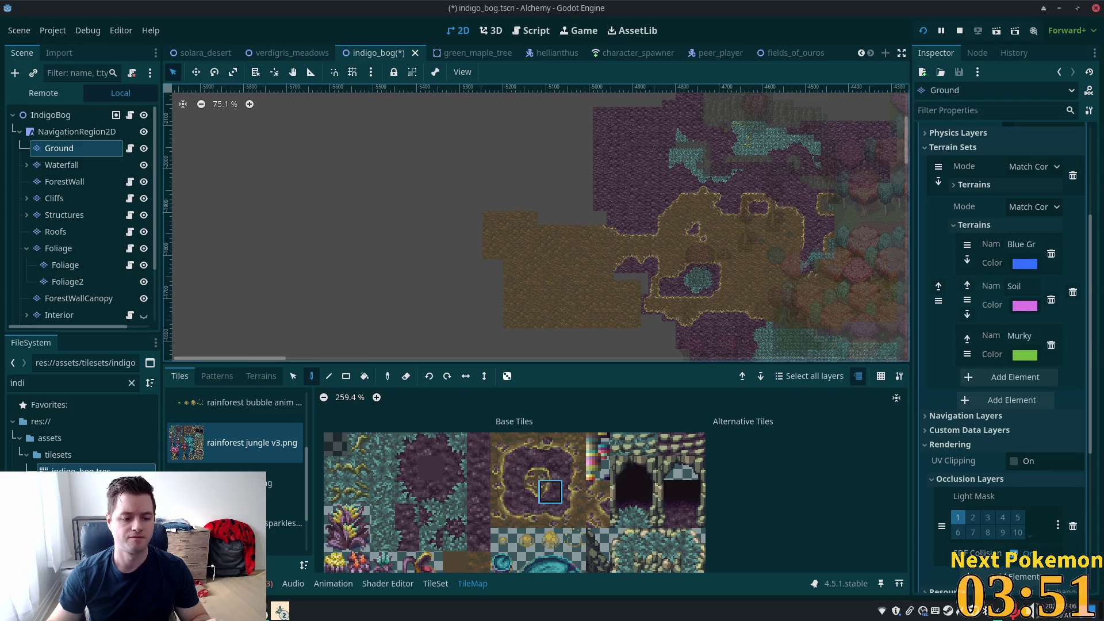
left_click(253, 611)
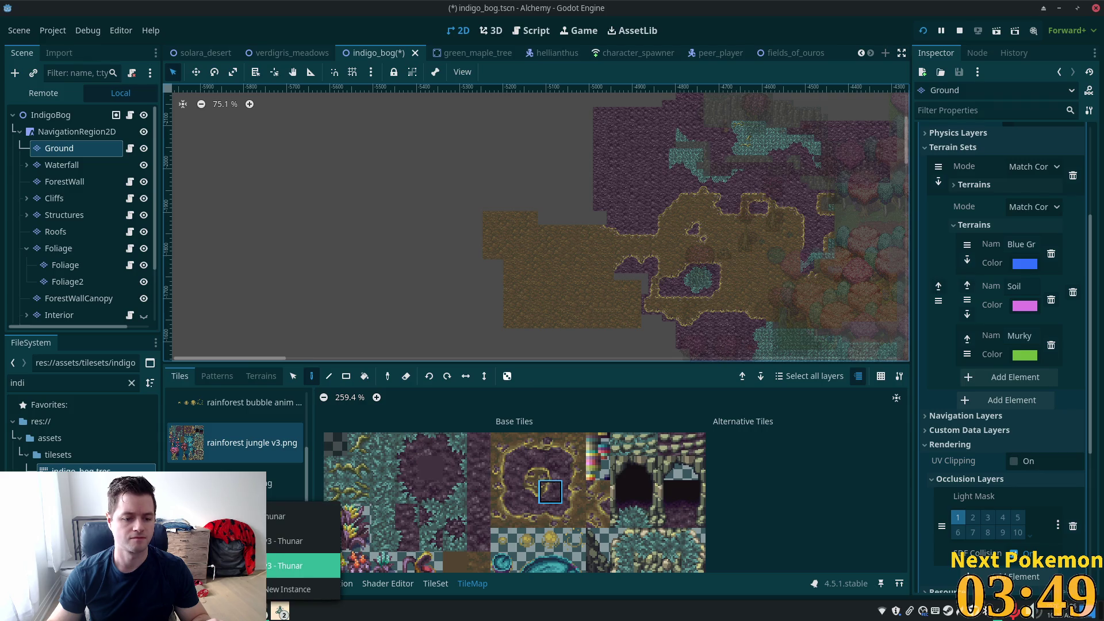
Step: Go from Rainforest Jungle 2.0 up to Game Assets, into 22.03a - The World Tree 1.0a/backgrounds, and preview wooded horizon v01
left_click(299, 566)
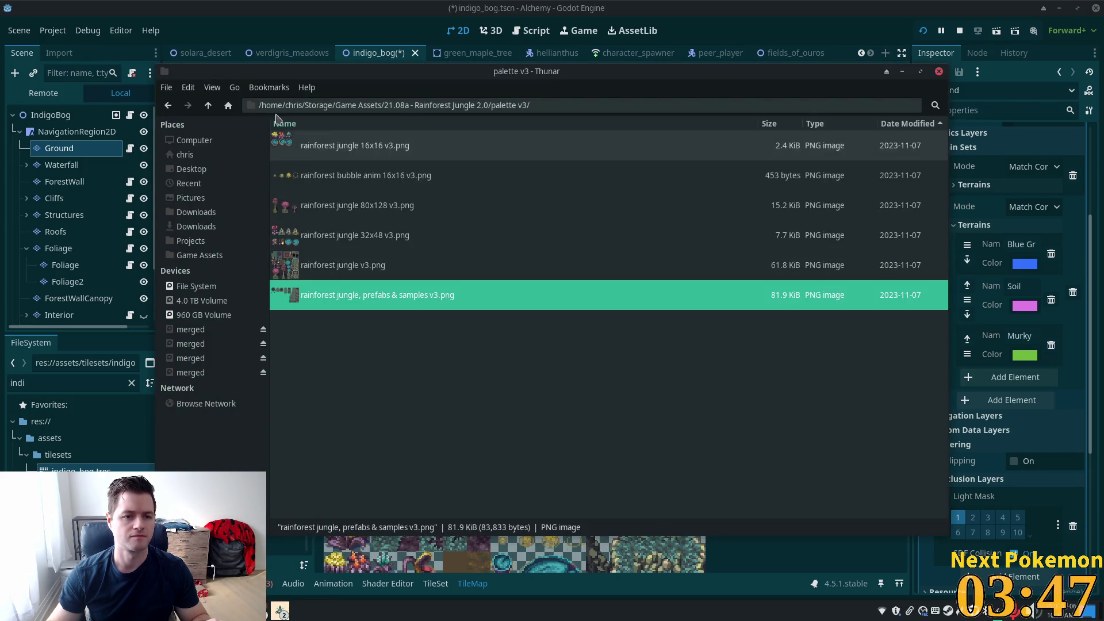
left_click(208, 105)
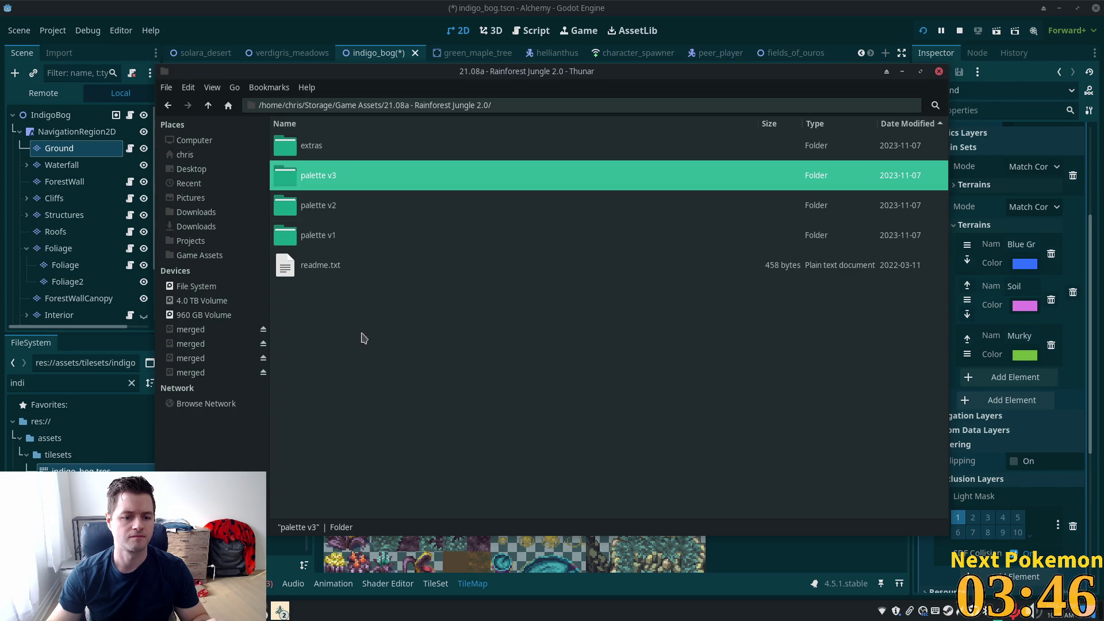
left_click(207, 105)
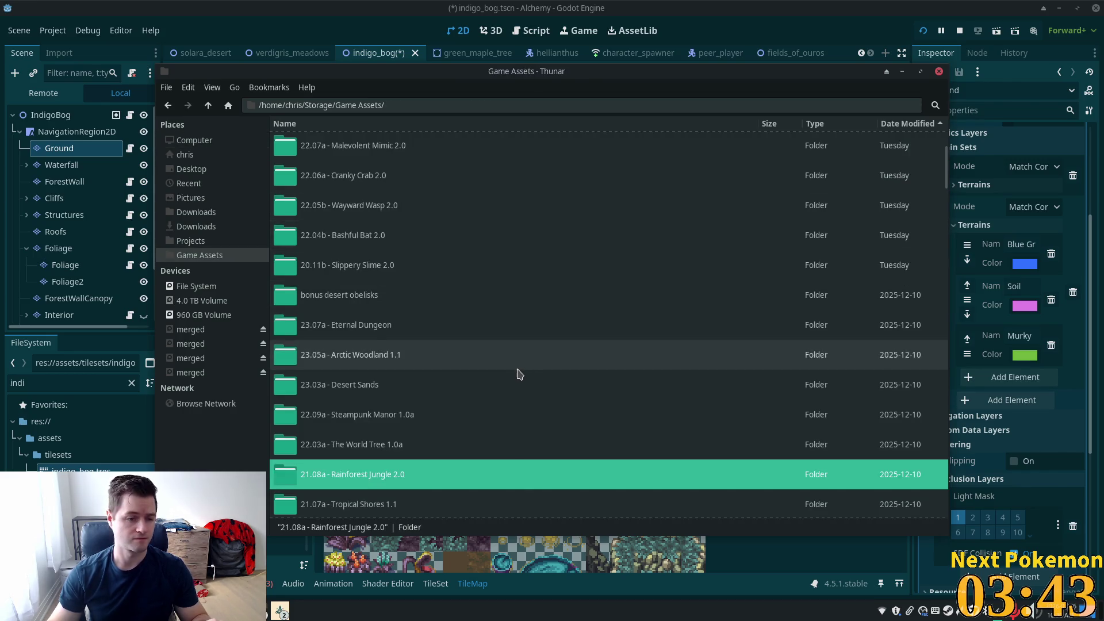
double_click(457, 445)
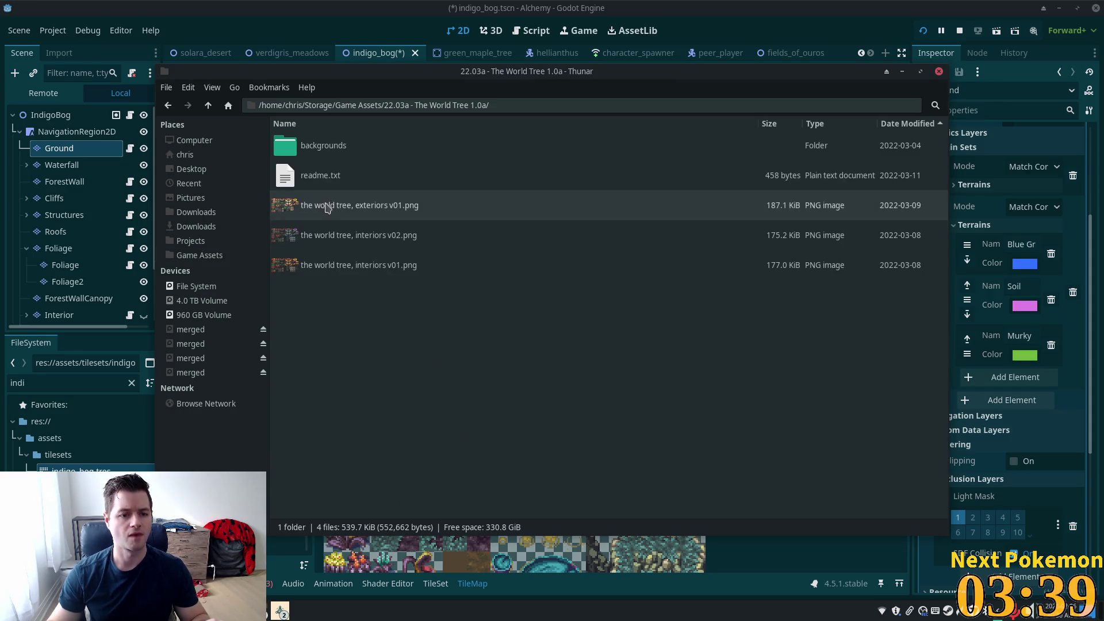
double_click(346, 151)
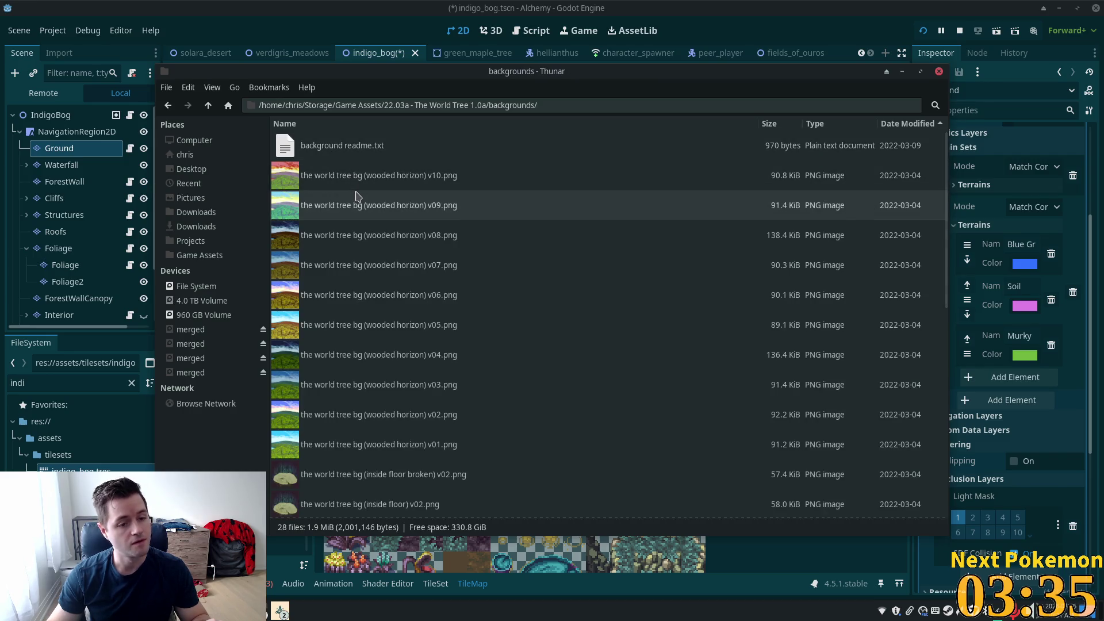
double_click(351, 458)
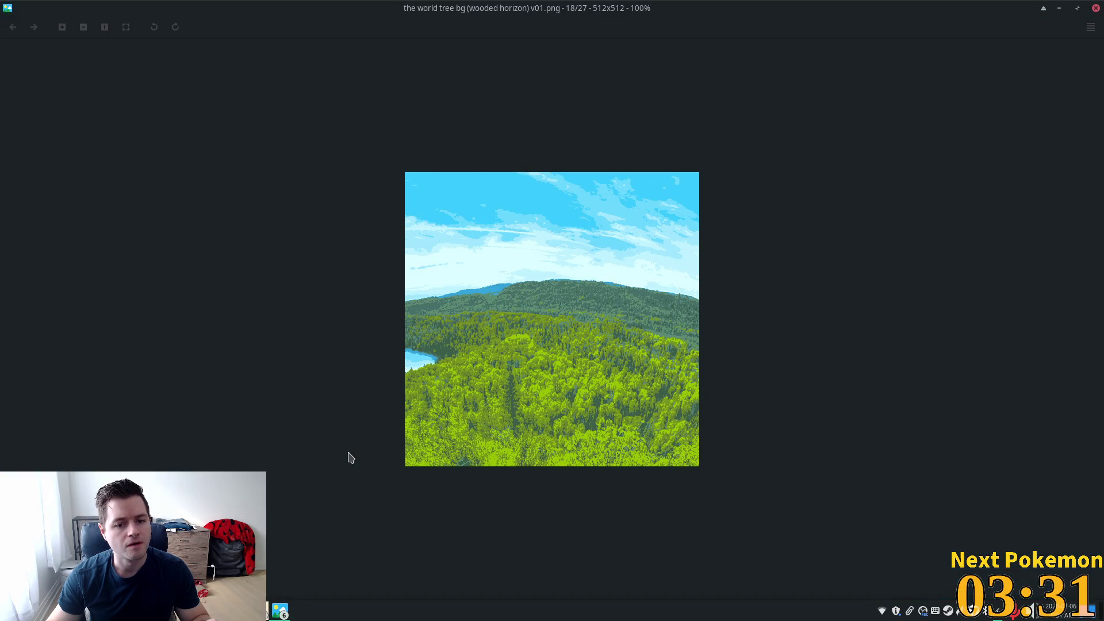
Step: Preview the wooded horizon v09 and v10 background images
left_click(1096, 8)
double_click(414, 200)
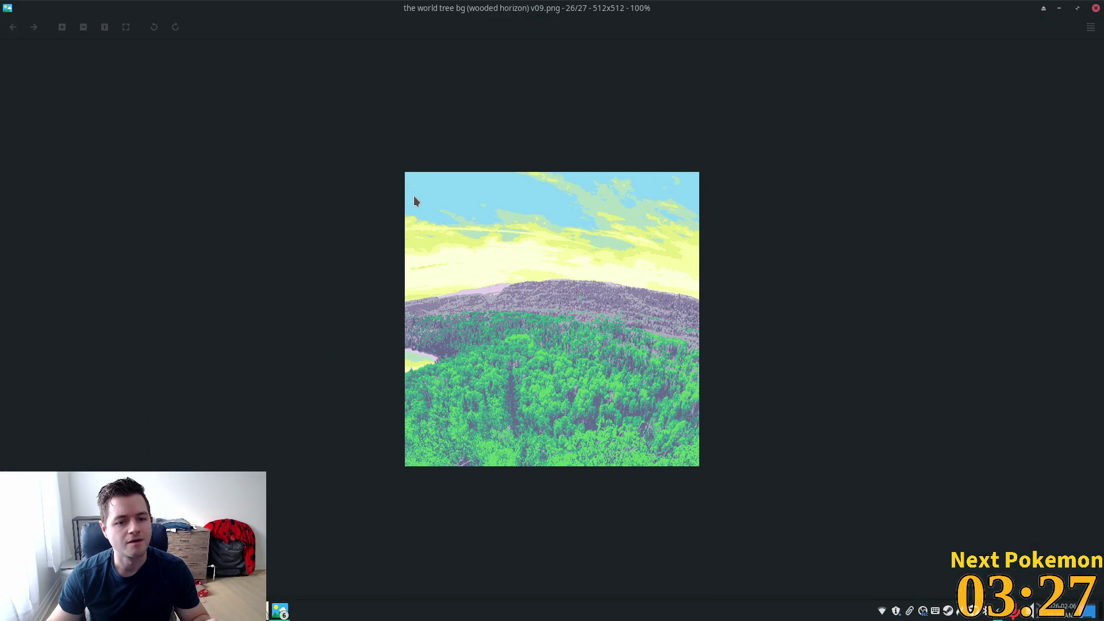
left_click(1096, 8)
left_click(380, 179)
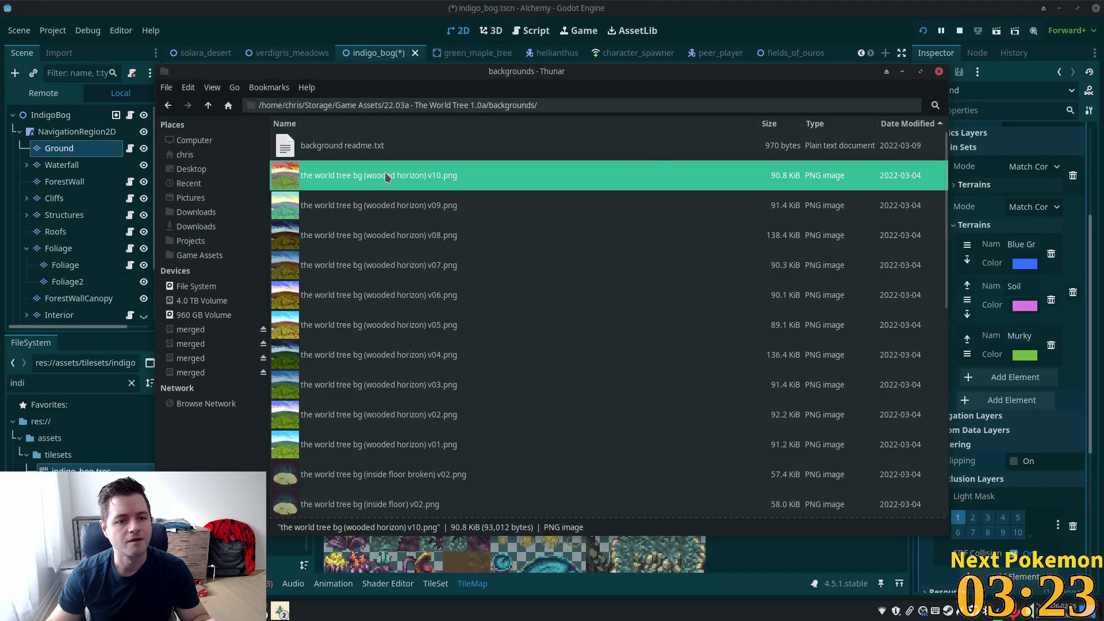
double_click(387, 177)
left_click(1097, 8)
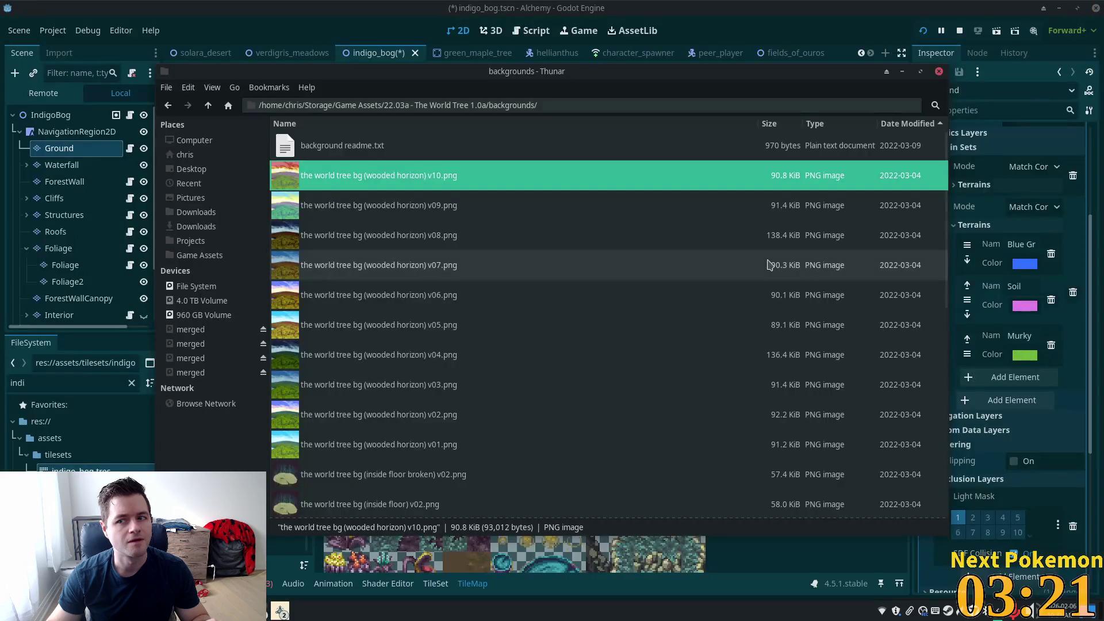
Step: Preview inside floor broken v02, inside broken D v01 and dark forest v01, then open interiors v02
scroll(518, 386, "down", 3)
double_click(375, 265)
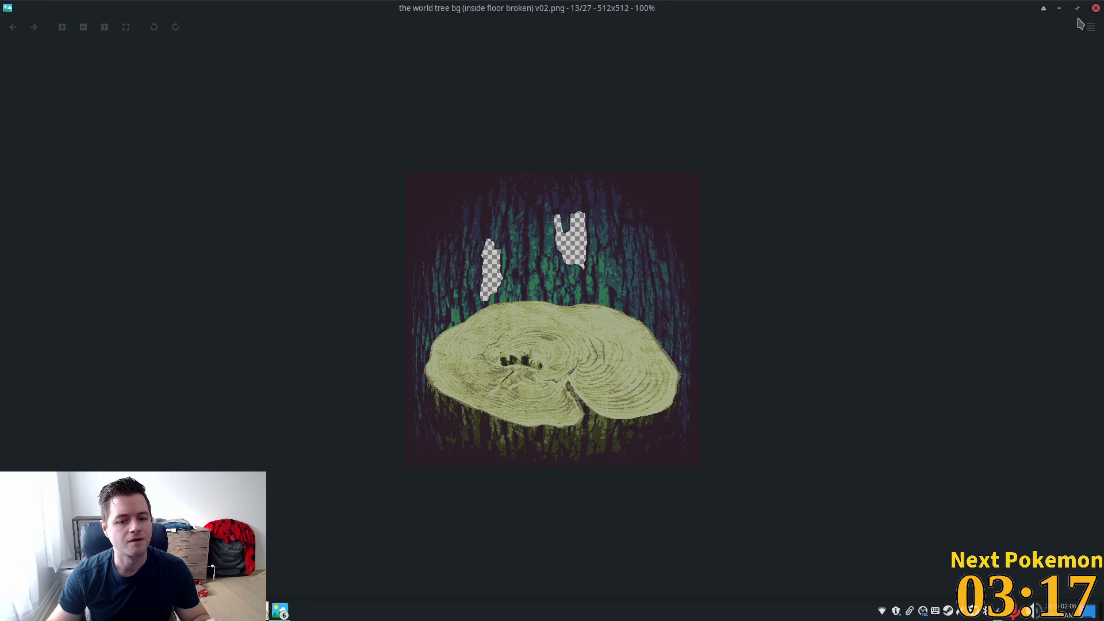
left_click(1096, 8)
scroll(504, 394, "down", 3)
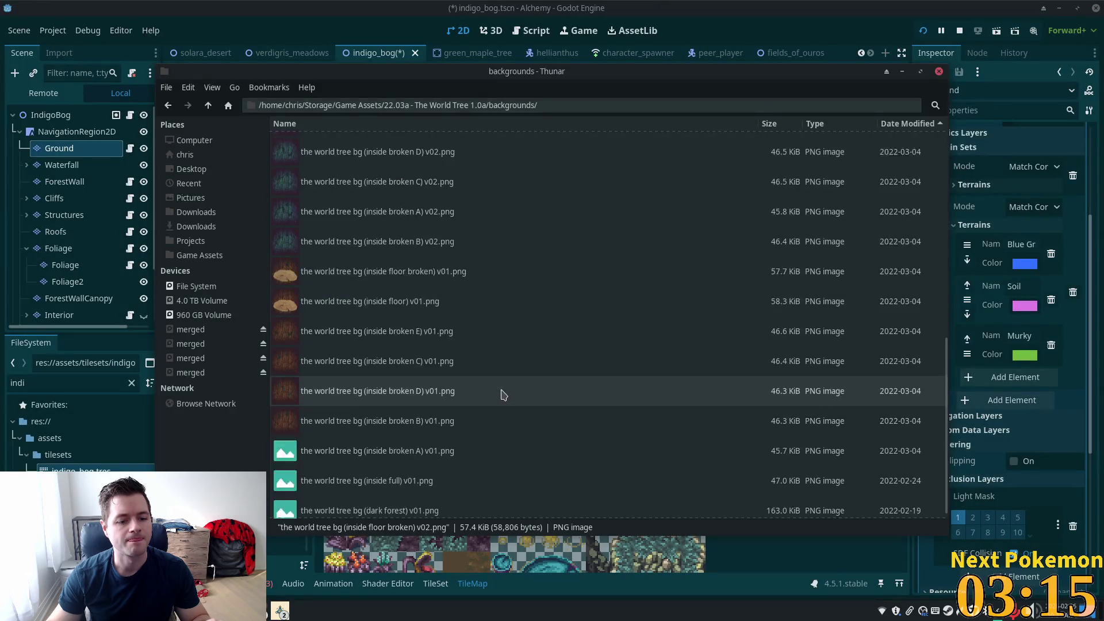
scroll(505, 388, "down", 1)
double_click(505, 385)
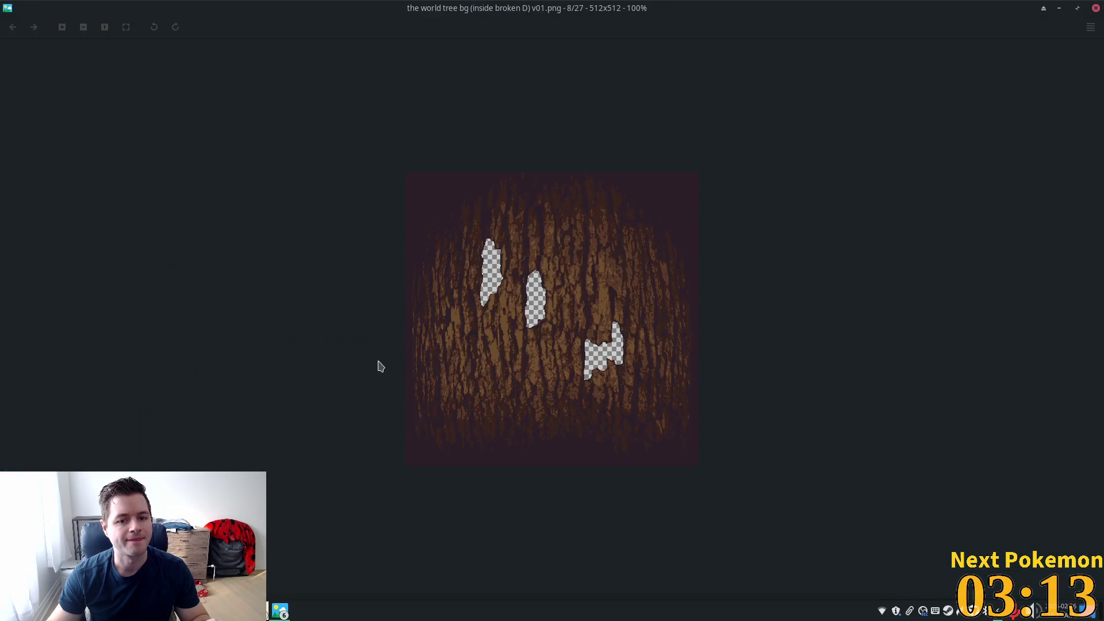
left_click(1096, 8)
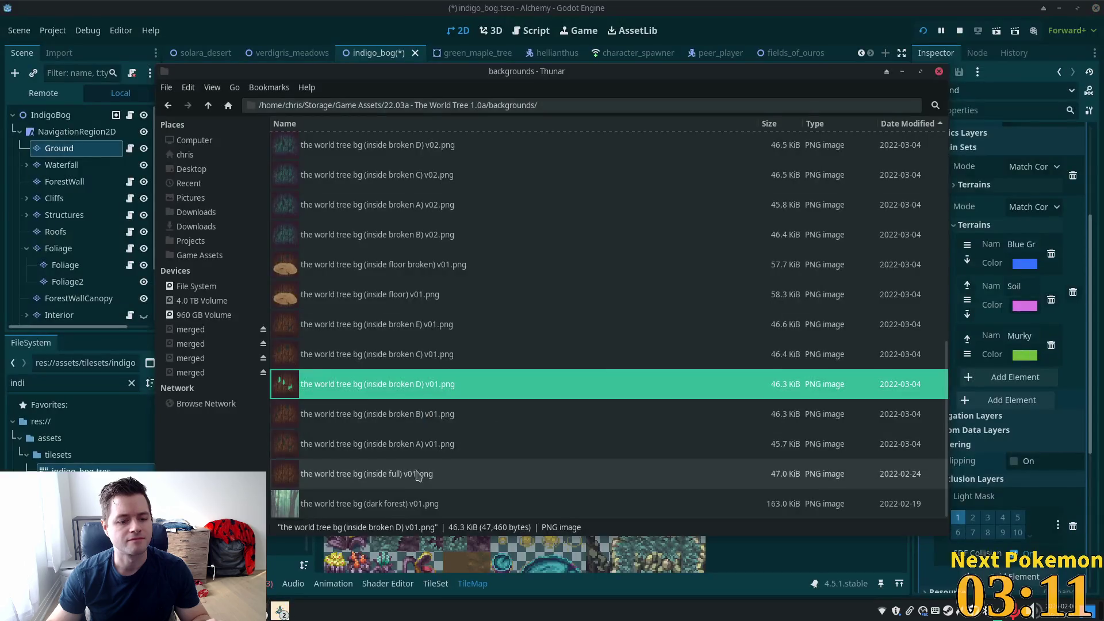
left_click(384, 512)
double_click(384, 511)
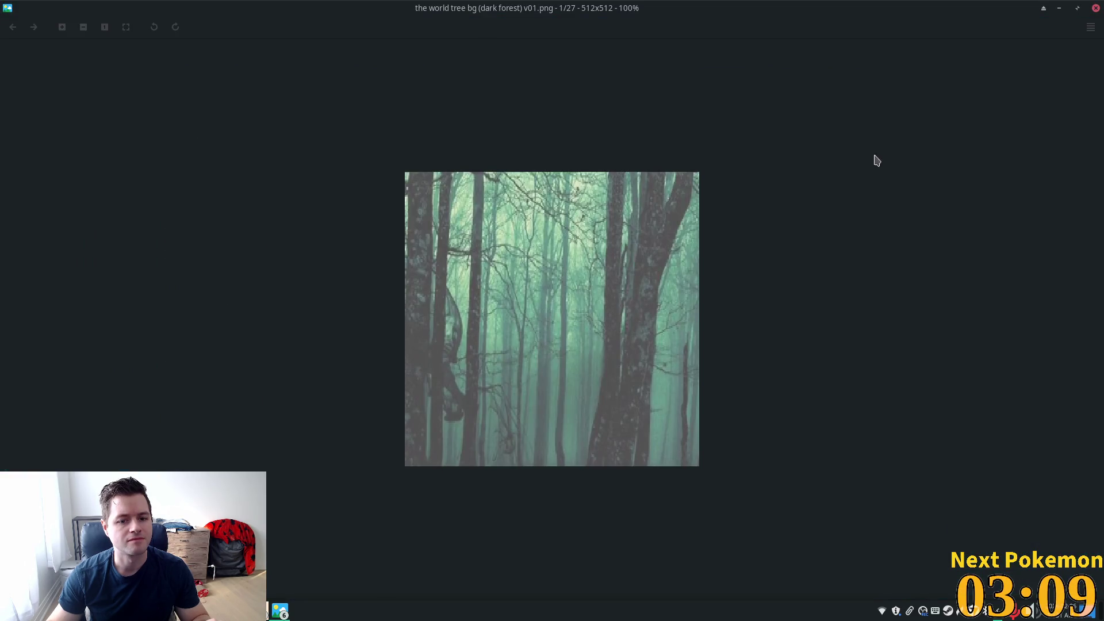
left_click(1096, 8)
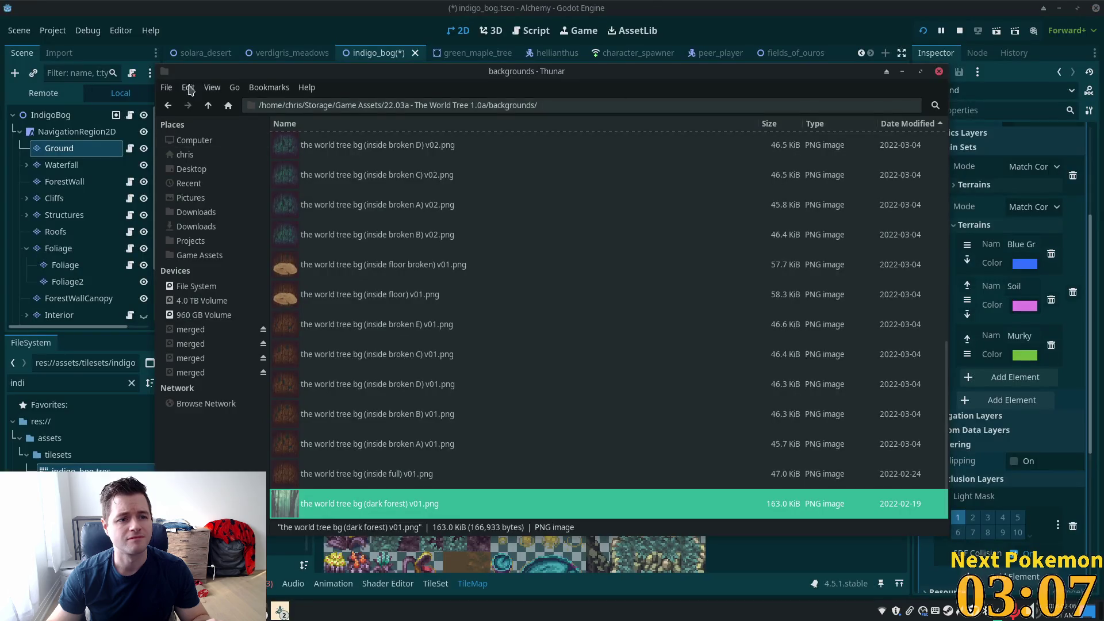
left_click(211, 109)
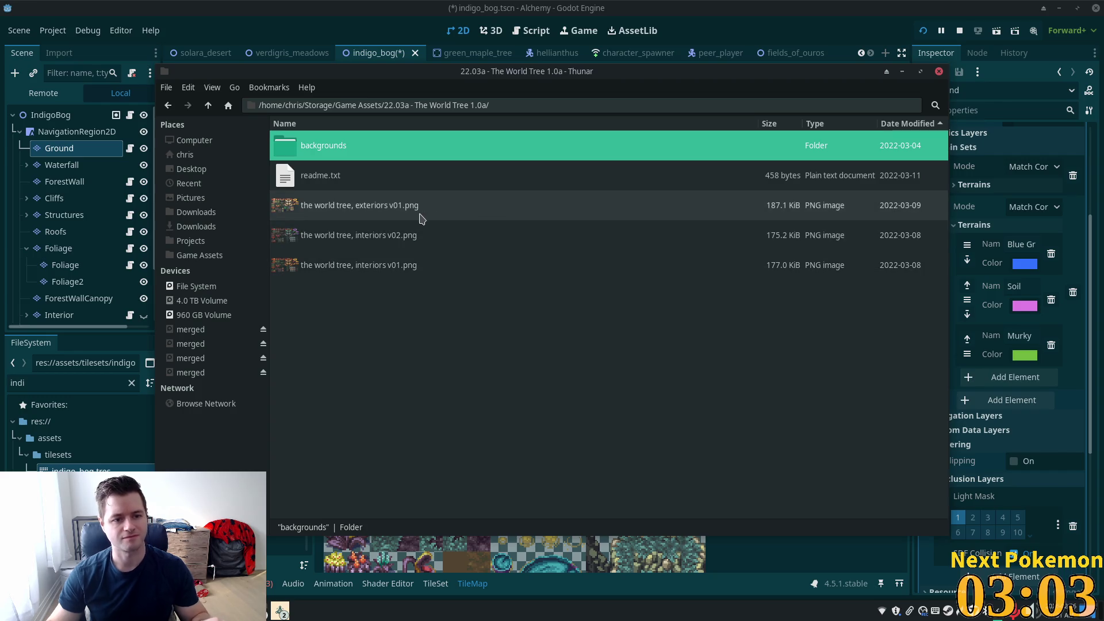
double_click(379, 238)
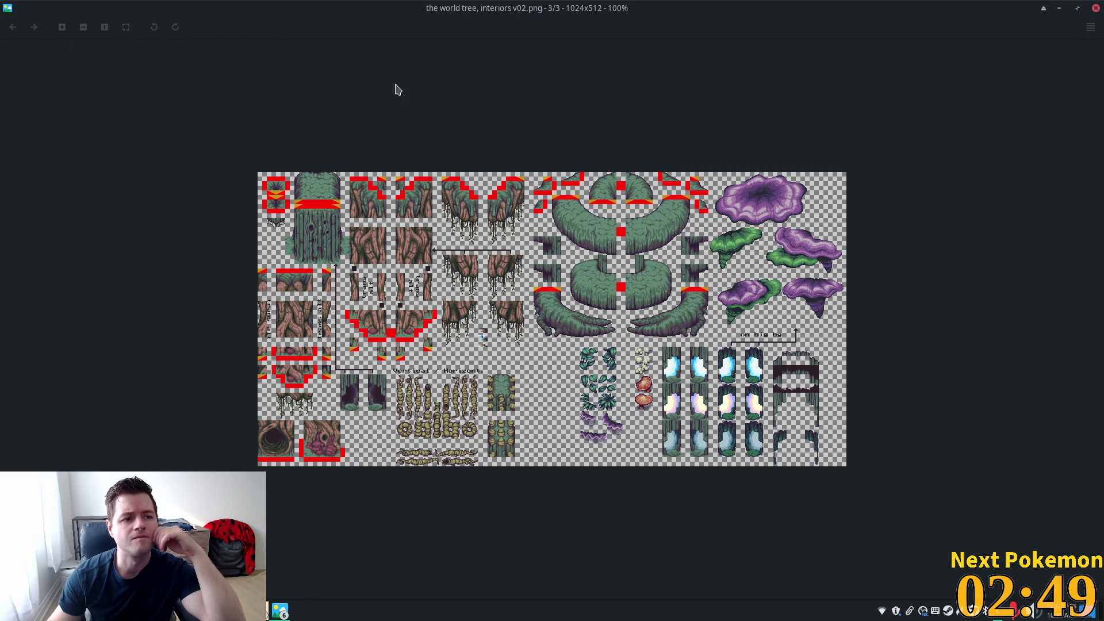
Step: Compare the interiors v01, interiors v02 and exteriors v01 tilesets, then close the viewer
key("Left")
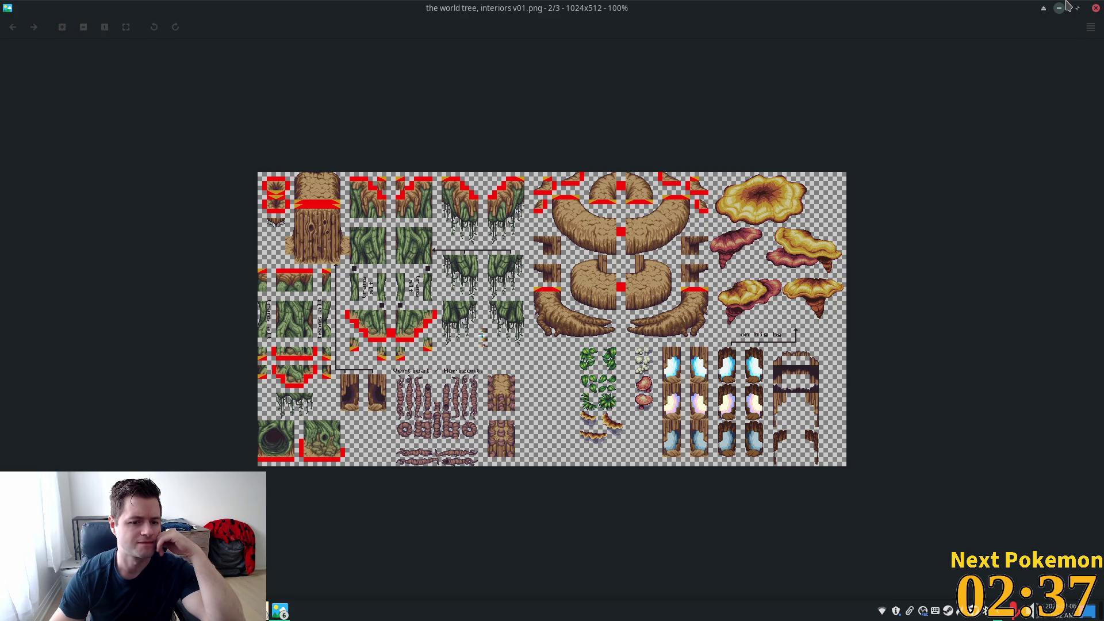
key("Right")
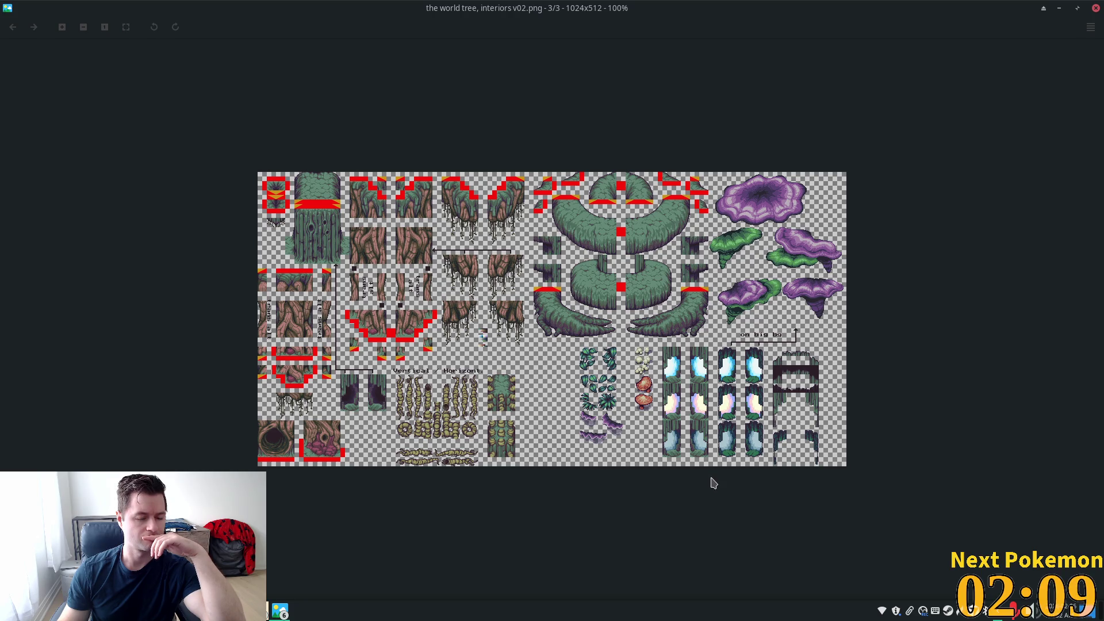
key("Left")
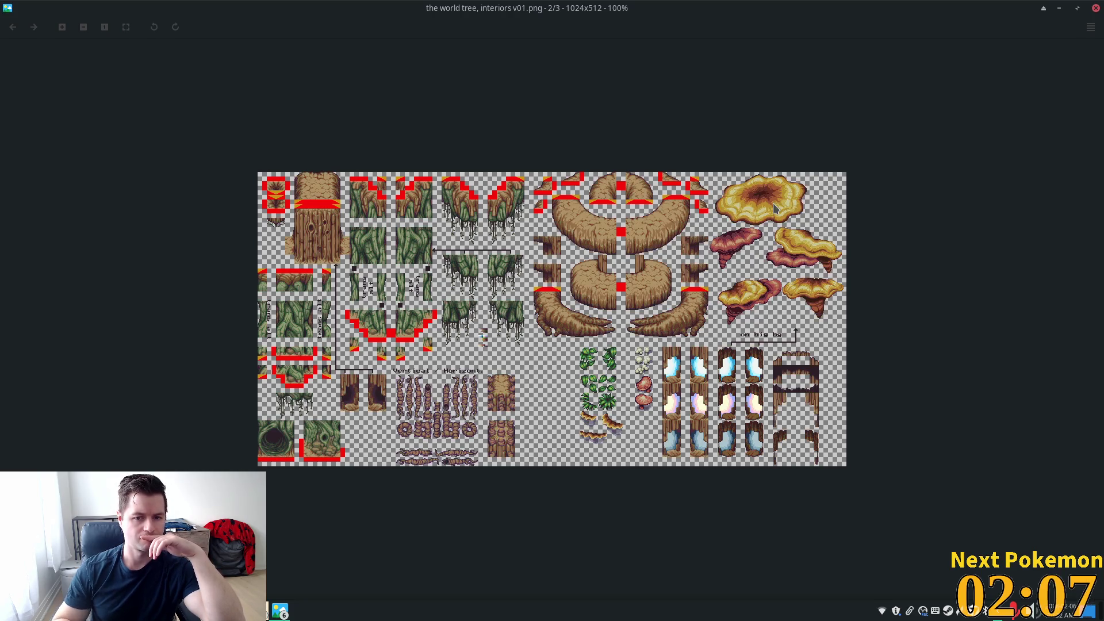
key("Left")
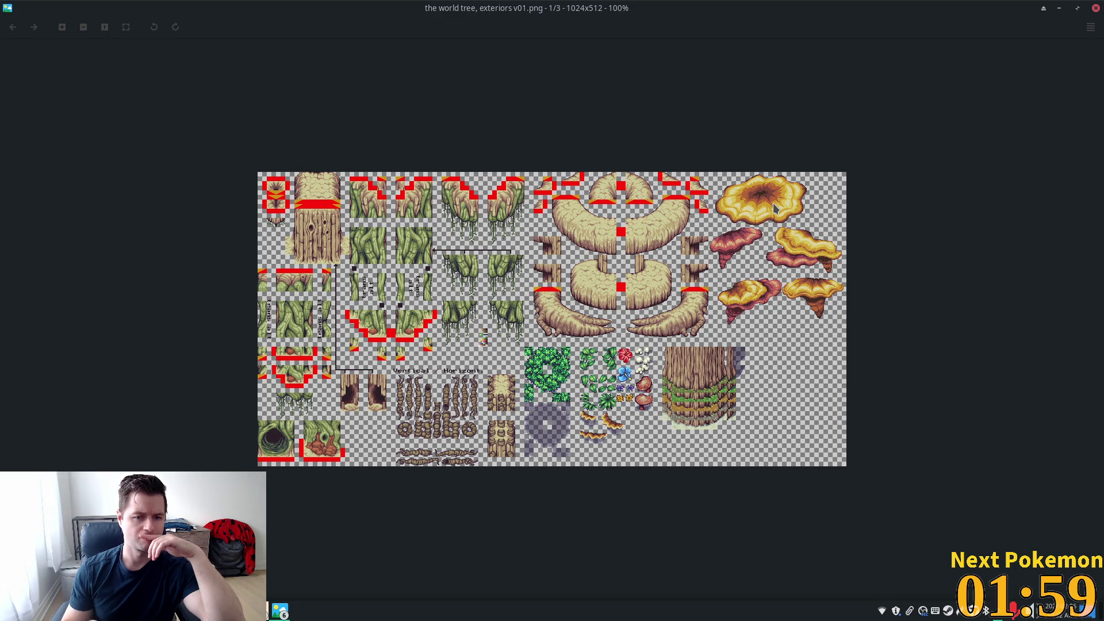
left_click(1096, 8)
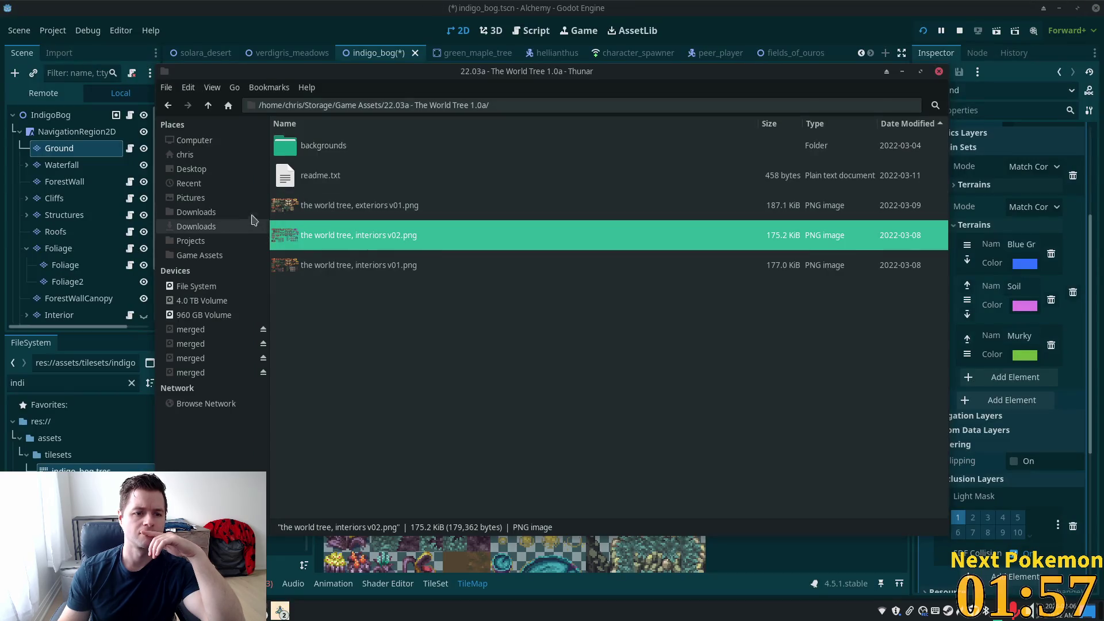
Step: Return Thunar to Game Assets, scroll the asset packs, and minimize it to bring Godot back
left_click(209, 107)
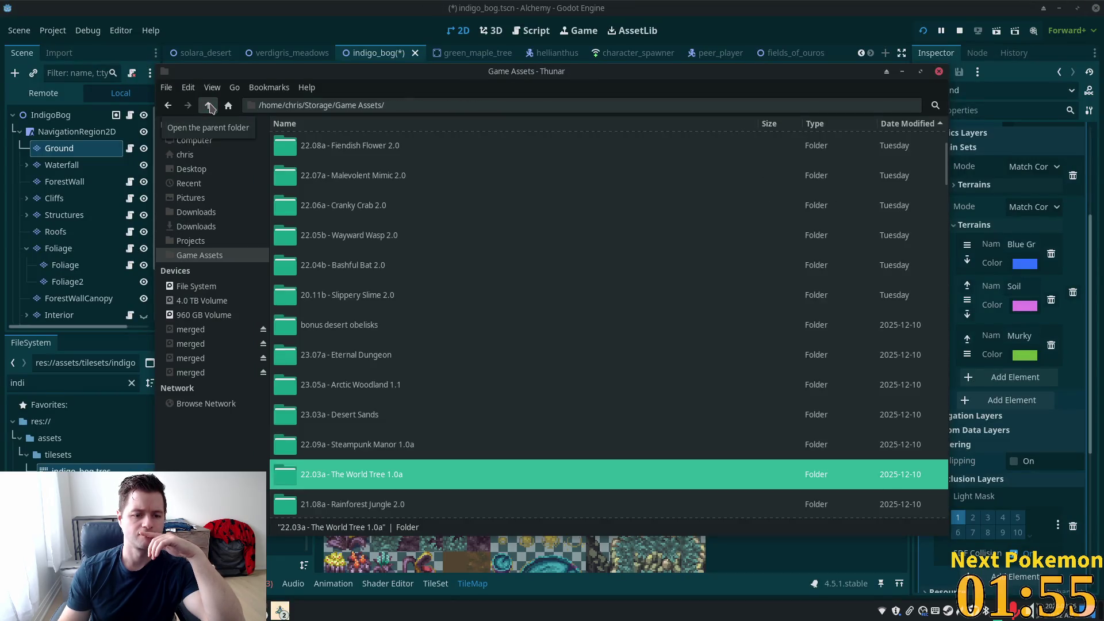
scroll(471, 339, "down", 5)
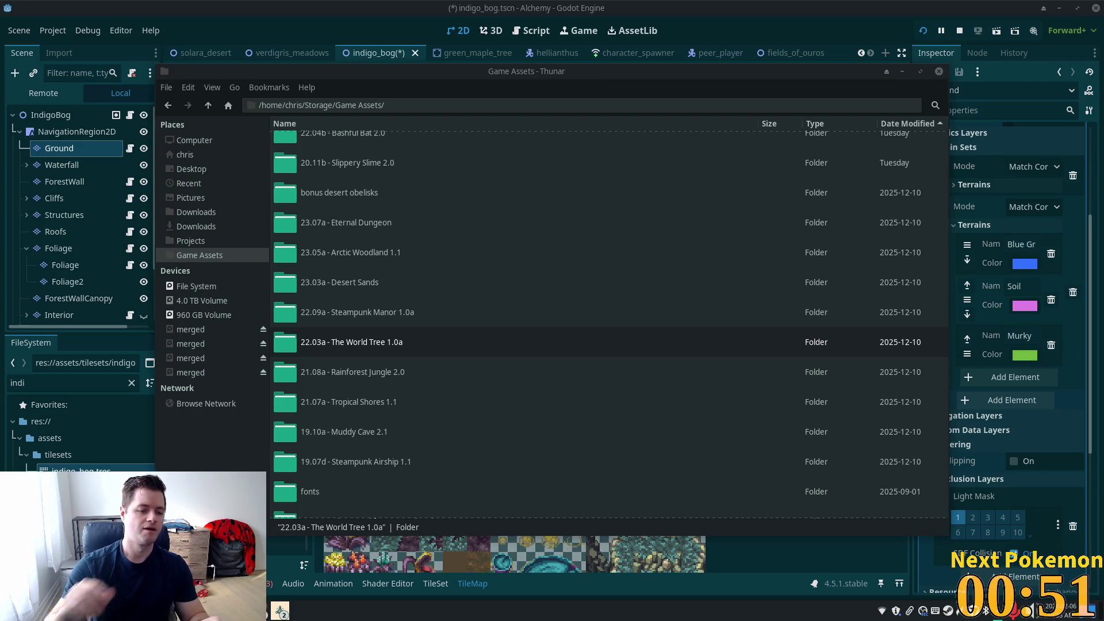
left_click(854, 5)
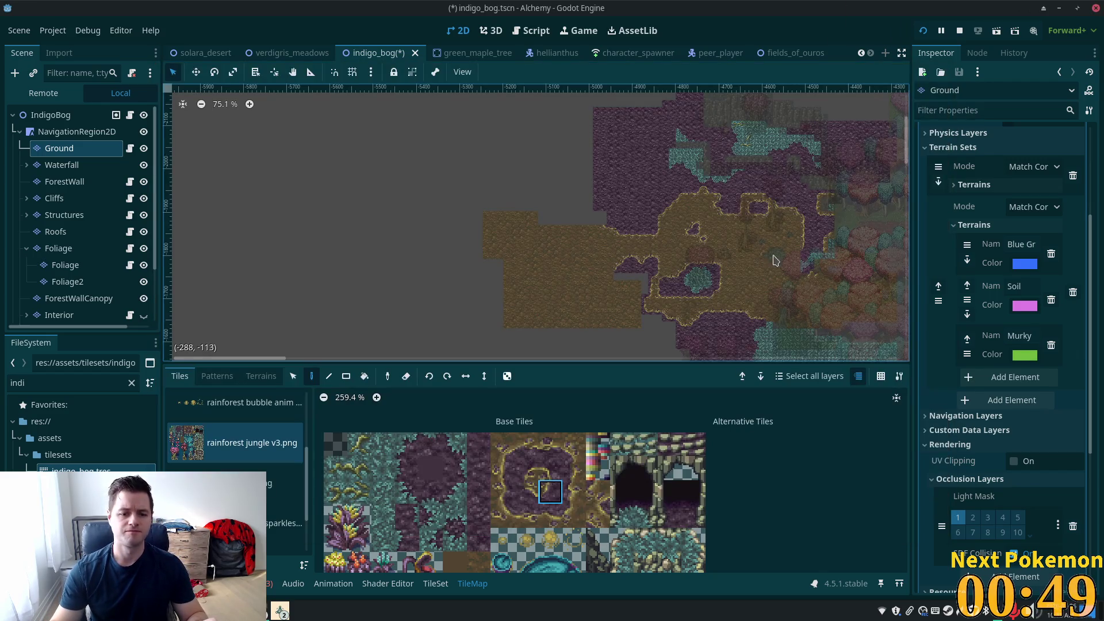
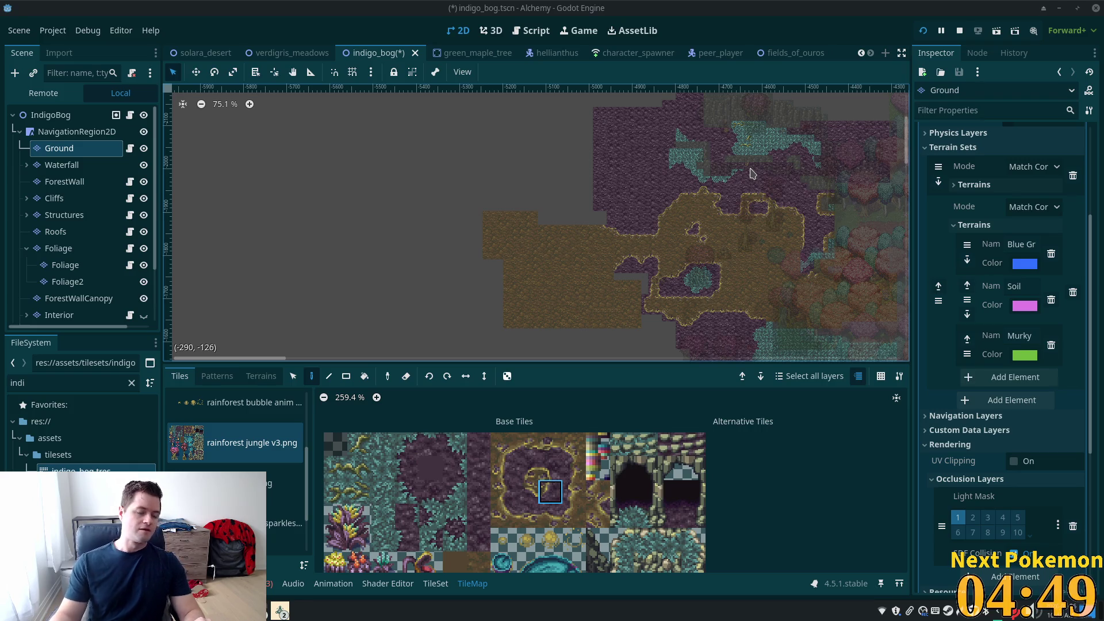
Step: Paint a two-tile vertical bog-edge column beside the grey gap on the Ground layer
scroll(637, 280, "up", 7)
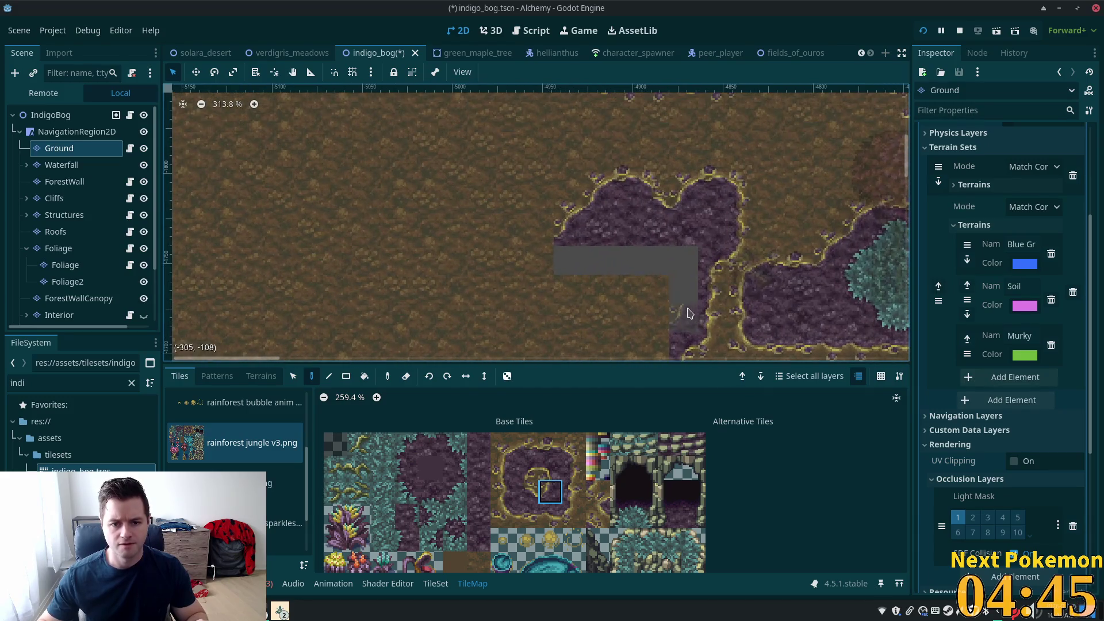
scroll(746, 220, "up", 2)
left_click_drag(746, 220, 750, 224)
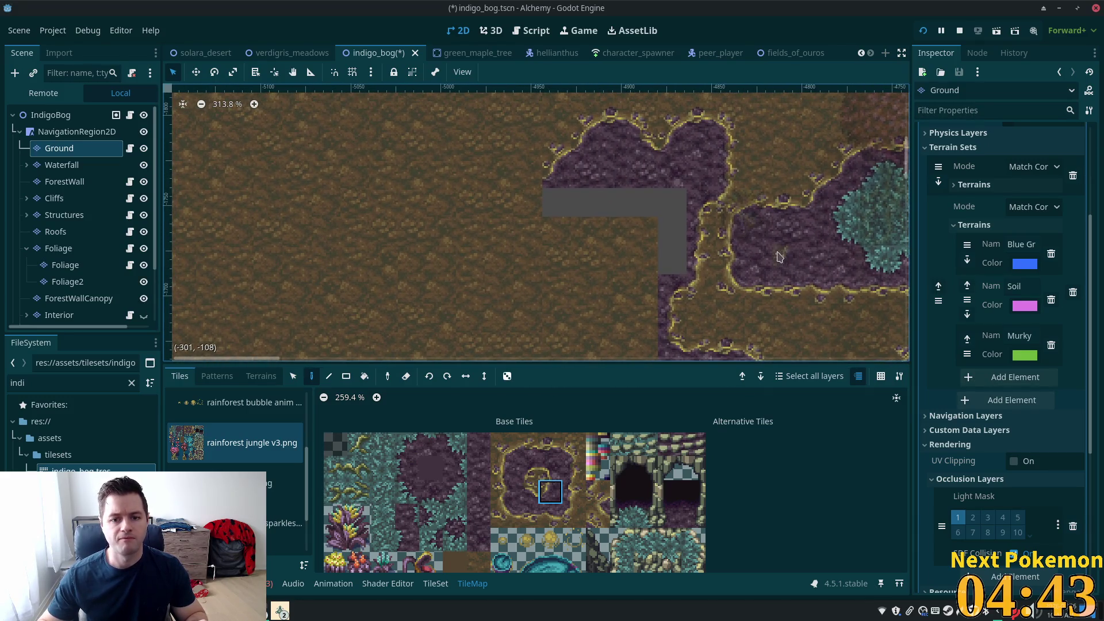
left_click(509, 454)
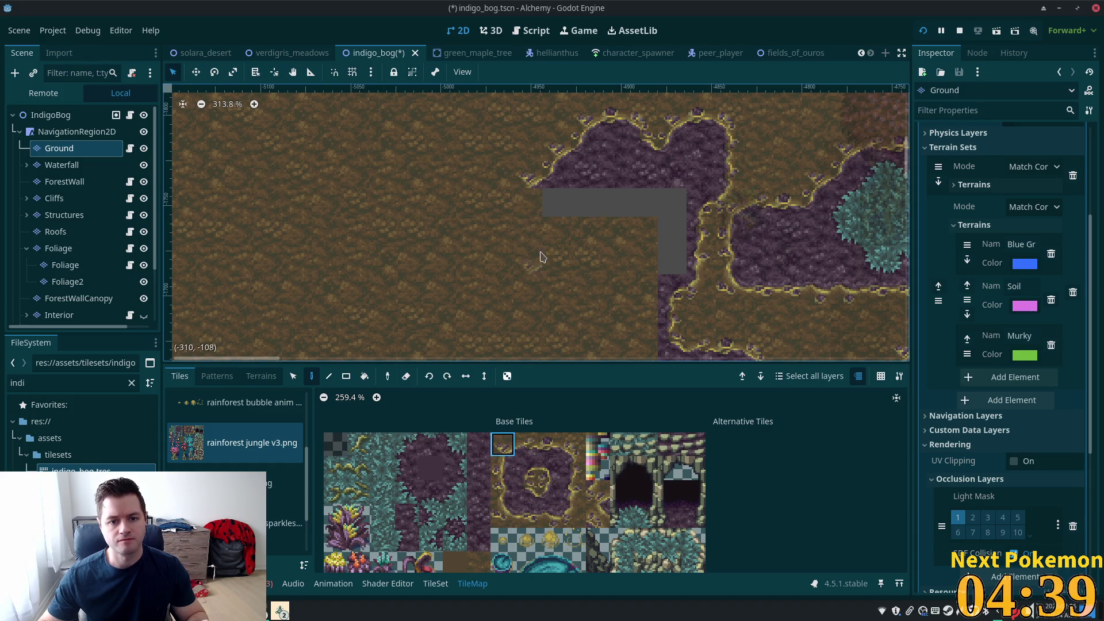
left_click_drag(503, 467, 504, 502)
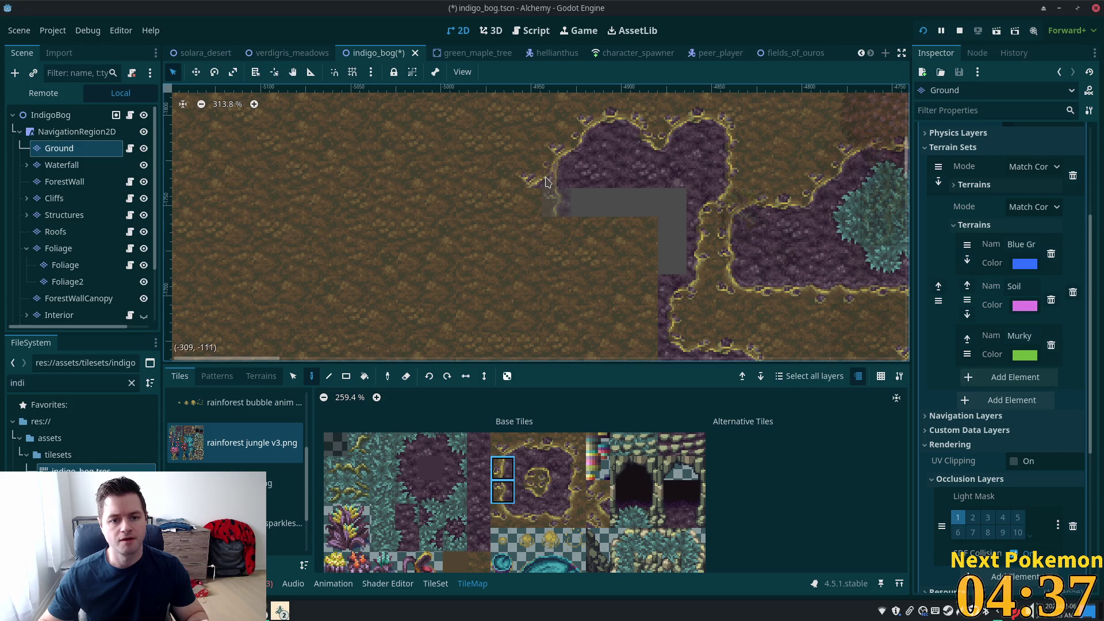
left_click(523, 233)
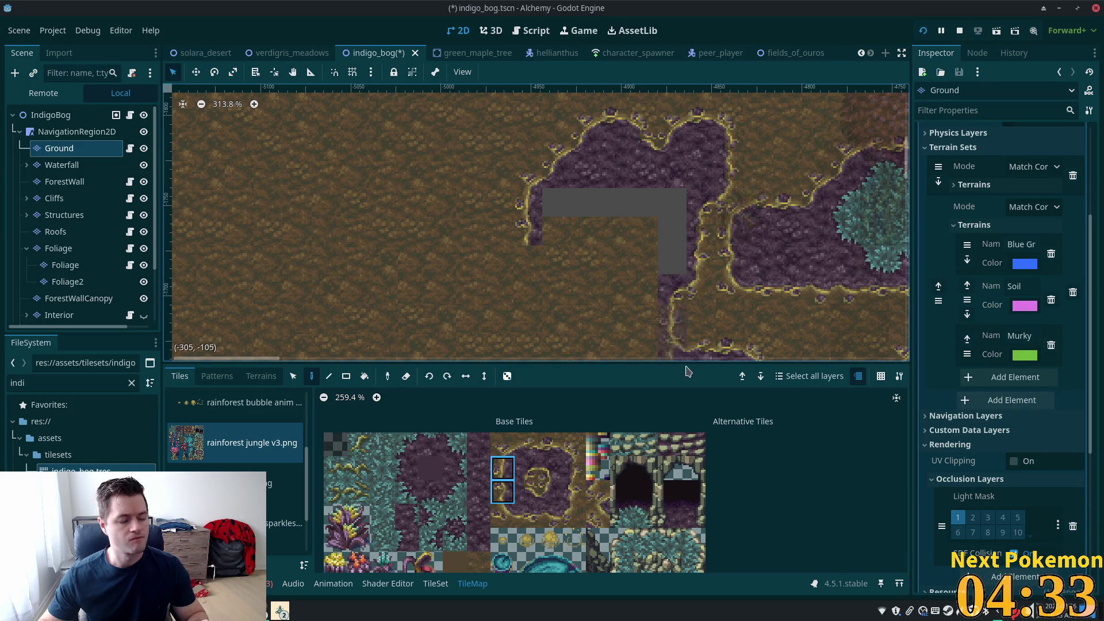
Step: Paint bog-edge tiles down along the purple channel
left_click(503, 516)
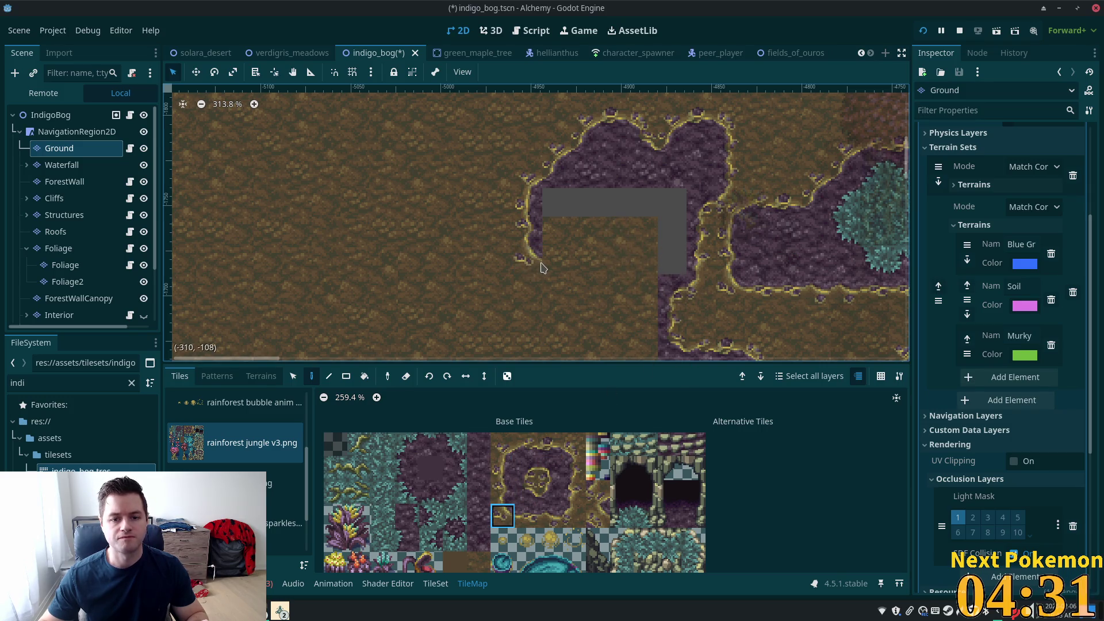
left_click(527, 516)
left_click_drag(559, 507, 561, 508)
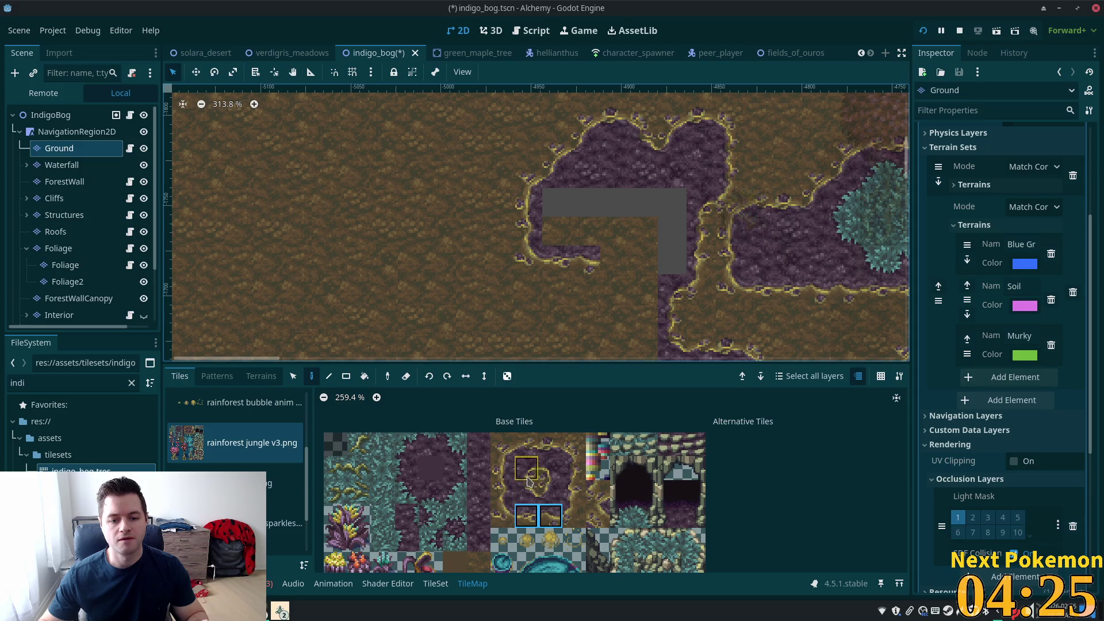
left_click(552, 469)
left_click(615, 260)
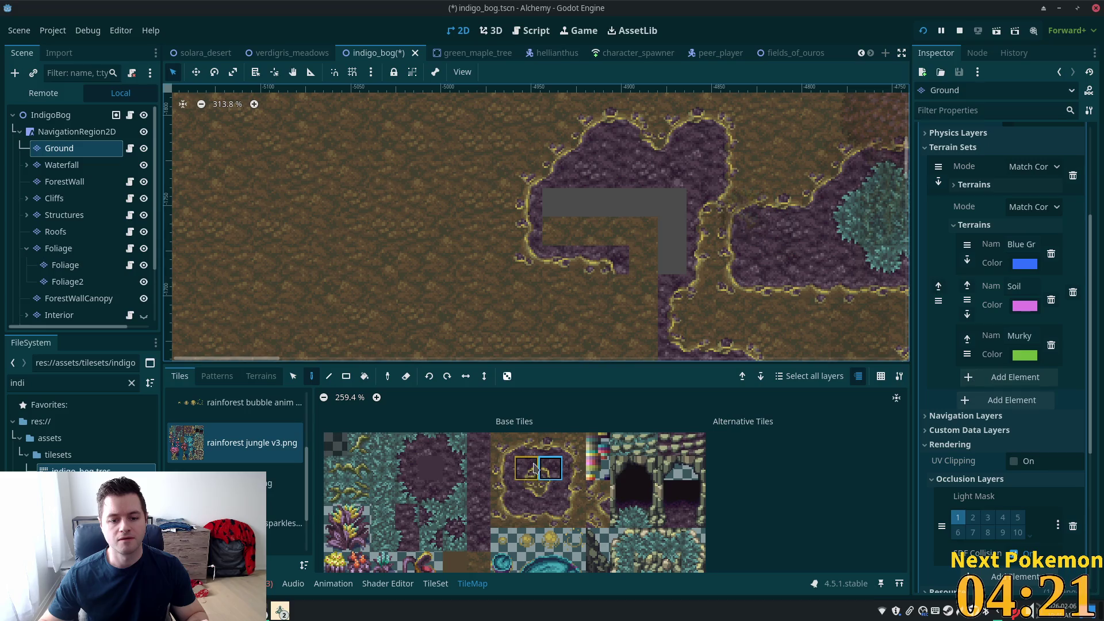
left_click_drag(503, 468, 502, 491)
left_click(616, 303)
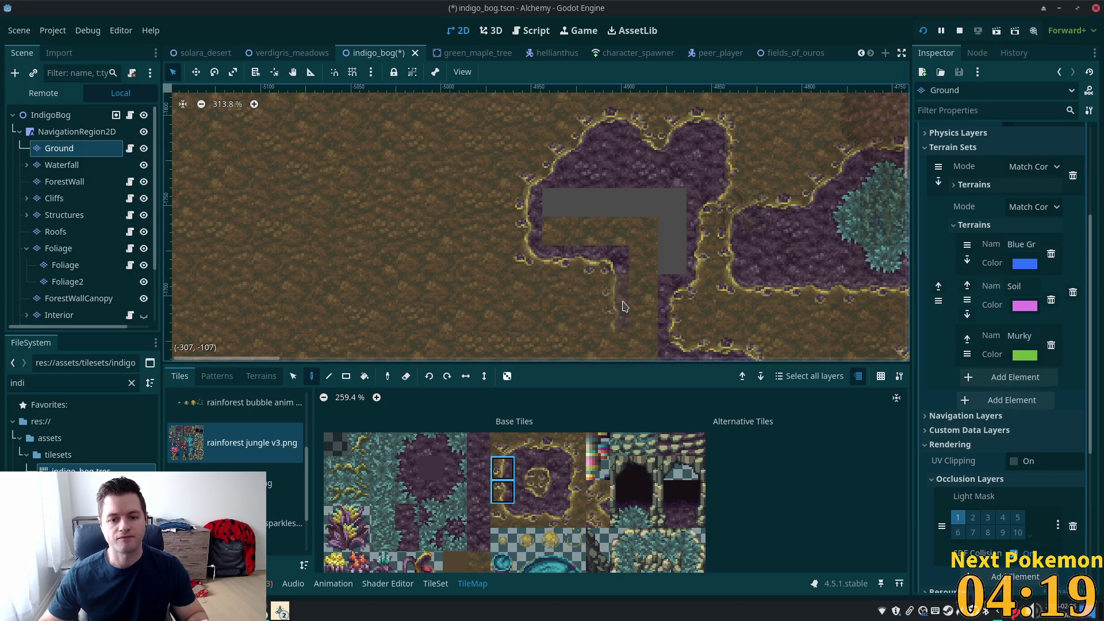
left_click(644, 303)
left_click_drag(638, 293, 670, 193)
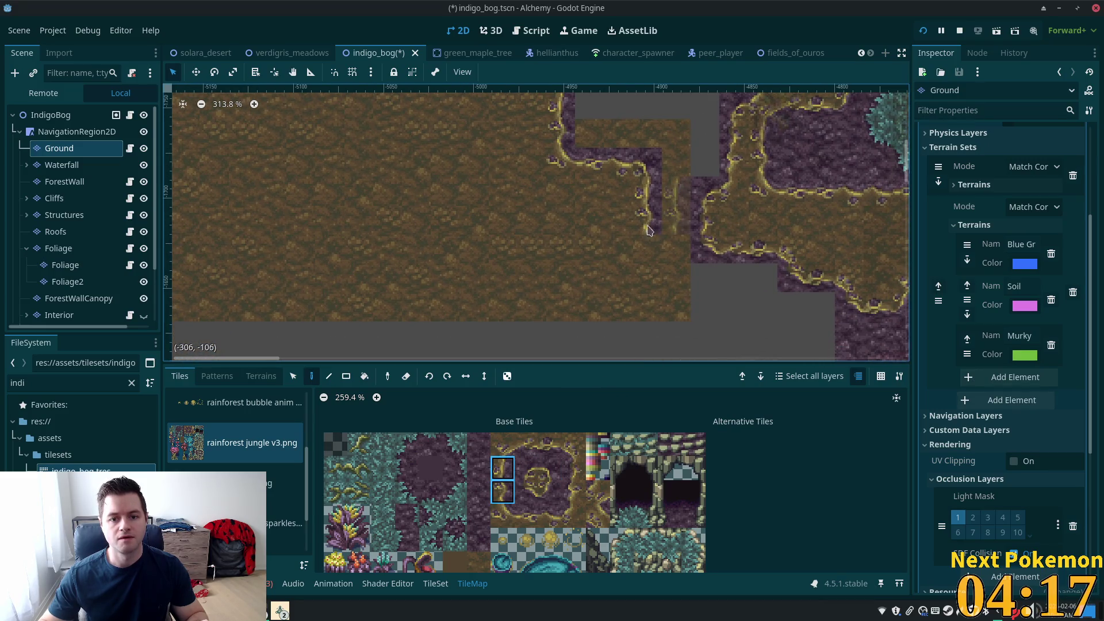
Step: Add a bog tile below the strip and a vine-corner tile, fixing a misplaced one
left_click(550, 492)
left_click(647, 249)
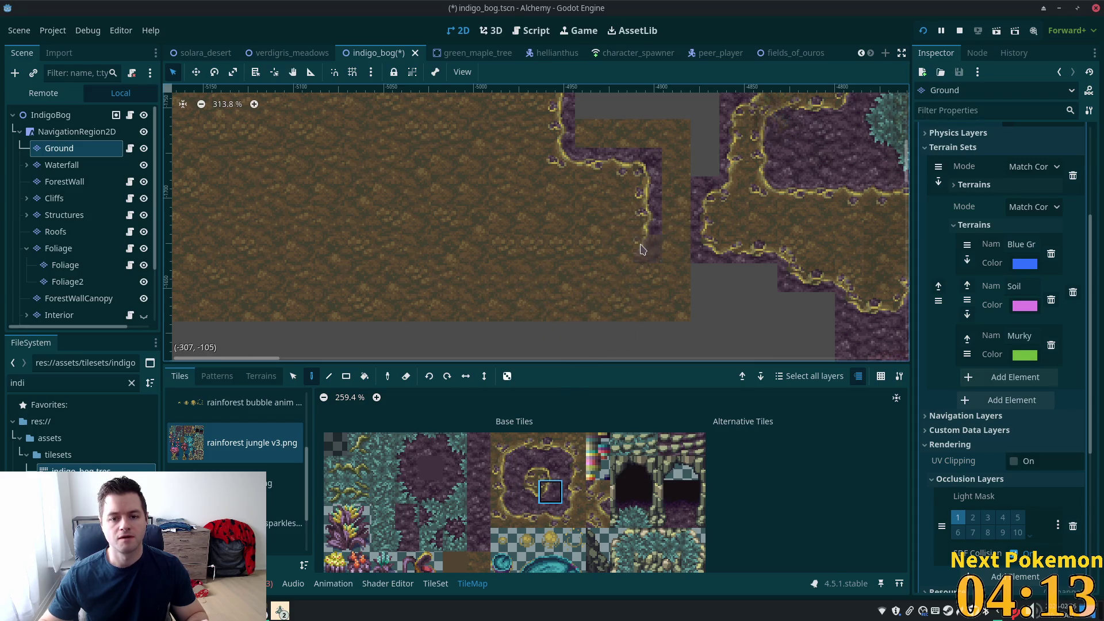
left_click(503, 444)
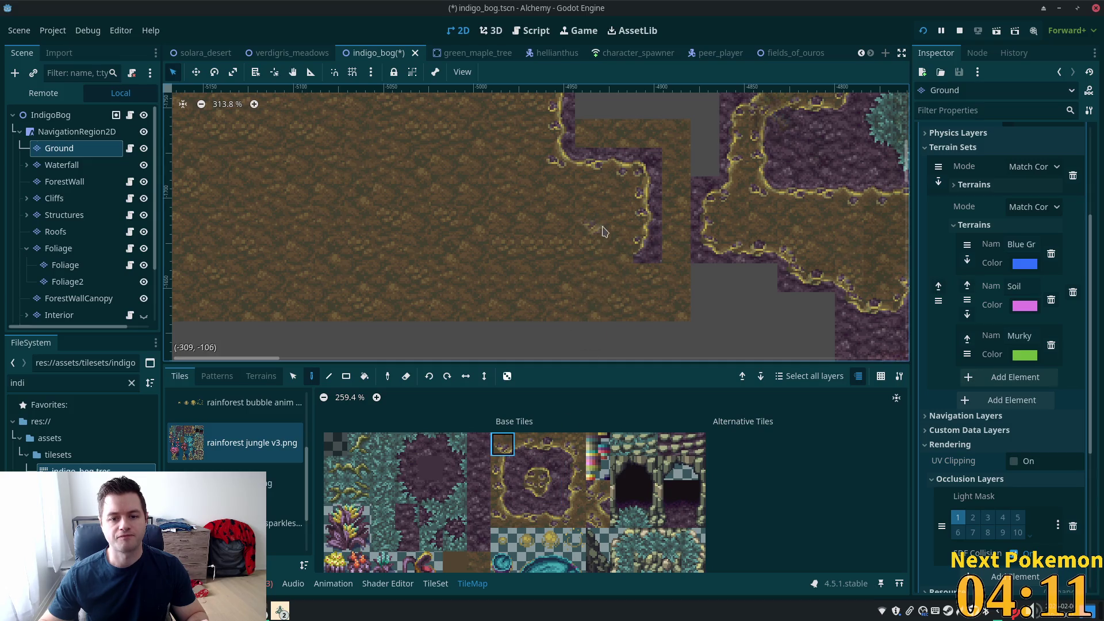
left_click(613, 273)
right_click(628, 285)
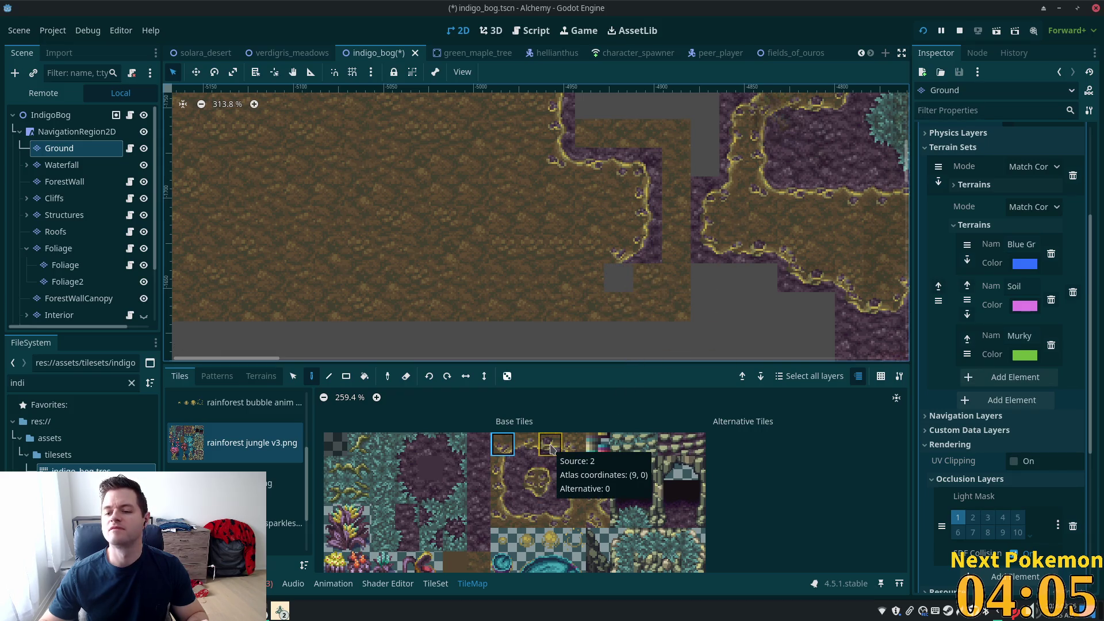
left_click(511, 454)
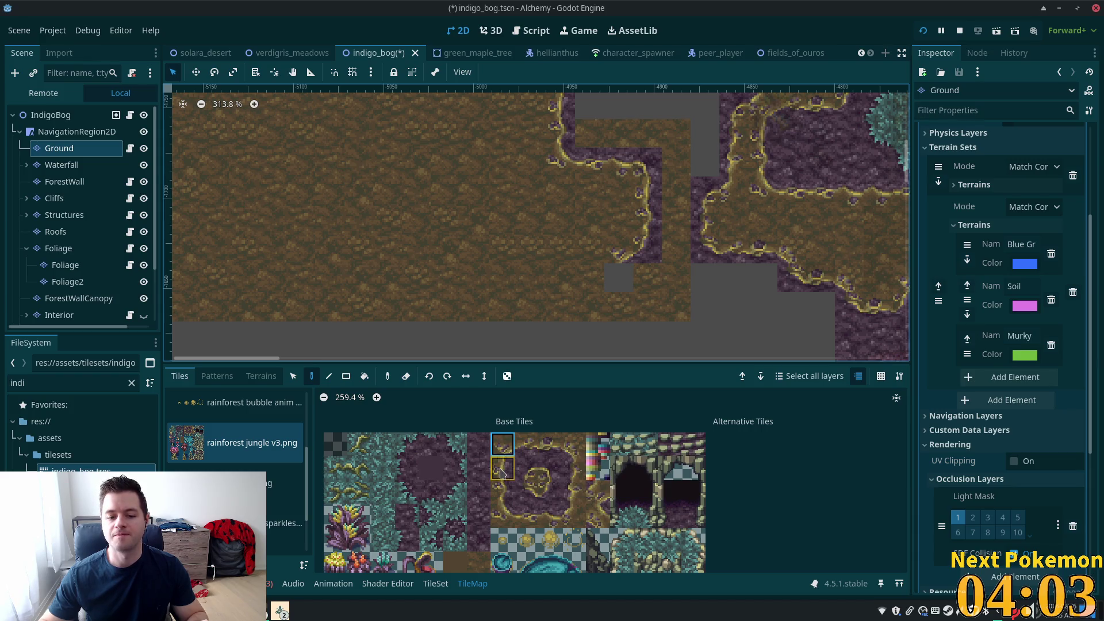
left_click(552, 499)
left_click(617, 277)
Step: Paint a strip of top-row bog-edge tiles extending left
left_click_drag(550, 444, 526, 444)
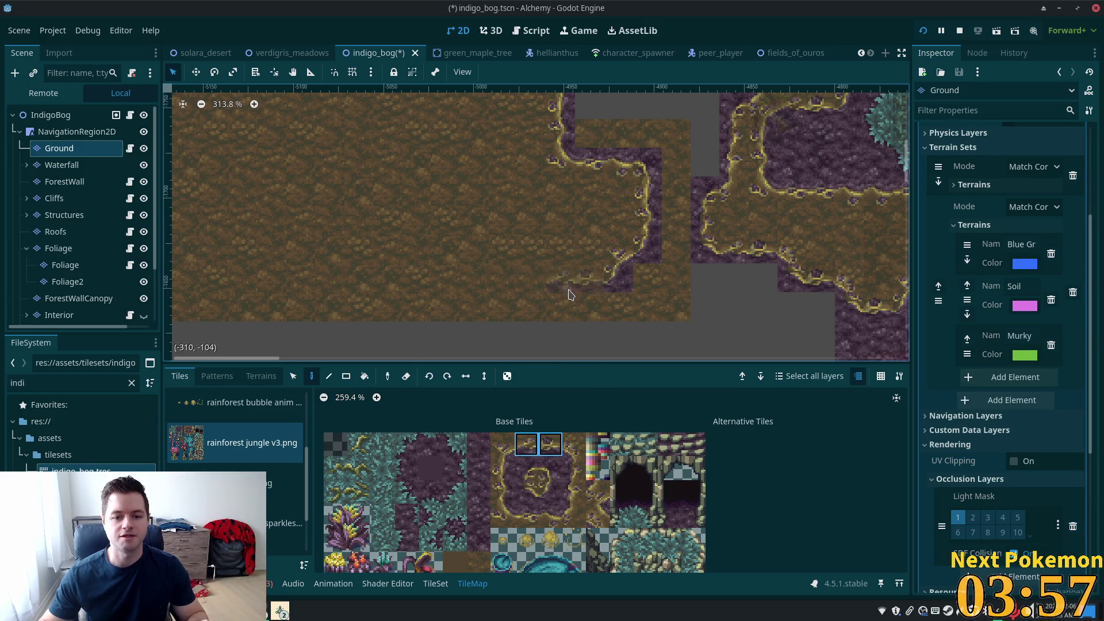
left_click_drag(557, 297, 437, 283)
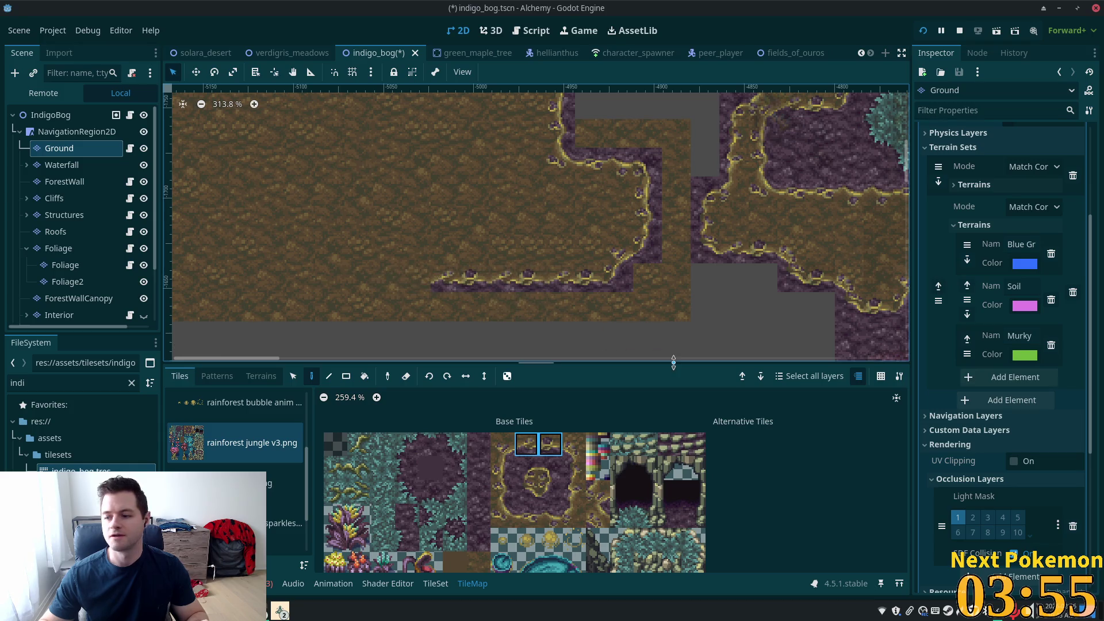
scroll(569, 329, "up", 4)
scroll(570, 329, "right", 3)
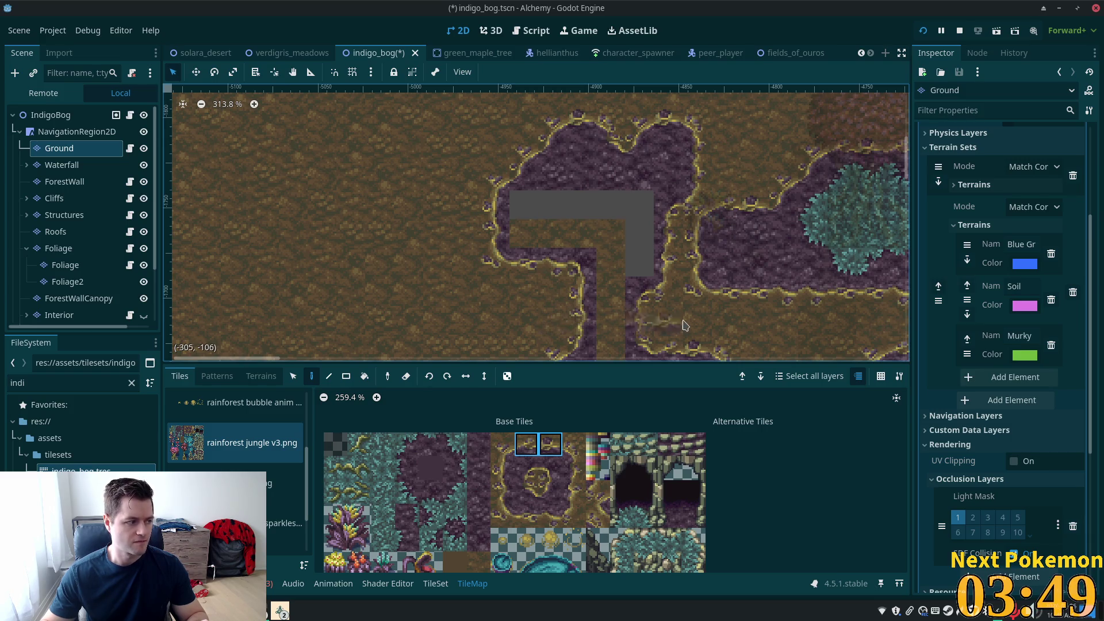
Step: Switch to terrain painting and drag three rectangles filling the grey gaps with purple bog terrain
left_click(261, 376)
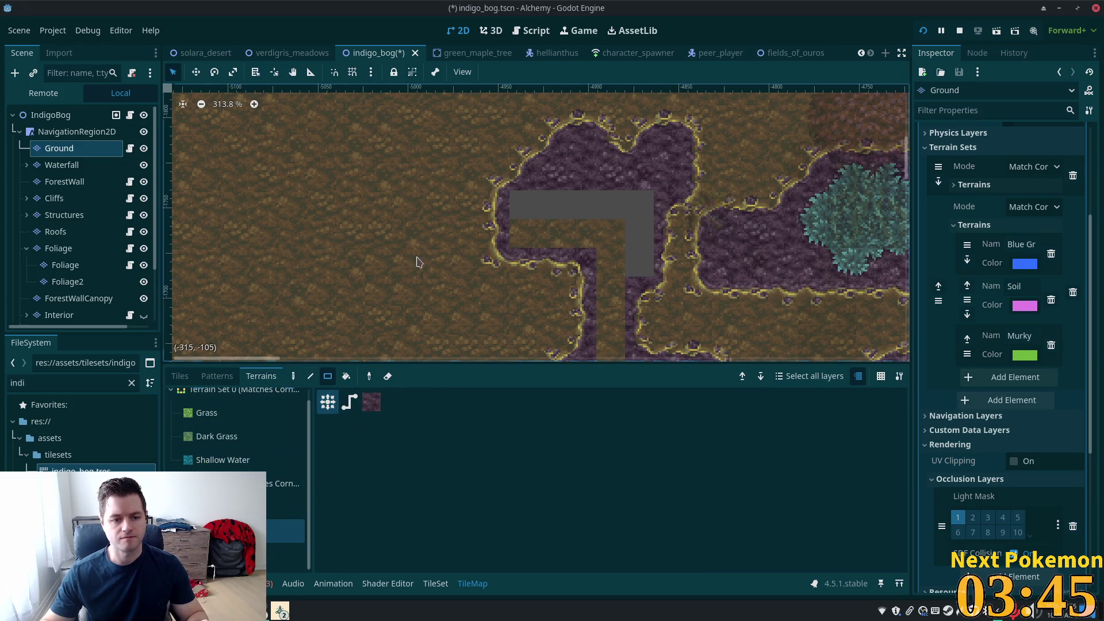
mouse_move(515, 202)
left_mouse_down()
mouse_move(643, 230)
mouse_move(606, 385)
mouse_move(608, 368)
left_mouse_up()
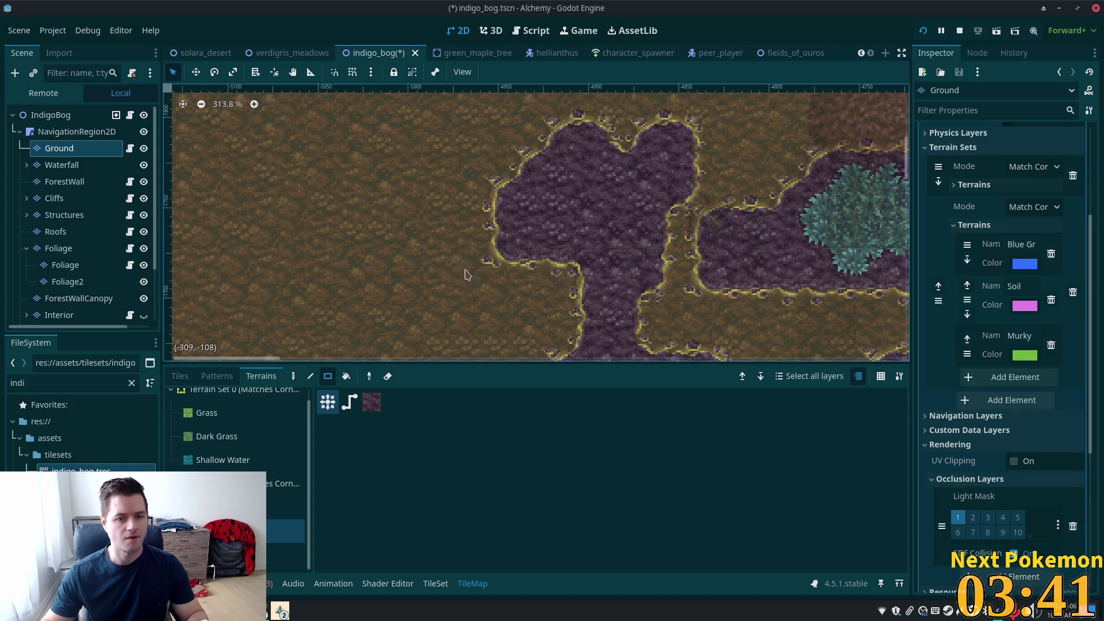
scroll(631, 278, "down", 3)
scroll(604, 154, "down", 3)
left_click_drag(575, 197, 405, 268)
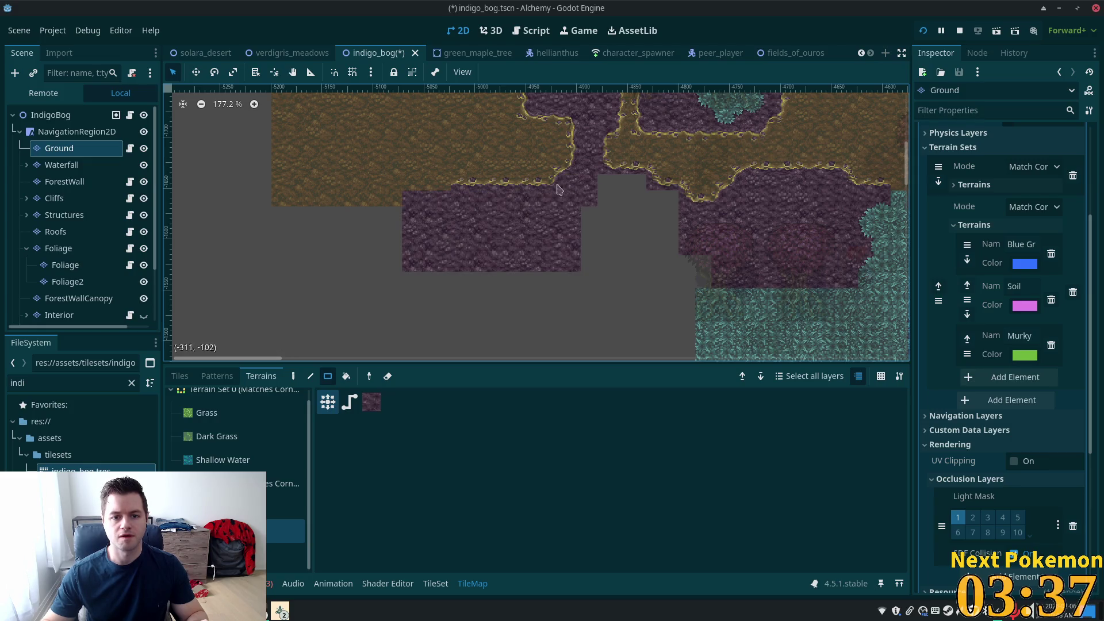
mouse_move(596, 182)
left_mouse_down()
mouse_move(647, 213)
mouse_move(547, 302)
mouse_move(557, 263)
mouse_move(740, 290)
mouse_move(461, 340)
mouse_move(388, 337)
left_mouse_up()
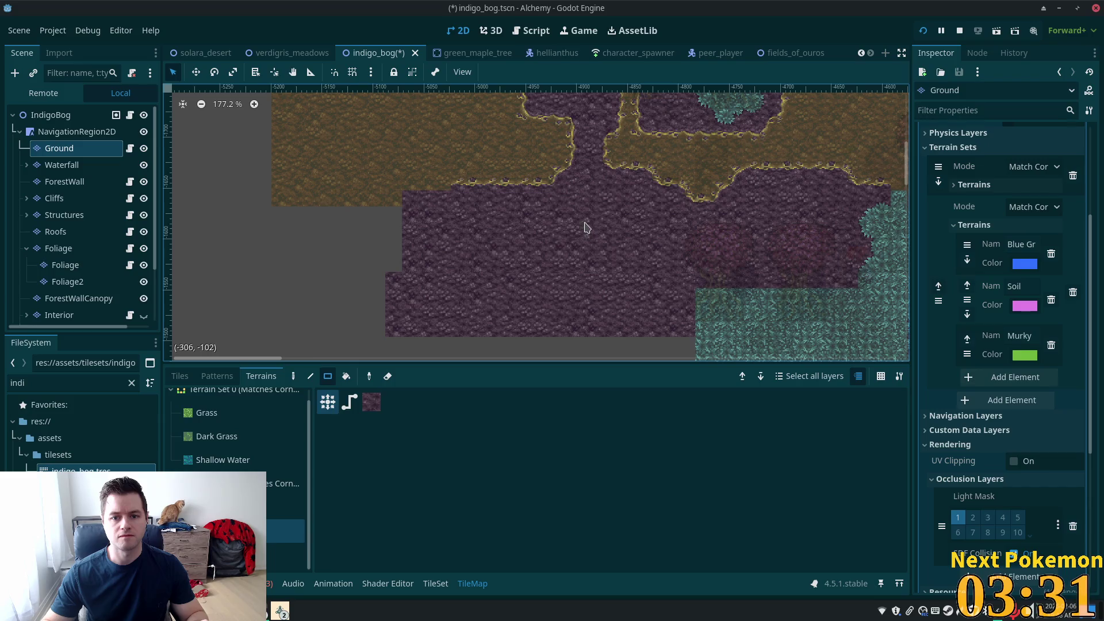
scroll(596, 207, "down", 3)
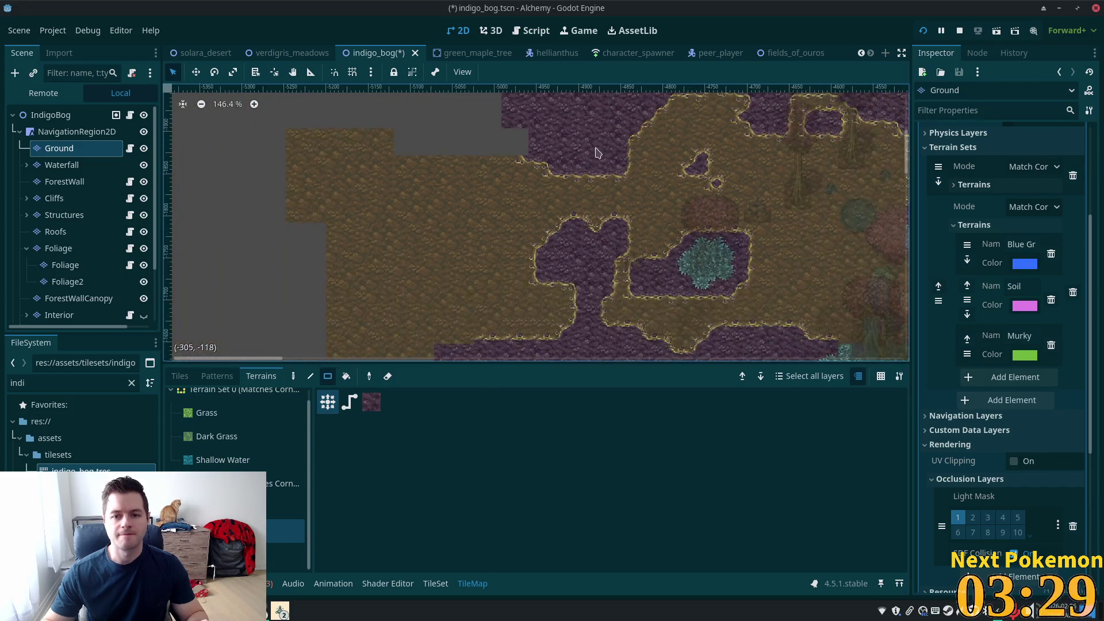
scroll(596, 153, "down", 4)
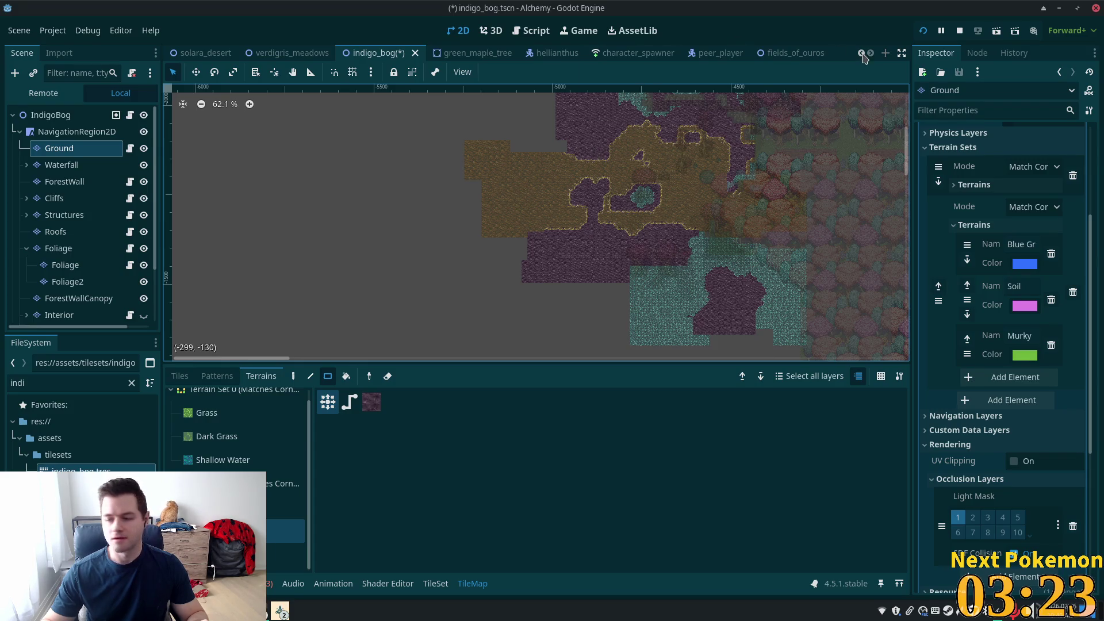
mouse_move(828, 55)
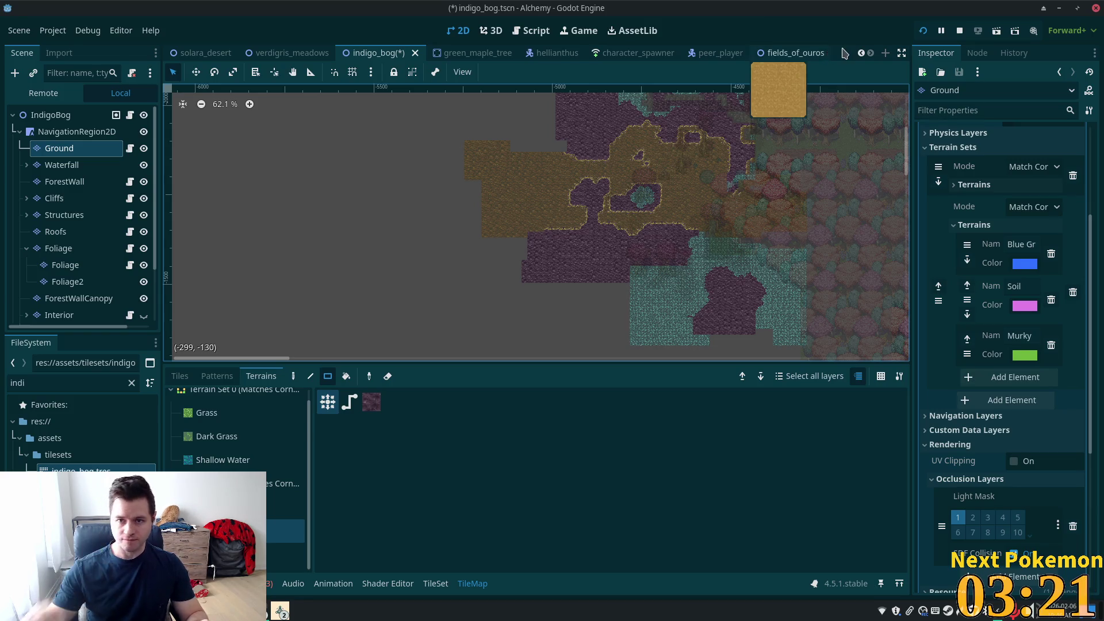
key("alt+Tab")
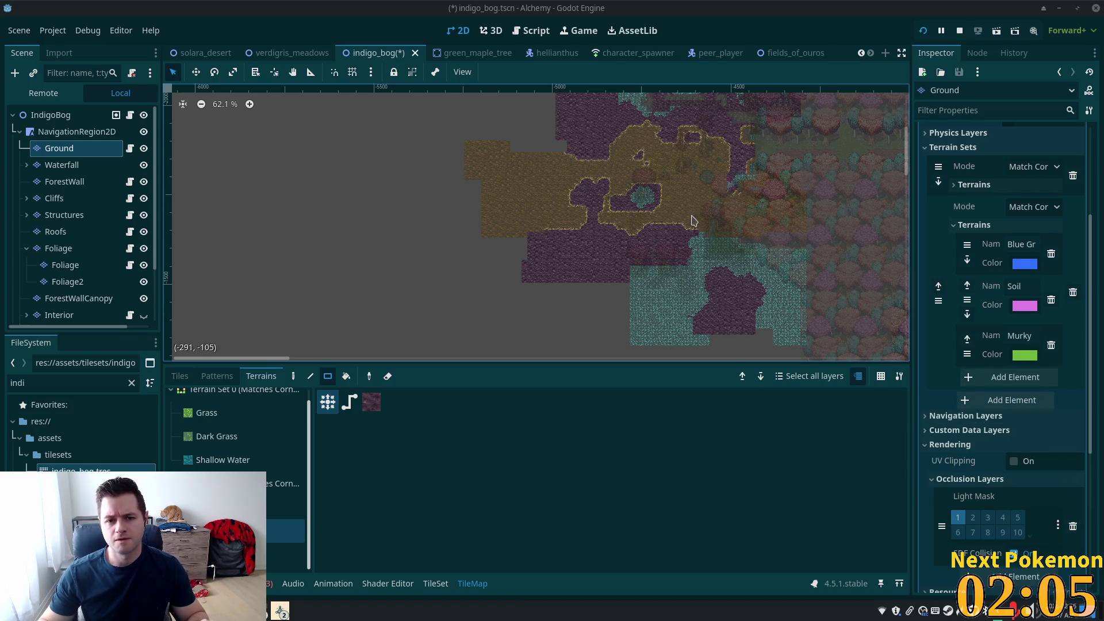
Step: Place two small lily pads on the Foliage layer
scroll(592, 195, "up", 4)
mouse_move(593, 196)
left_mouse_down()
mouse_move(611, 231)
mouse_move(601, 286)
left_mouse_up()
scroll(639, 275, "up", 2)
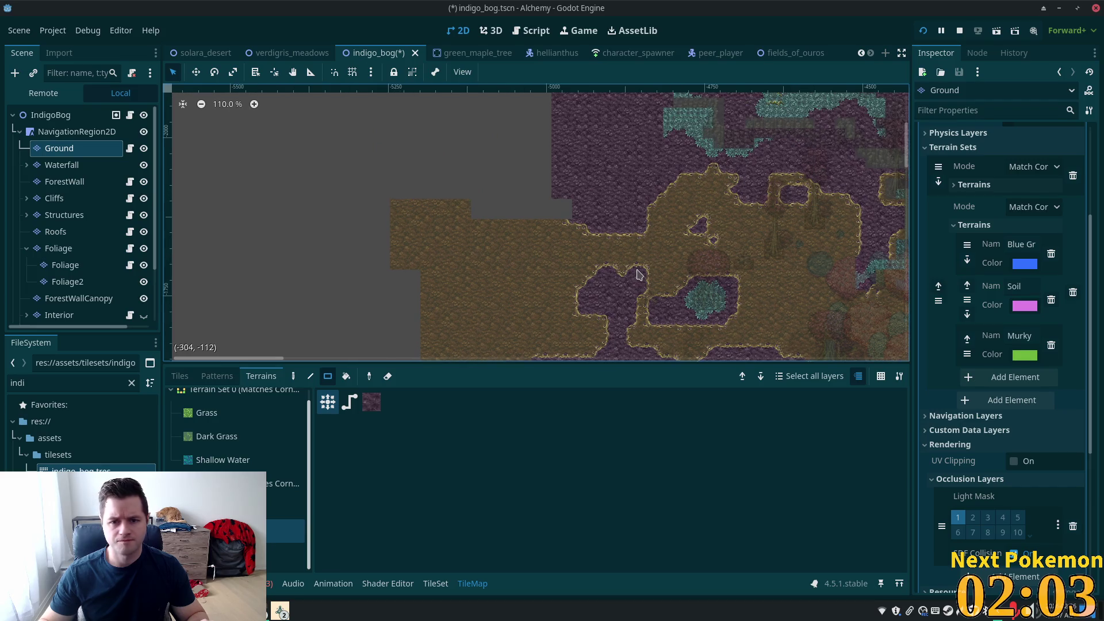
scroll(612, 264, "up", 5)
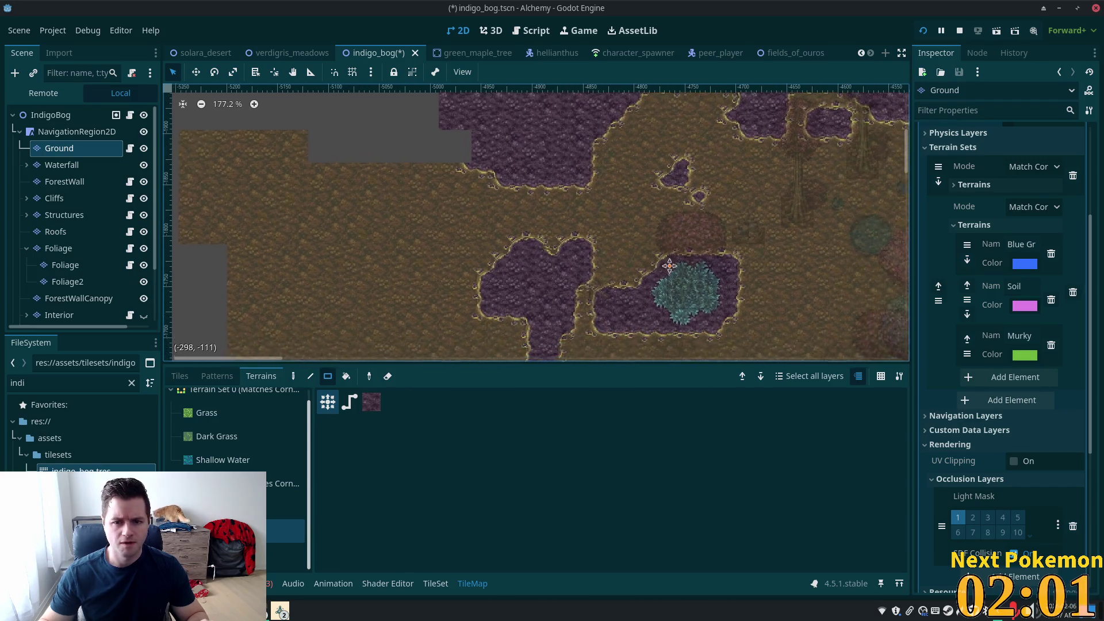
scroll(613, 281, "up", 4)
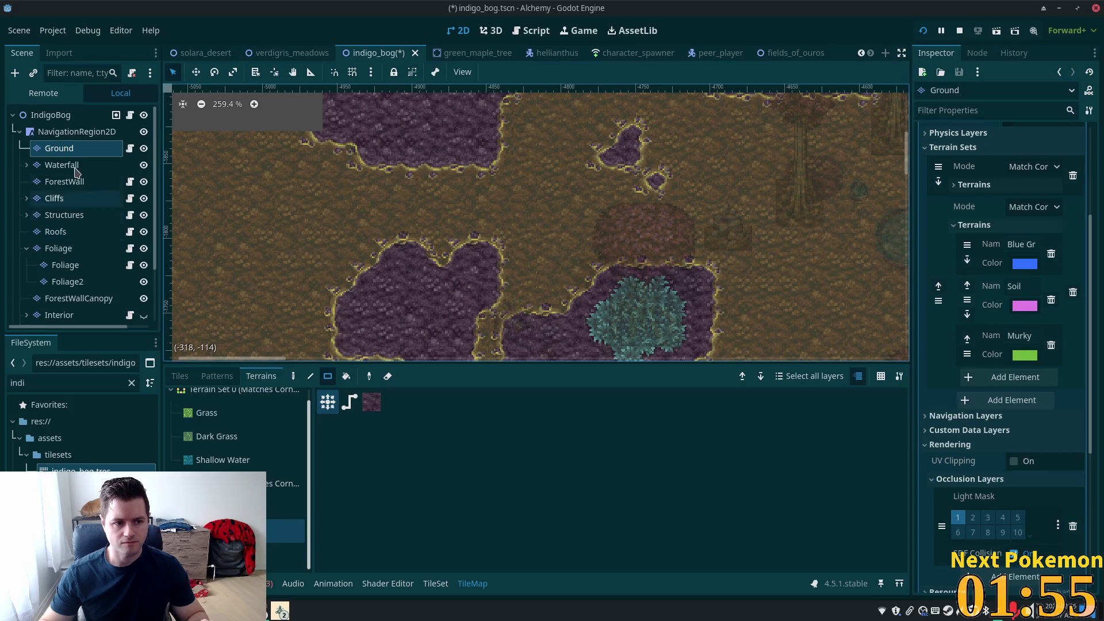
left_click(52, 251)
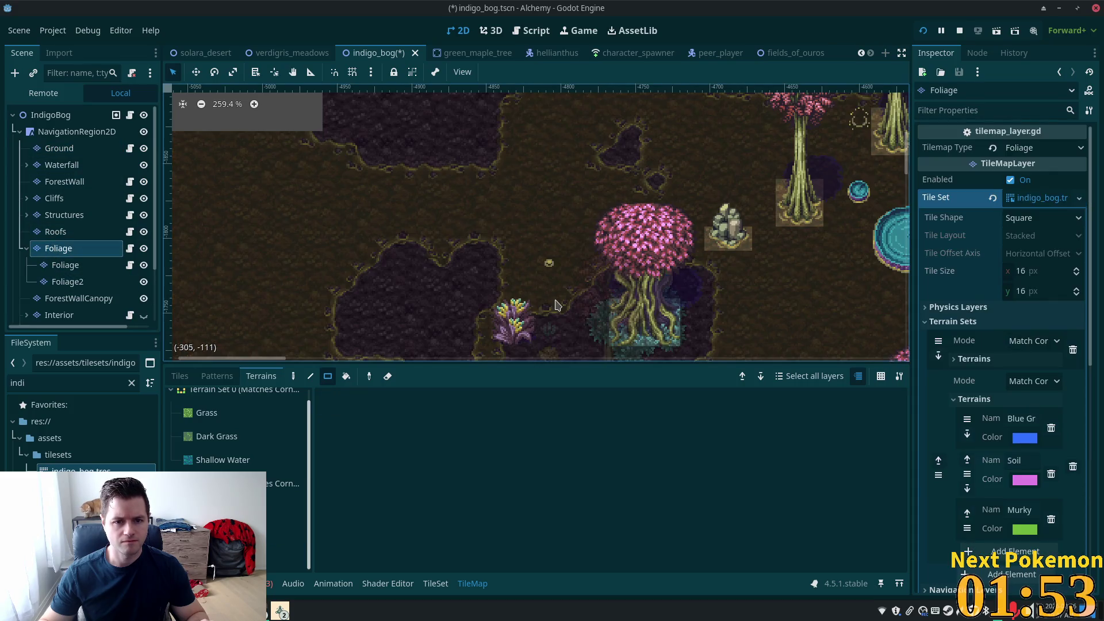
mouse_move(617, 280)
left_mouse_down()
mouse_move(555, 292)
mouse_move(545, 317)
left_mouse_up()
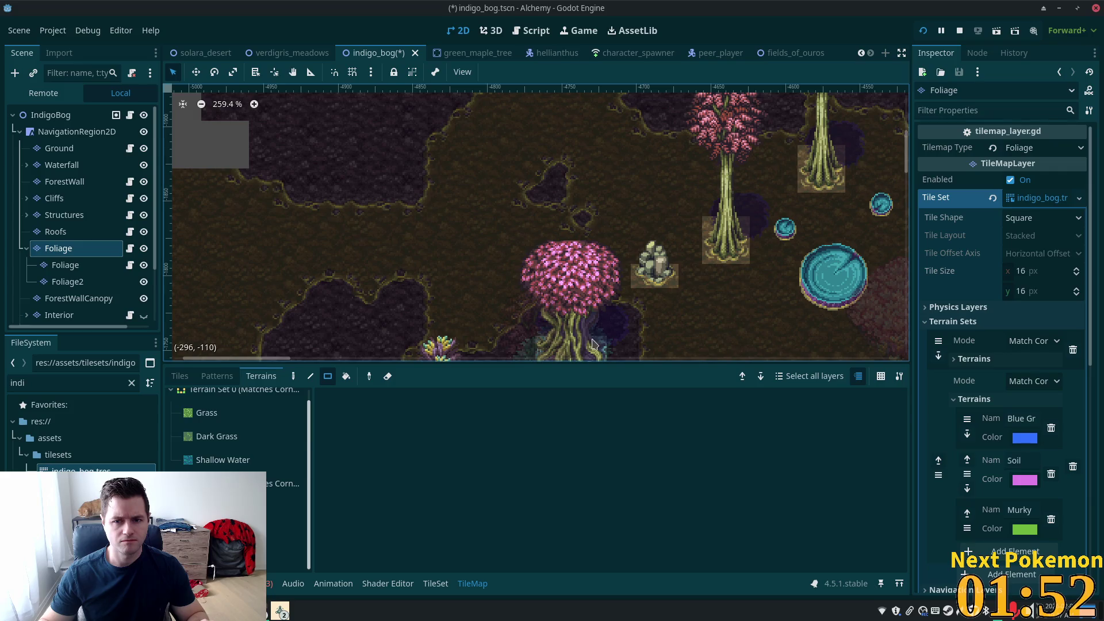
left_click(179, 376)
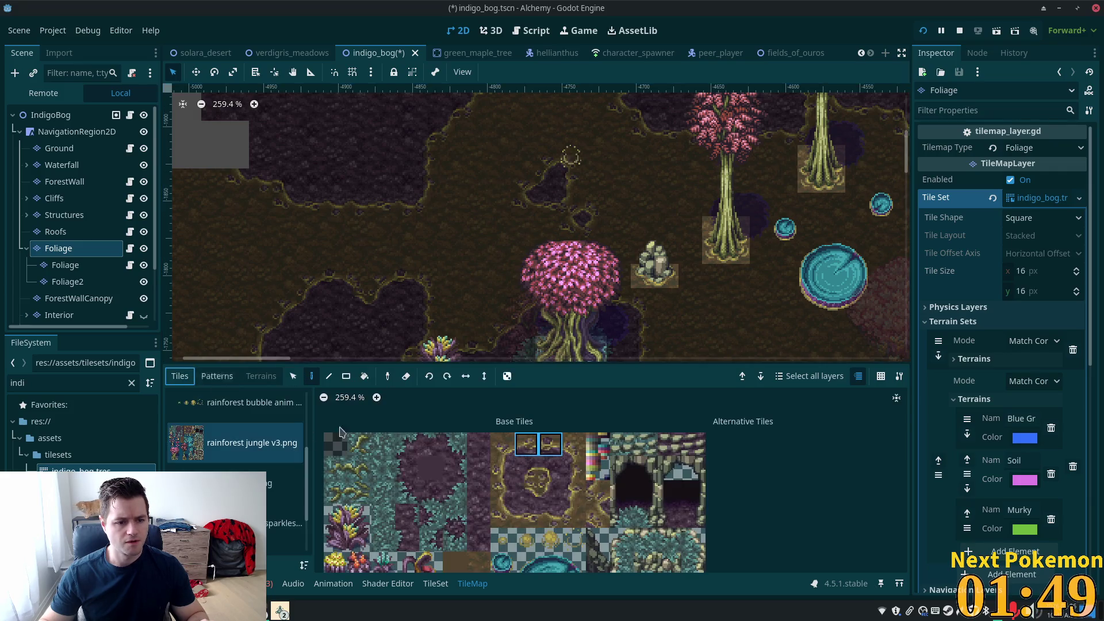
scroll(509, 416, "down", 4)
scroll(509, 415, "down", 2)
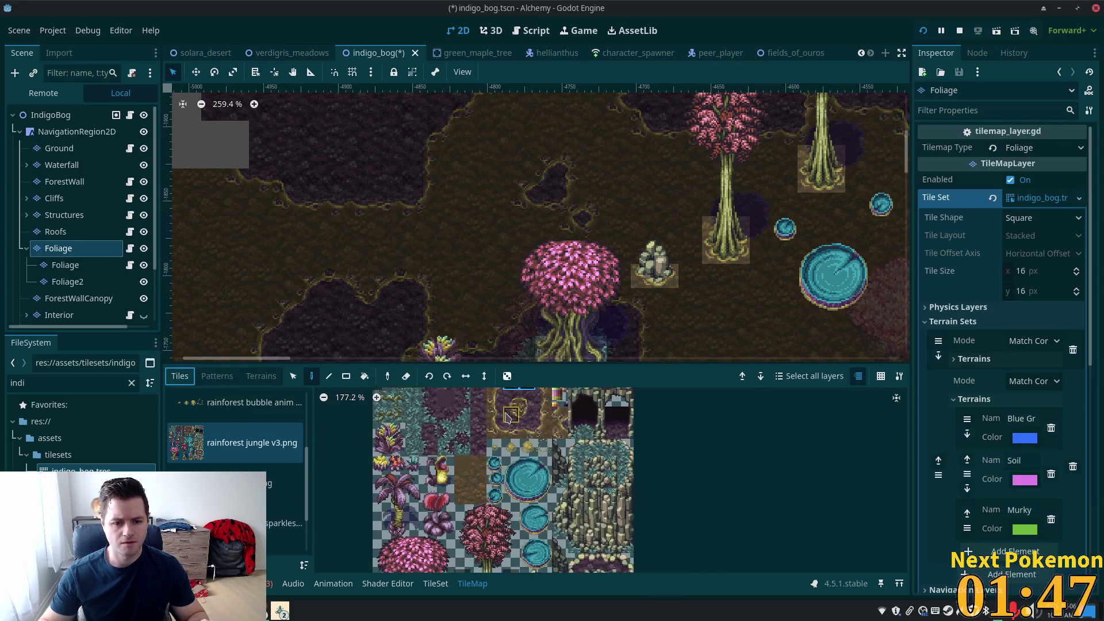
scroll(508, 416, "up", 5)
left_click(510, 495)
left_click(477, 202)
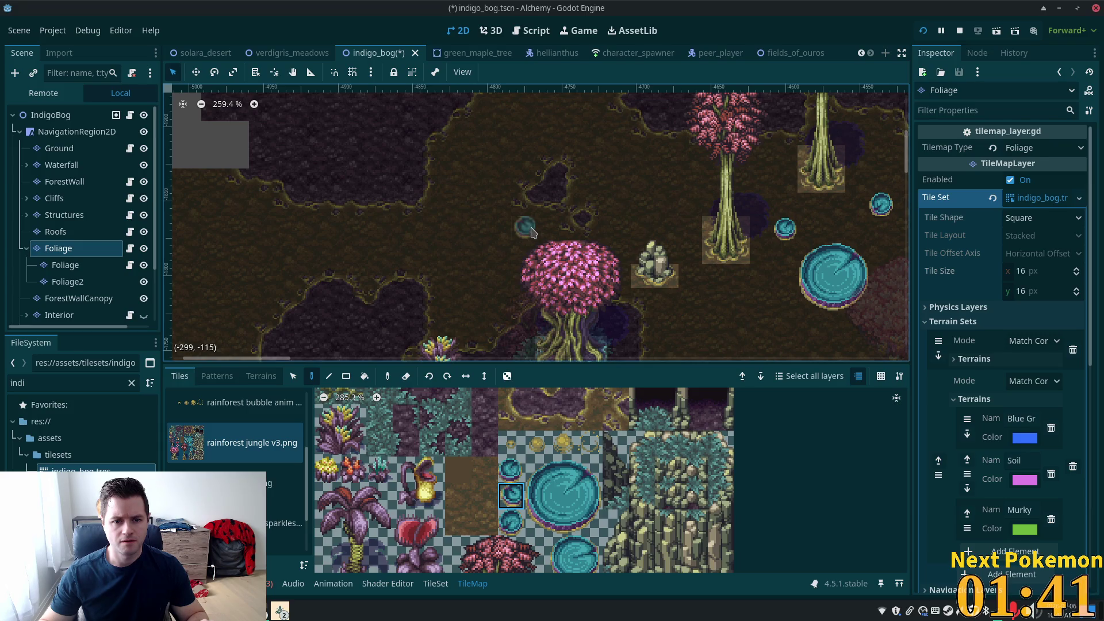
left_click(453, 226)
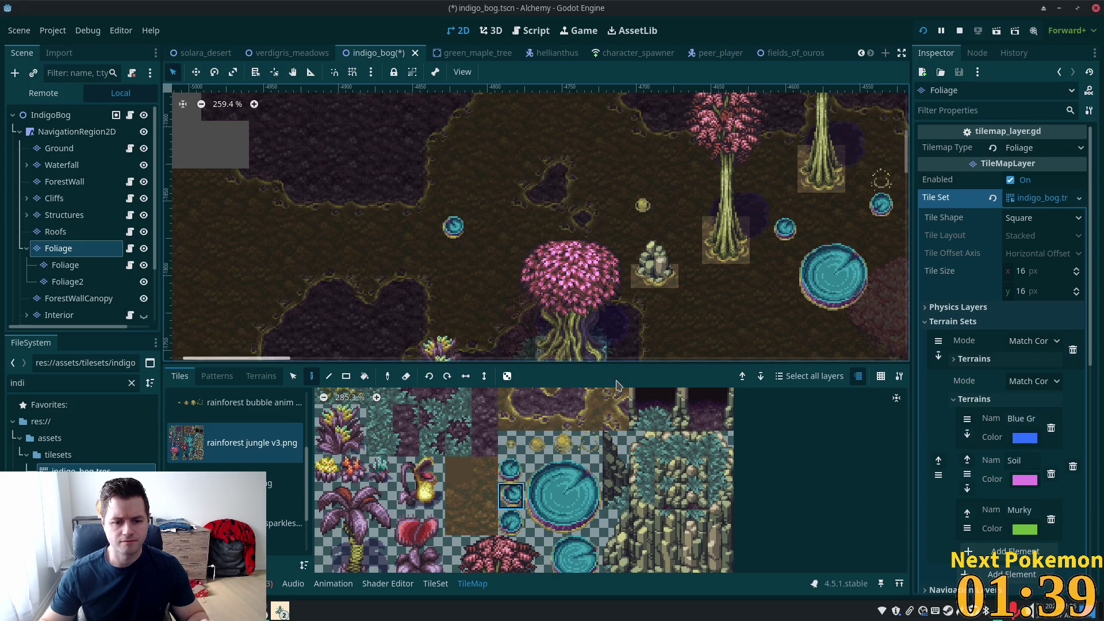
Step: Add a teal crystal sprout and a 2x2 yellow pitcher plant in the dark clearing
left_click(379, 469)
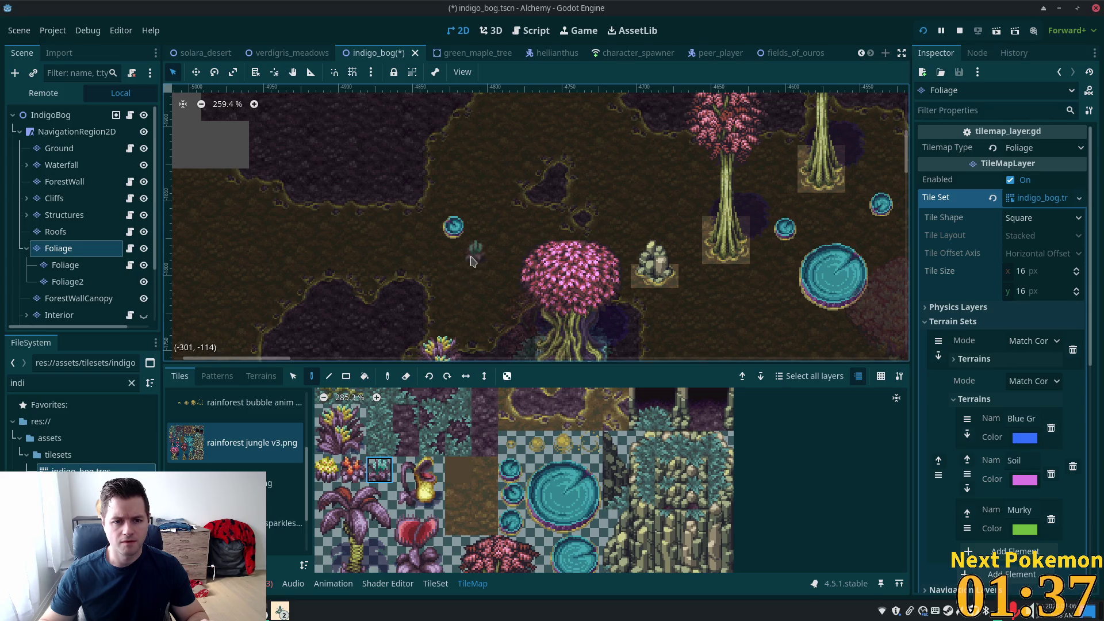
left_click(552, 189)
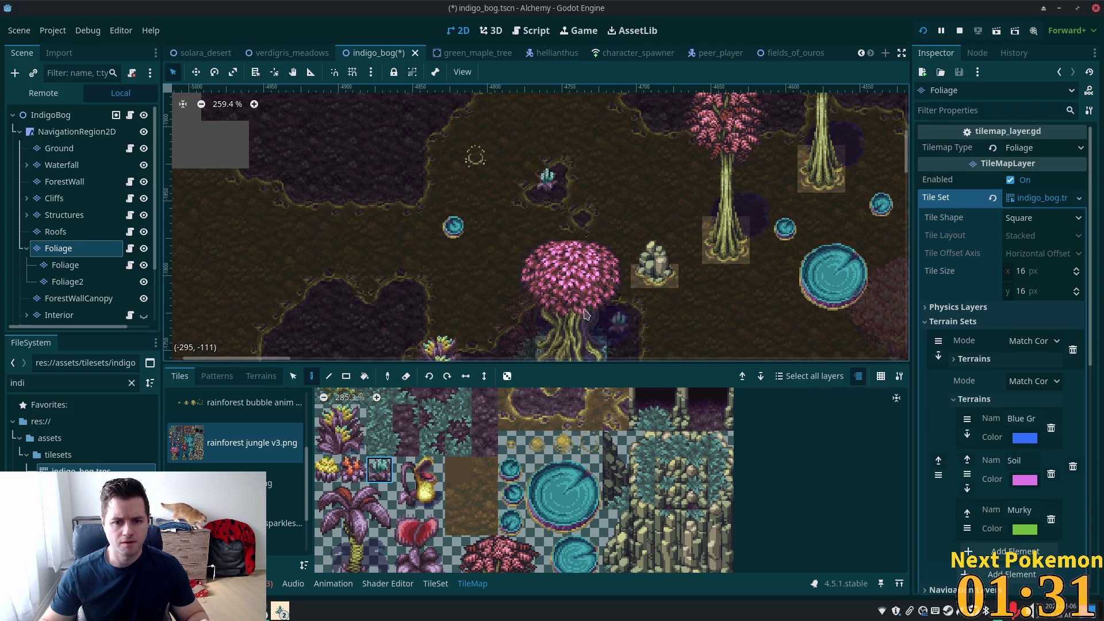
scroll(305, 173, "down", 3)
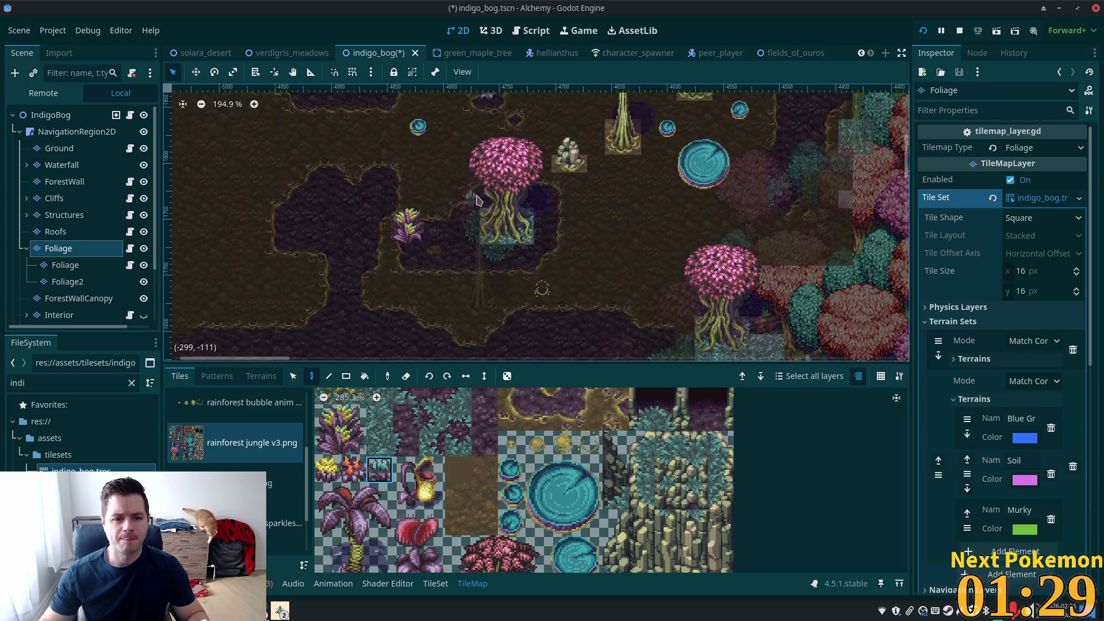
mouse_move(382, 256)
left_mouse_down()
mouse_move(442, 328)
mouse_move(488, 352)
left_mouse_up()
scroll(500, 440, "down", 1)
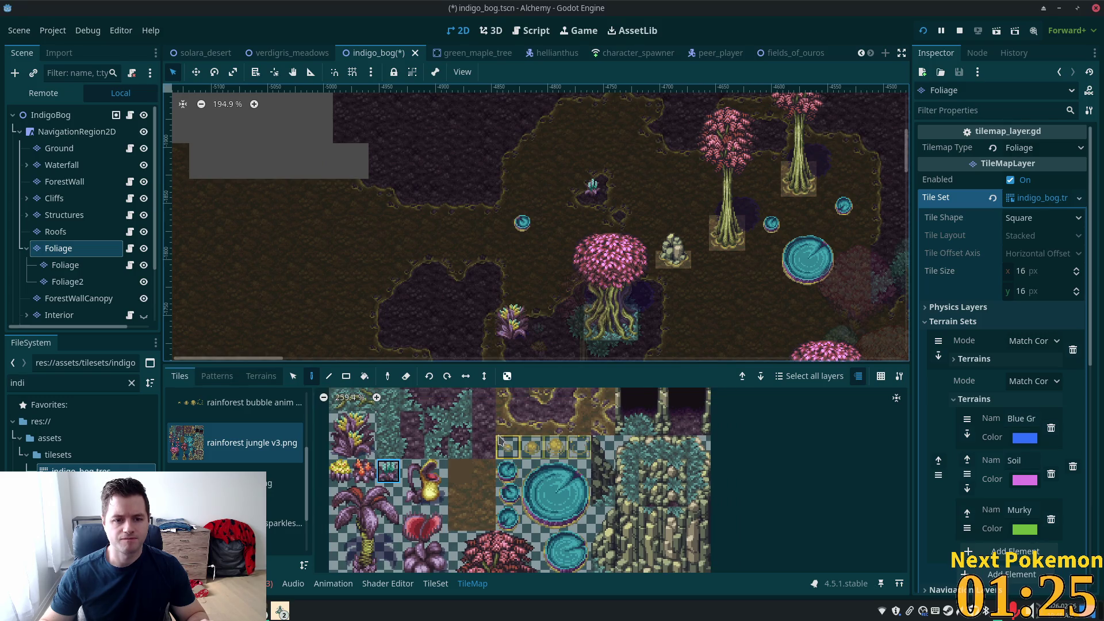
left_click(414, 471)
left_click_drag(415, 472, 436, 495)
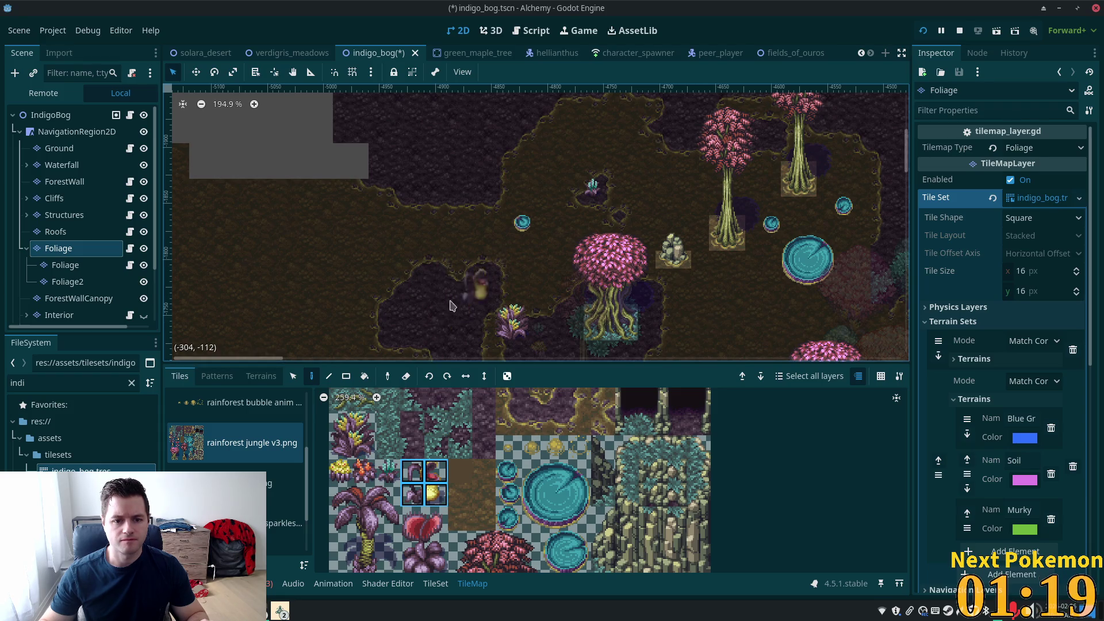
mouse_move(456, 310)
left_mouse_down()
mouse_move(503, 167)
mouse_move(501, 236)
left_mouse_up()
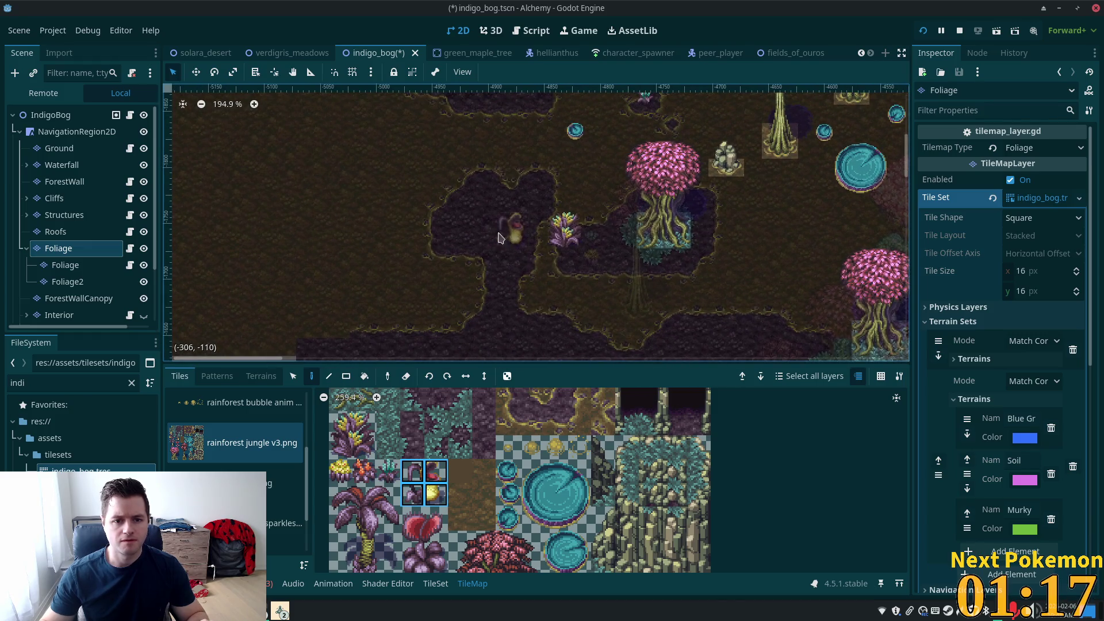
left_click(462, 237)
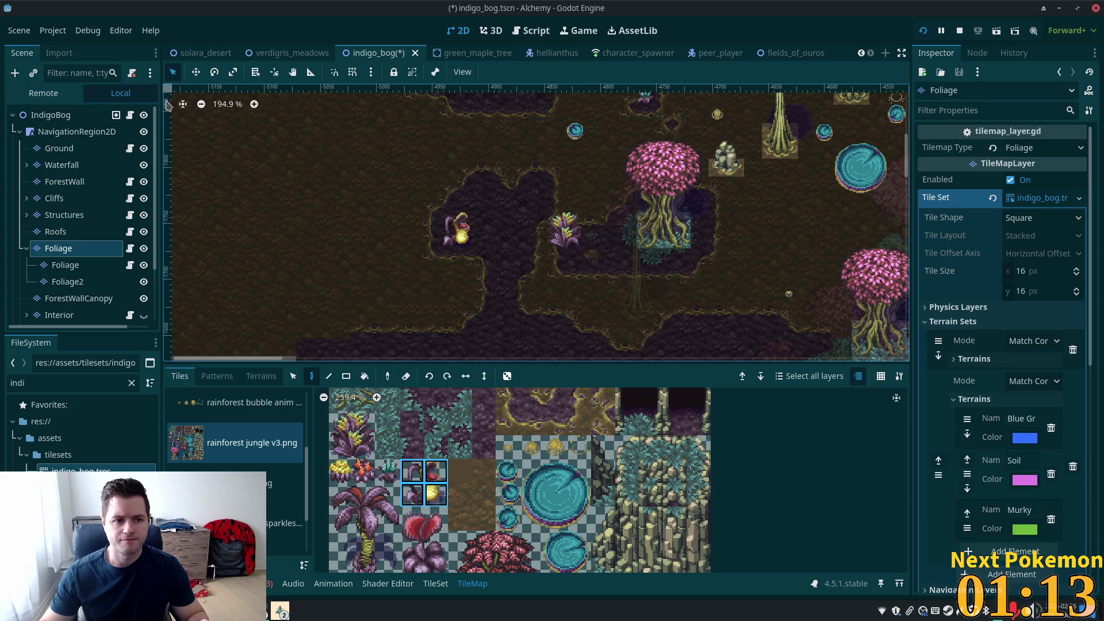
Step: Check the new pitcher plant in the full scene view with all layers
left_click(81, 115)
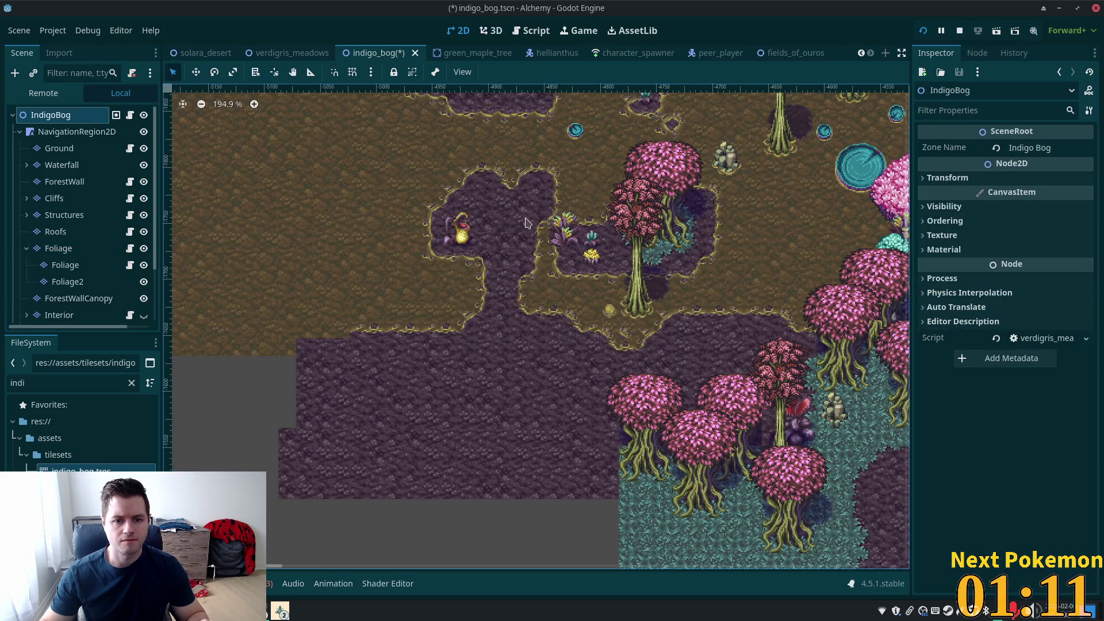
scroll(524, 223, "up", 6)
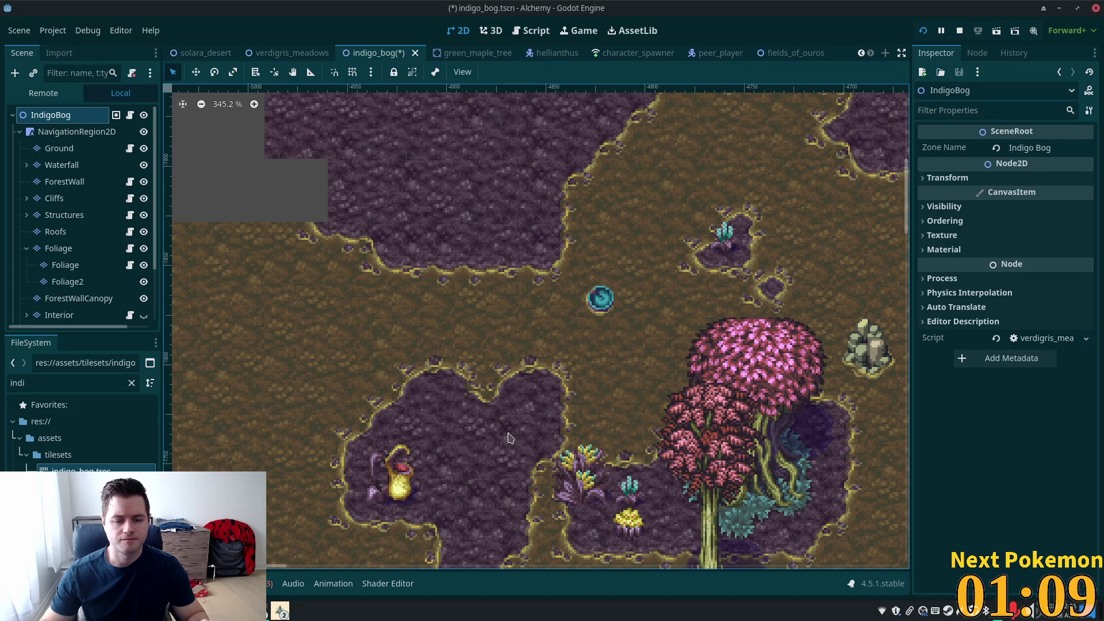
left_click_drag(507, 439, 490, 323)
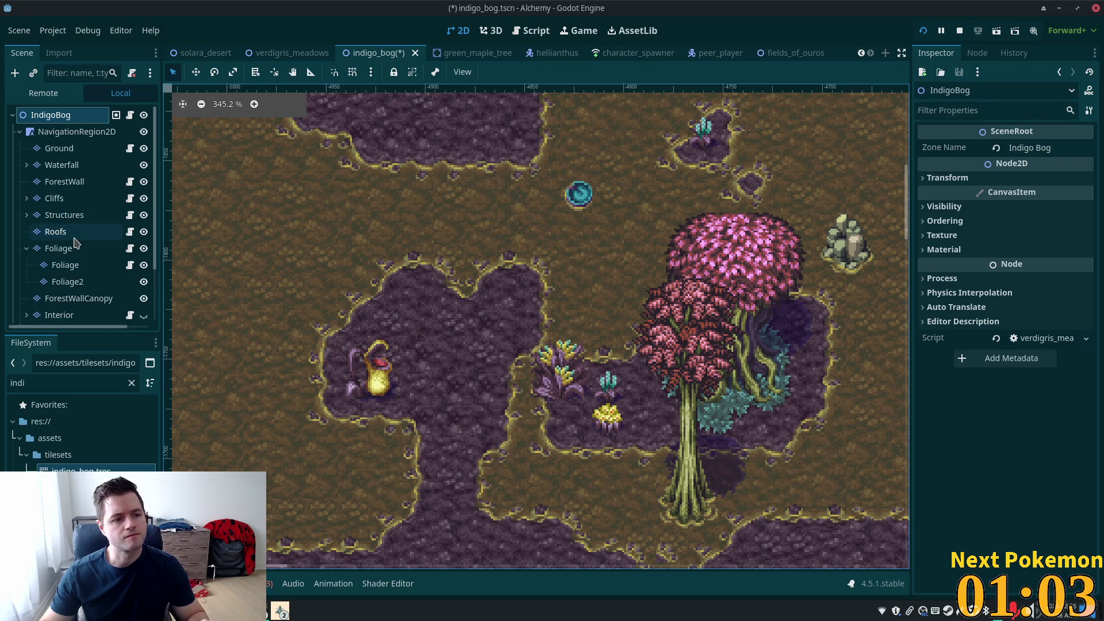
Step: Paint a tall pink tree from the atlas onto the Foliage layer
left_click(58, 248)
scroll(541, 225, "down", 3)
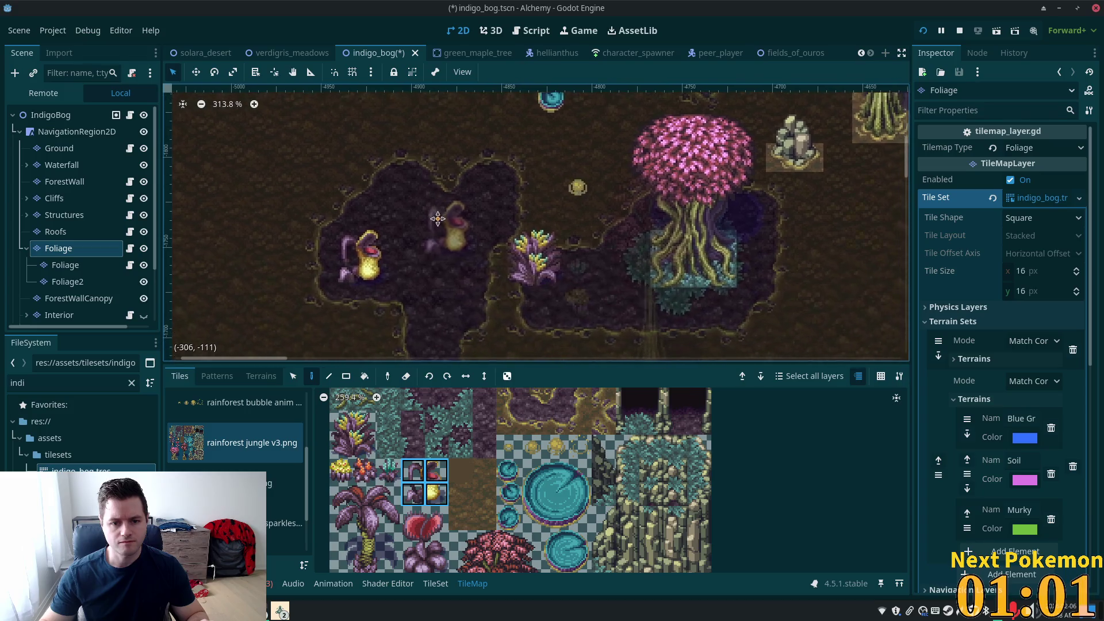
scroll(470, 496, "down", 3)
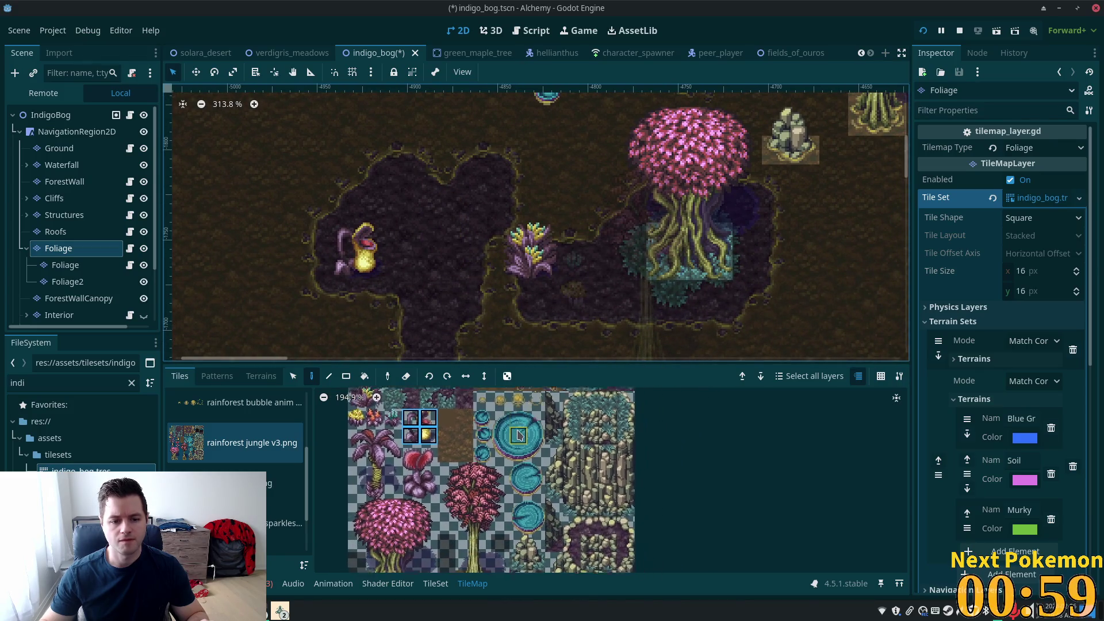
scroll(477, 472, "down", 2)
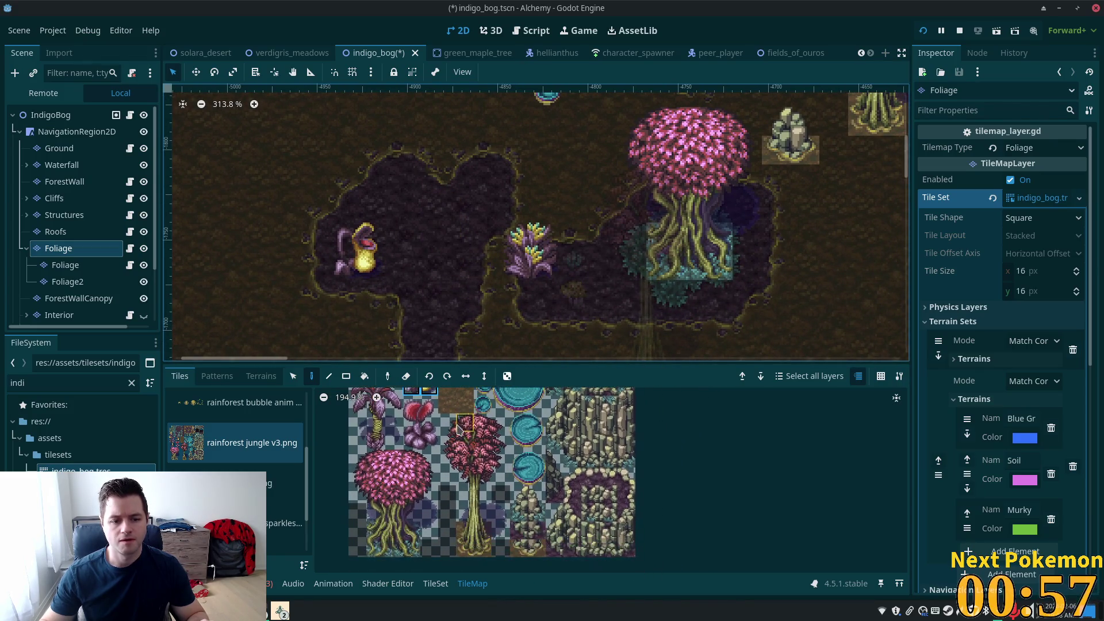
left_click_drag(453, 427, 502, 562)
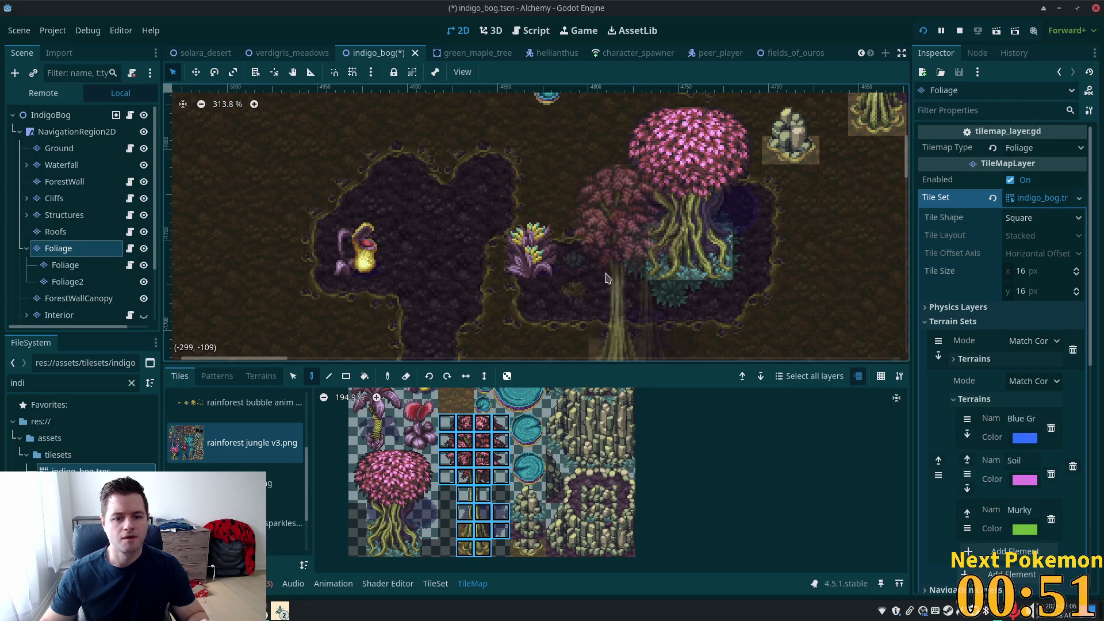
scroll(529, 242, "down", 2)
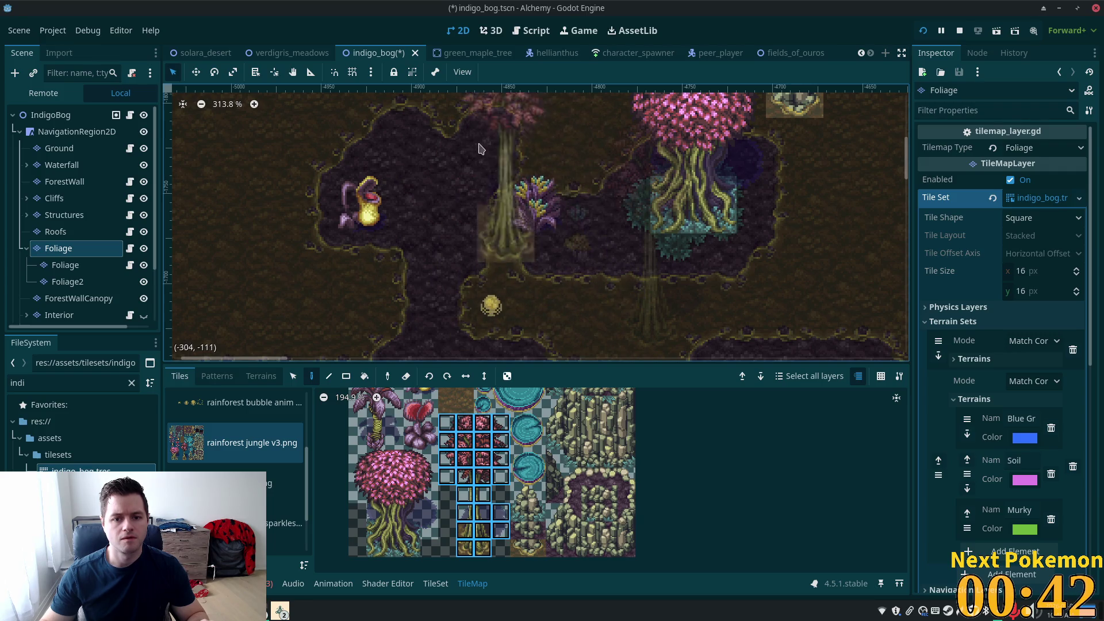
scroll(619, 198, "up", 5)
scroll(619, 198, "left", 2)
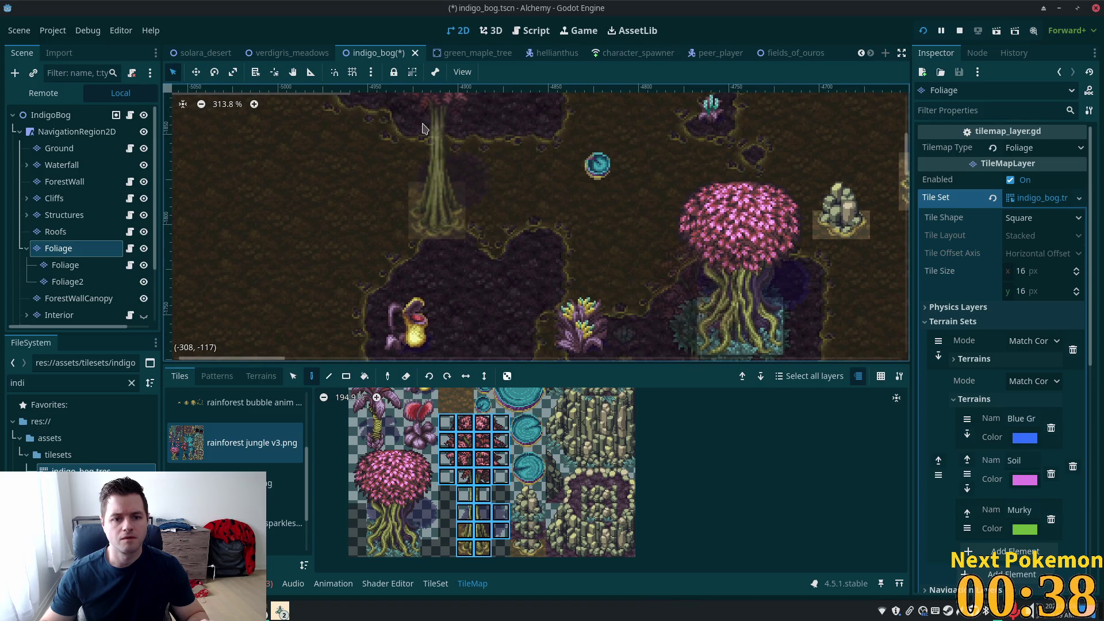
scroll(543, 217, "up", 5)
scroll(543, 217, "down", 2)
left_click_drag(544, 217, 535, 151)
left_click(534, 148)
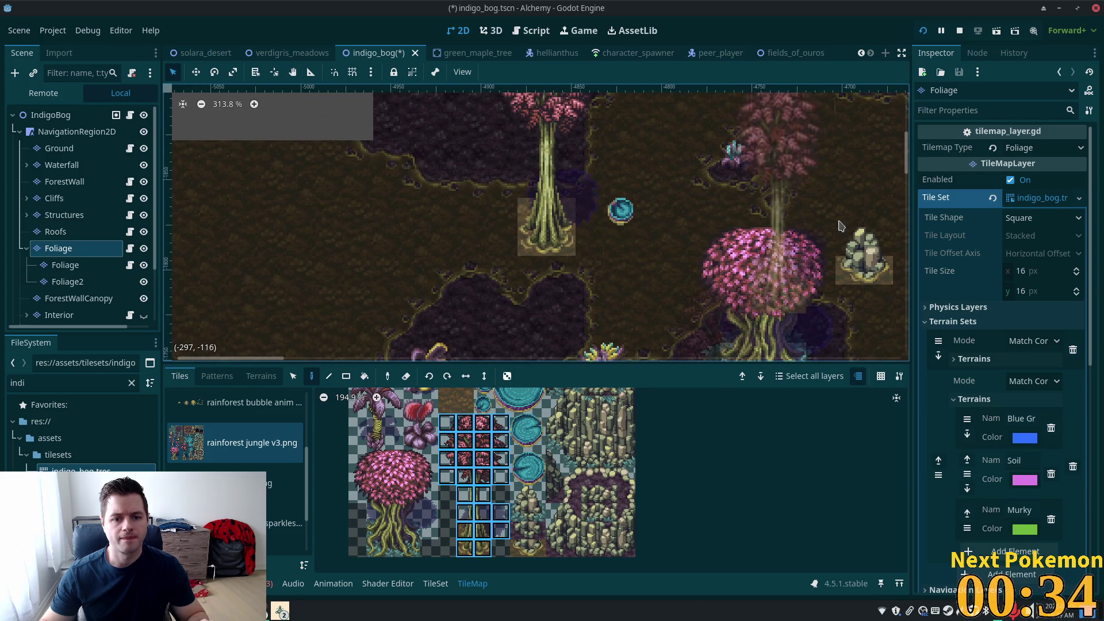
left_click(62, 118)
scroll(451, 239, "down", 5)
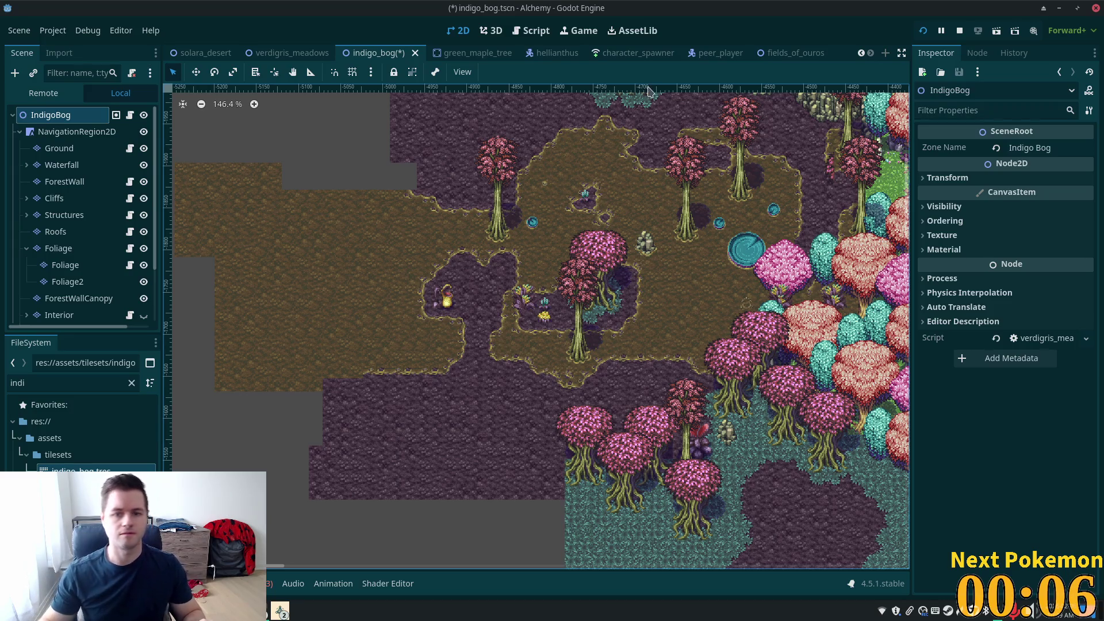
Step: Paint a 2x2 large lily pad beside the pink tree on the Foliage layer
scroll(759, 296, "up", 5)
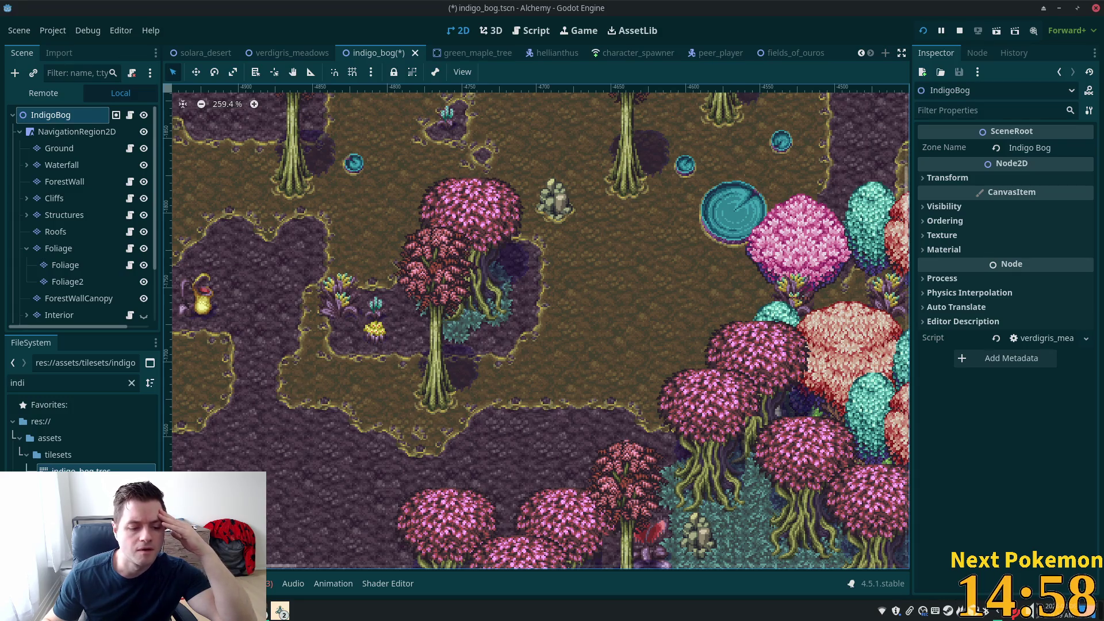
left_click(63, 248)
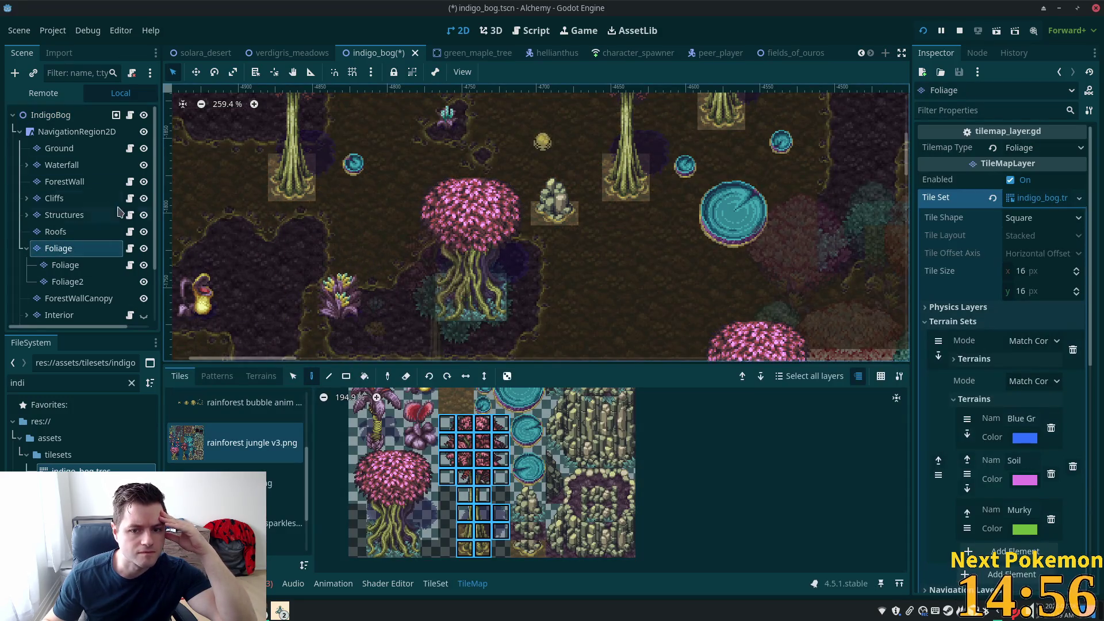
left_click_drag(590, 460, 540, 495)
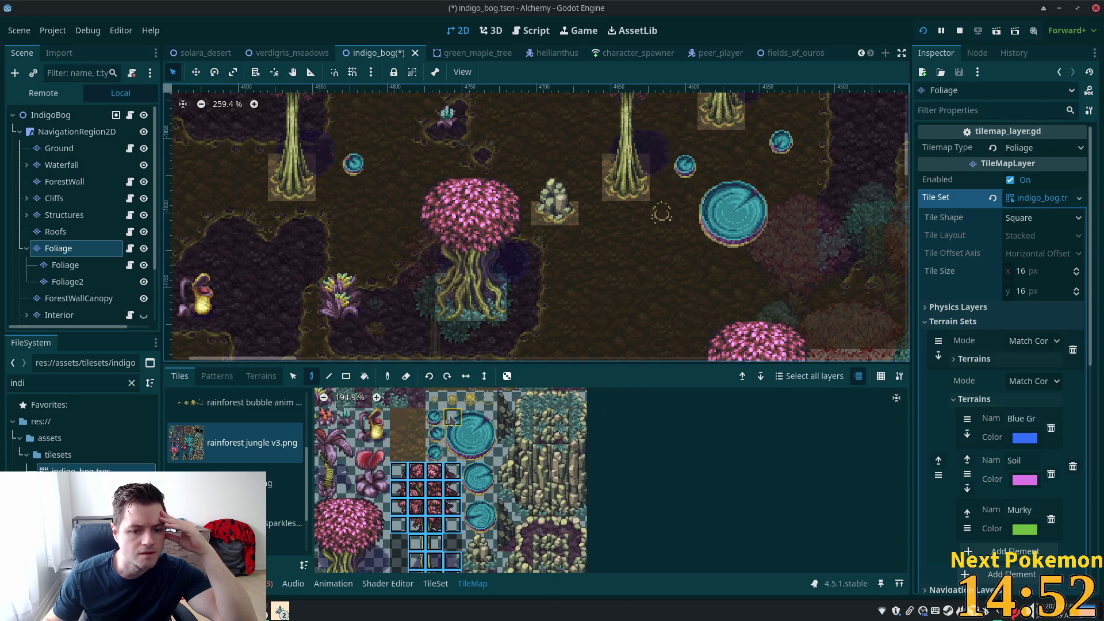
left_click_drag(470, 471, 487, 493)
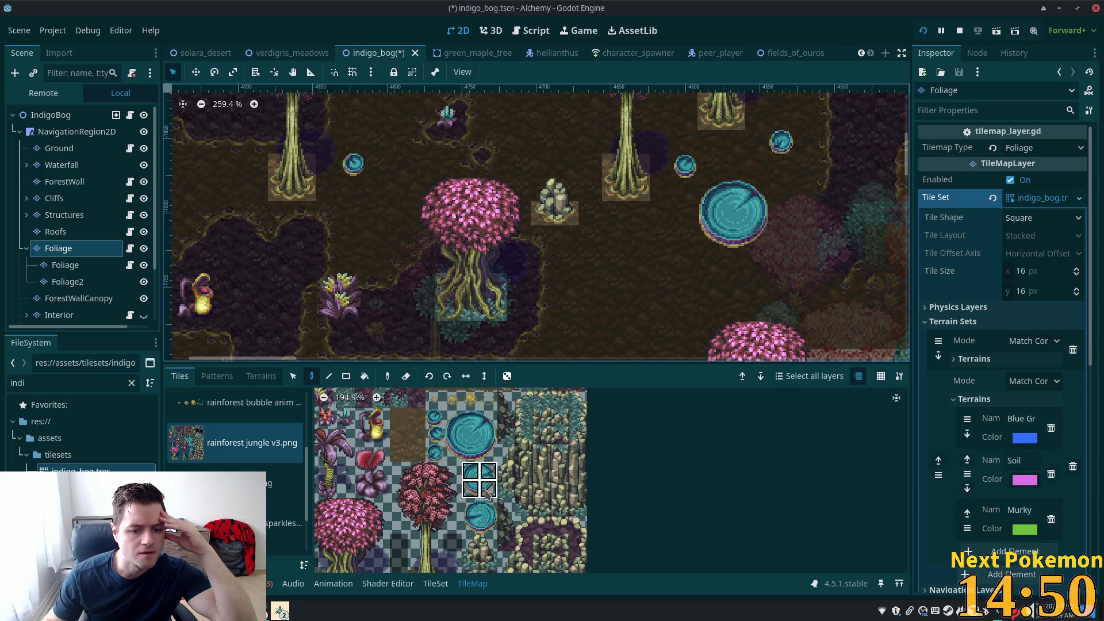
left_click(615, 282)
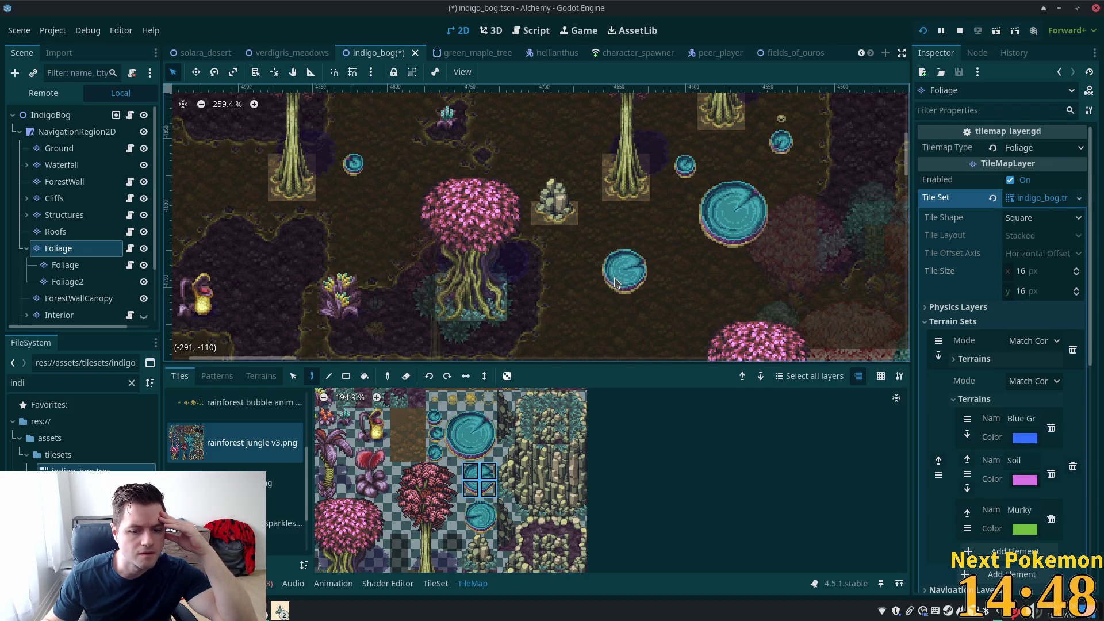
Step: Add two smaller lily pads below and beside the large one
left_click_drag(471, 506, 488, 524)
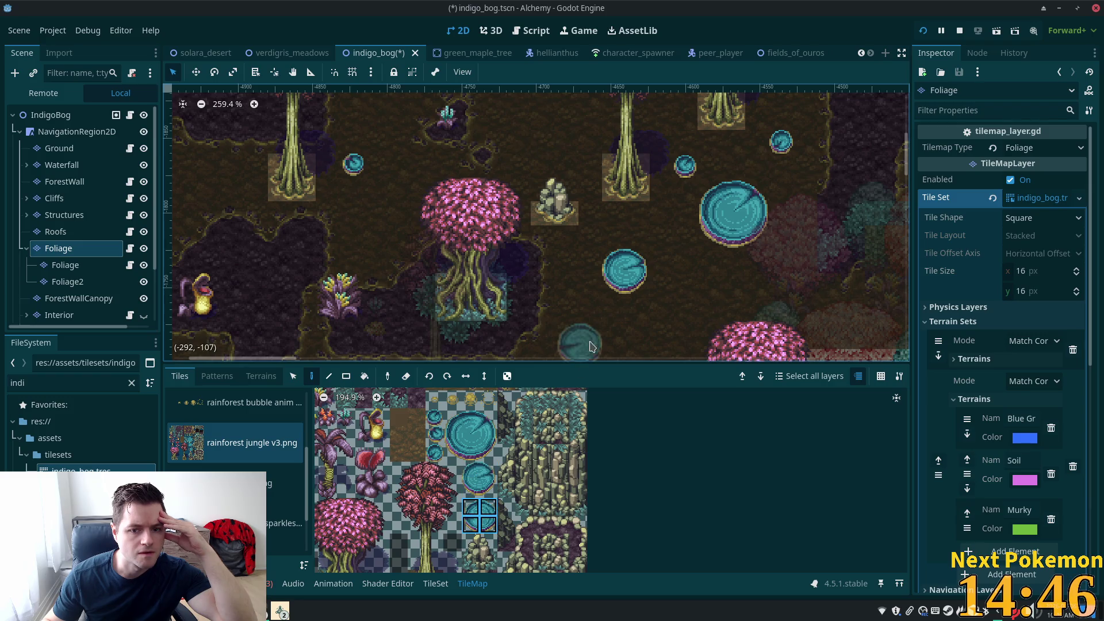
left_click(600, 322)
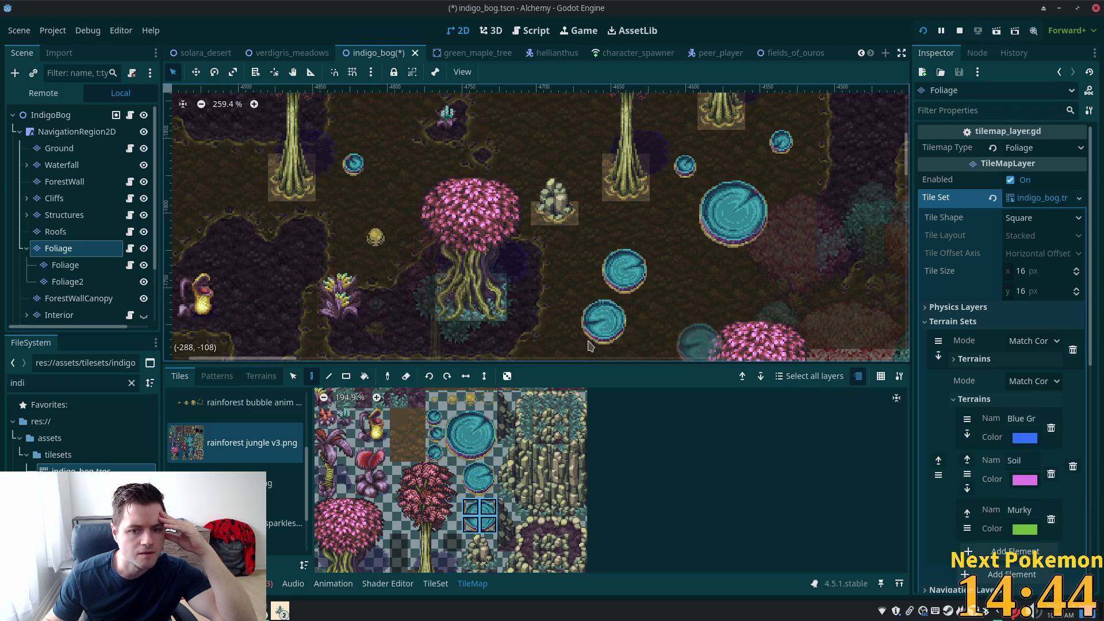
left_click(437, 453)
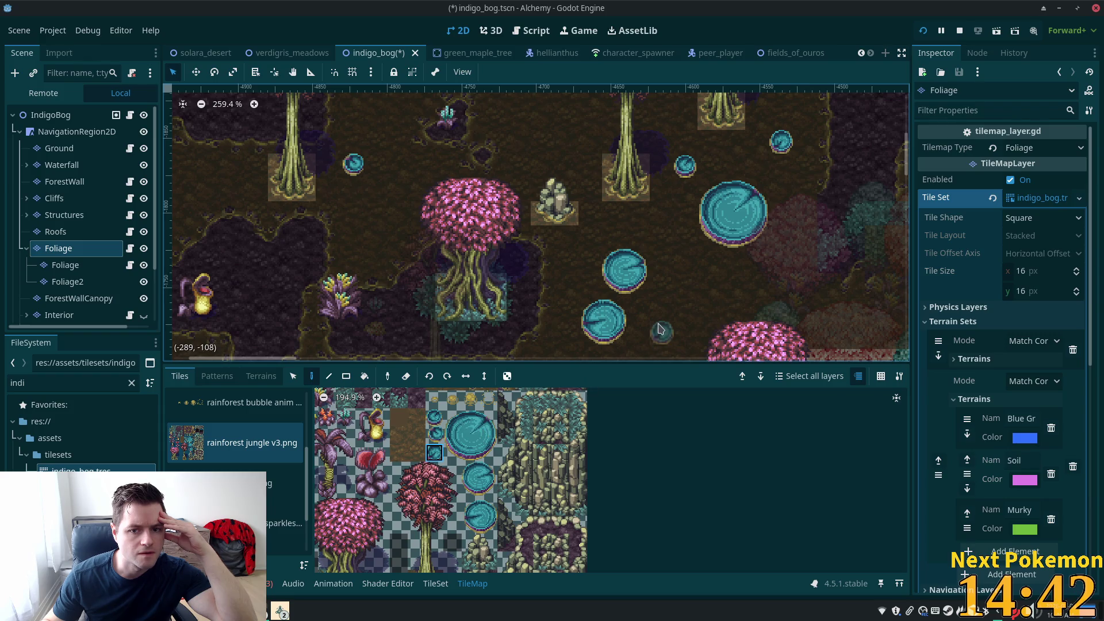
left_click(660, 329)
left_click(51, 115)
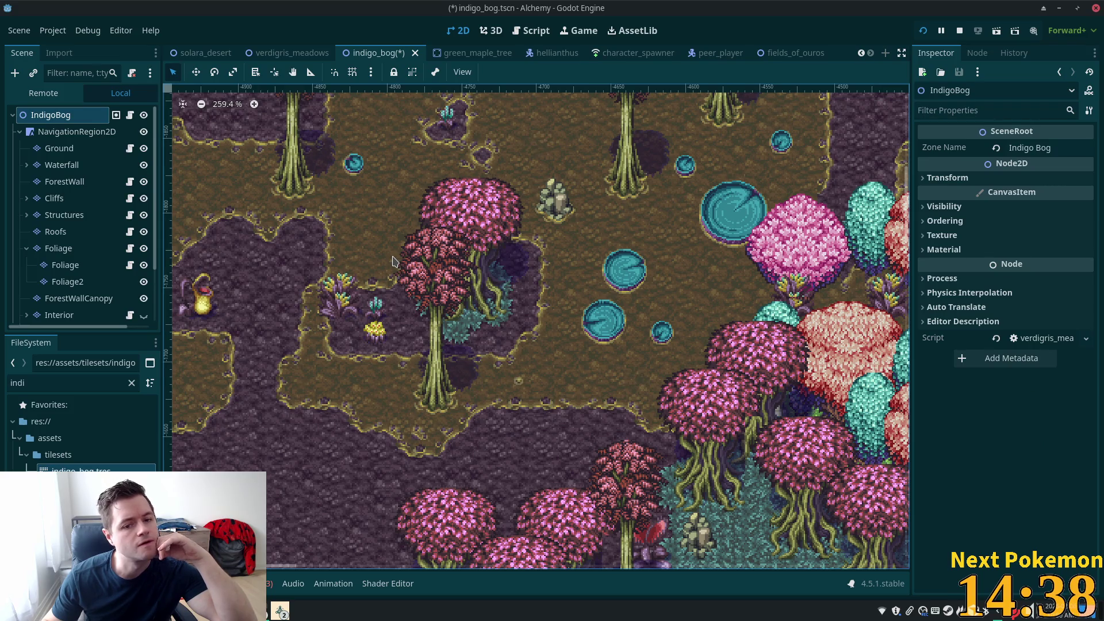
left_click_drag(392, 261, 488, 360)
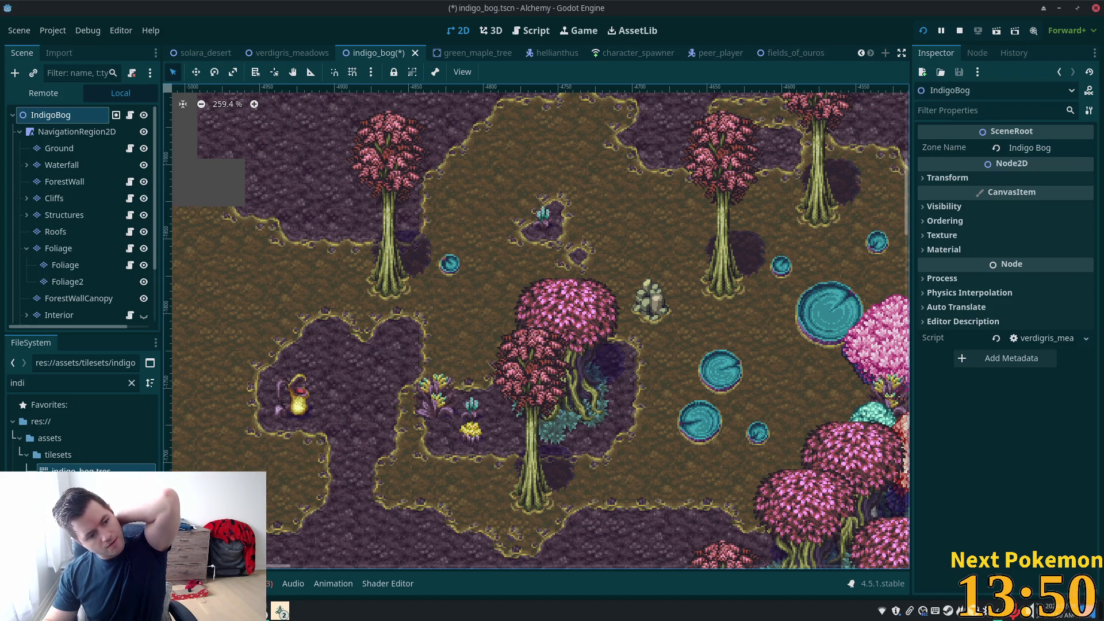
Step: Select the Foliage TileMapLayer to bring up the rainforest jungle v3.png tile sheet
left_click(566, 194)
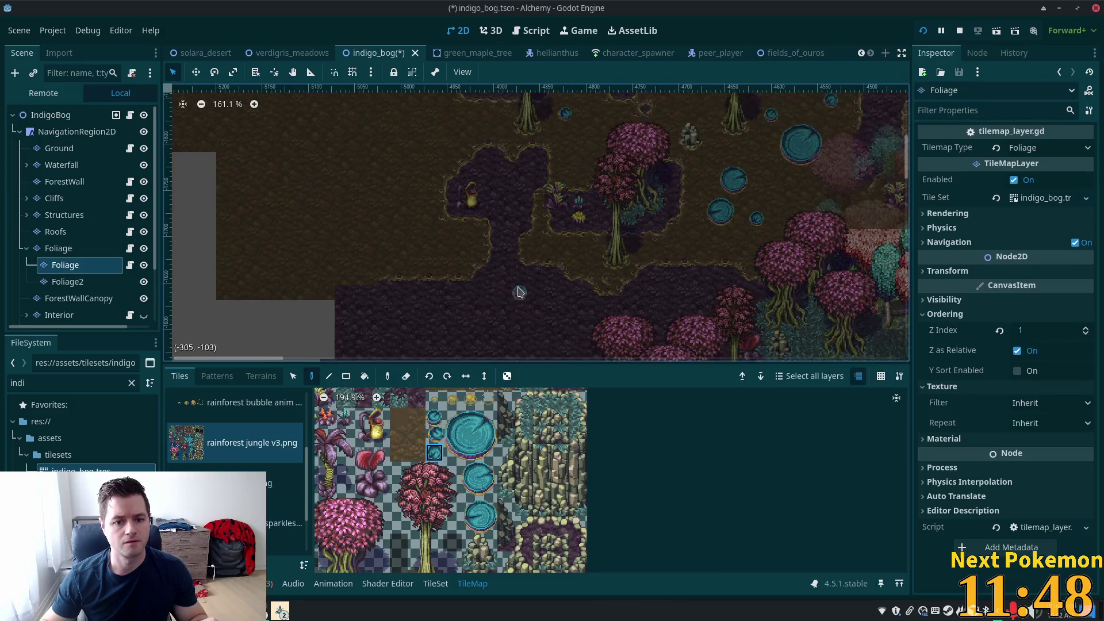
Step: Select the parent Foliage node and inspect its Tile Set's Soil and Murky terrain sets
scroll(518, 291, "down", 2)
left_click(58, 248)
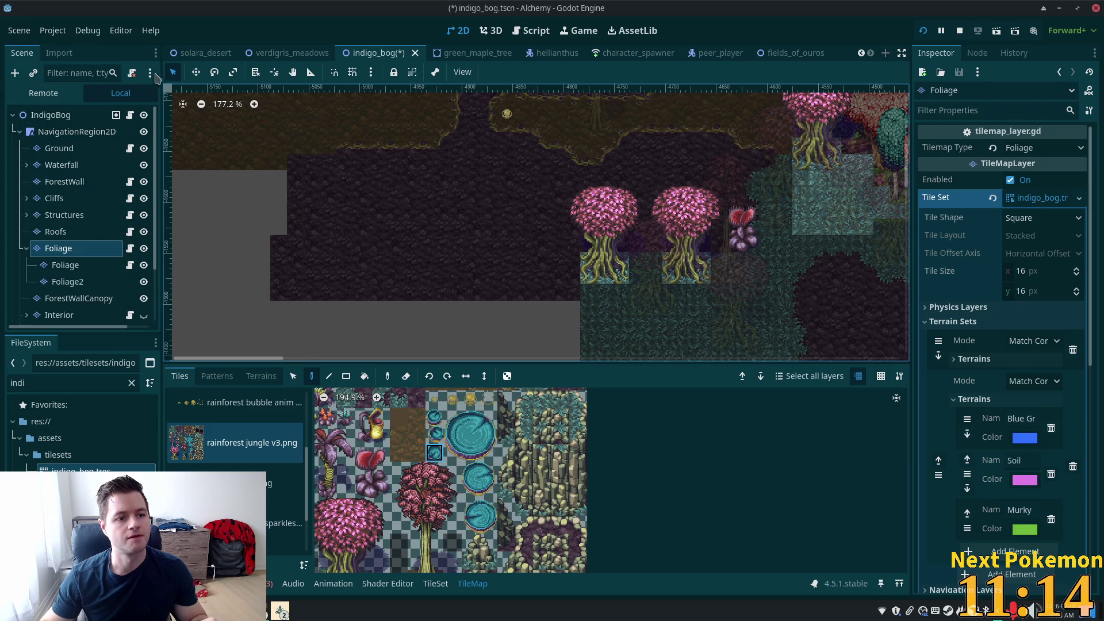
left_click(540, 179)
key("ctrl+z")
left_click(293, 376)
mouse_move(535, 156)
left_mouse_down()
mouse_move(702, 297)
mouse_move(738, 299)
mouse_move(722, 298)
left_mouse_up()
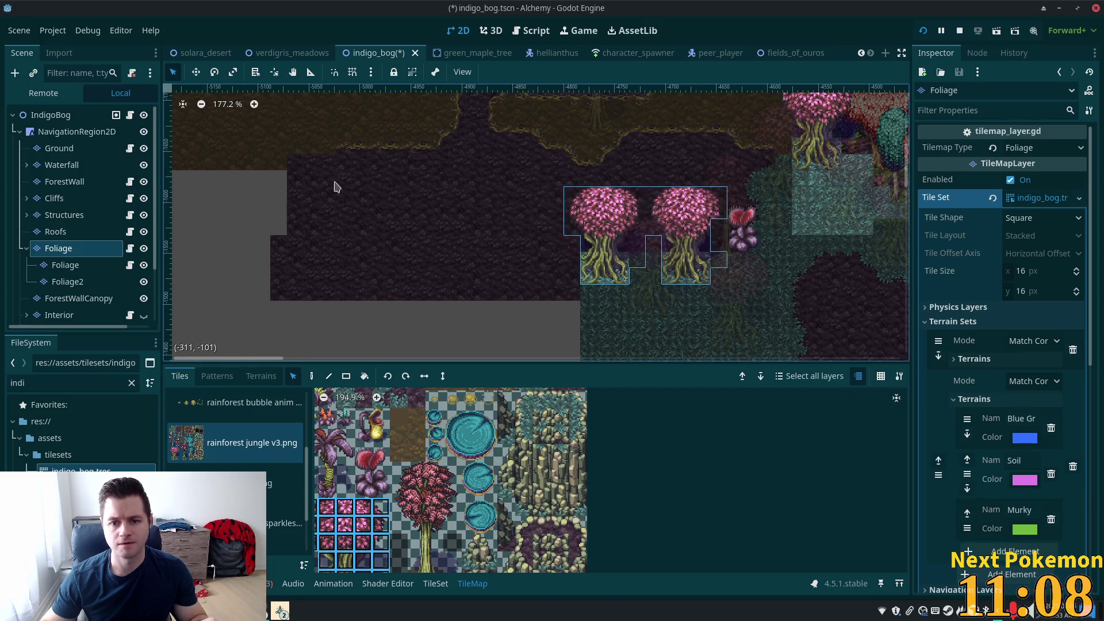
key("ctrl+c")
key("ctrl+v")
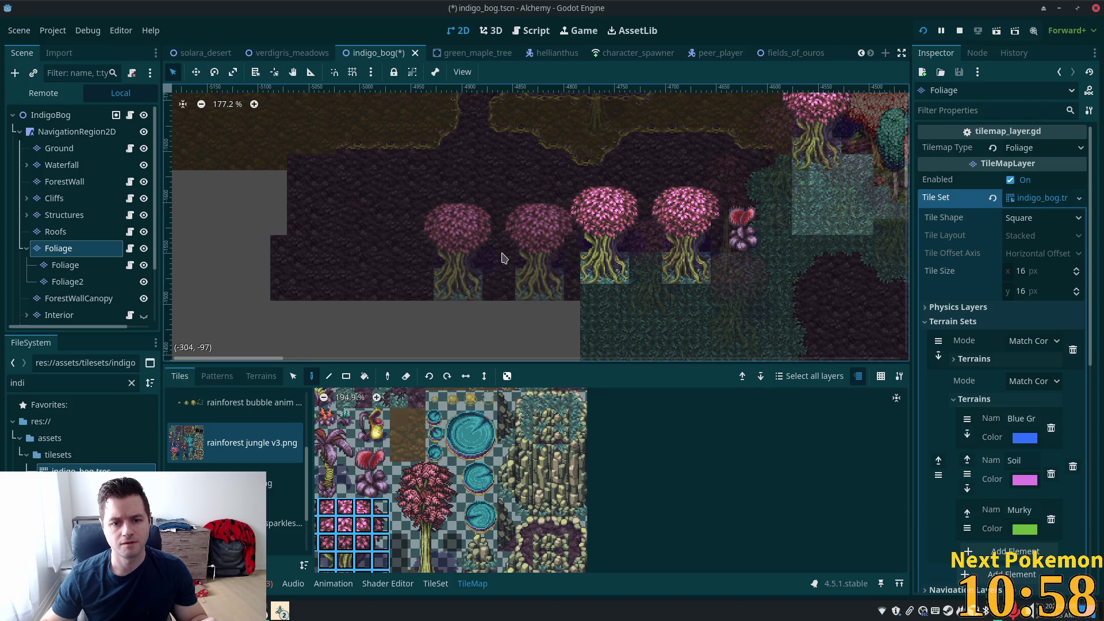
left_click(514, 258)
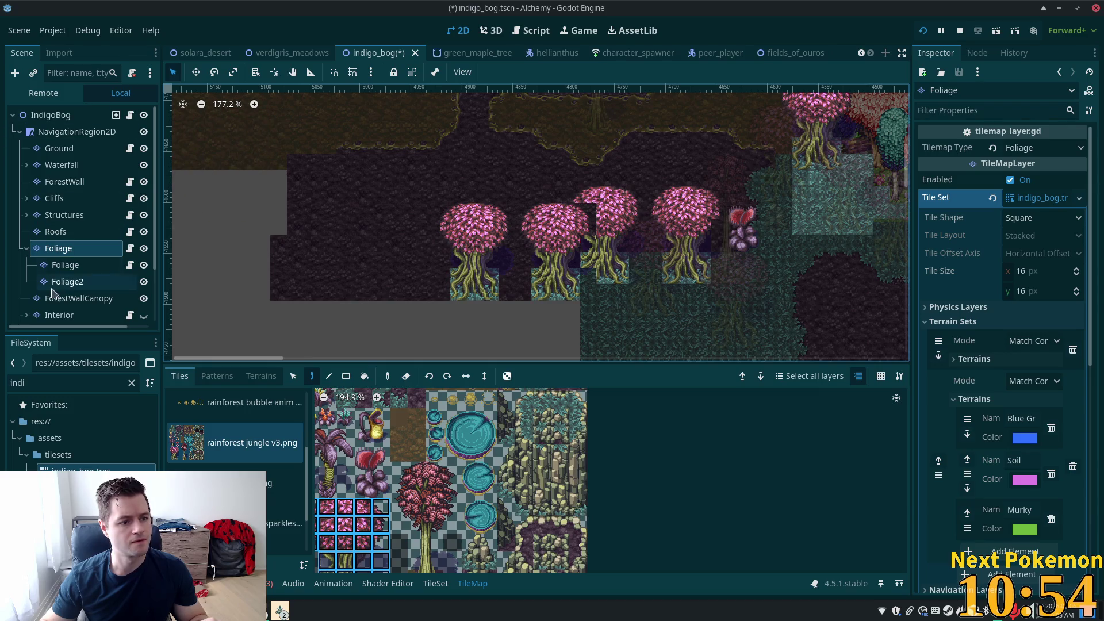
left_click(64, 265)
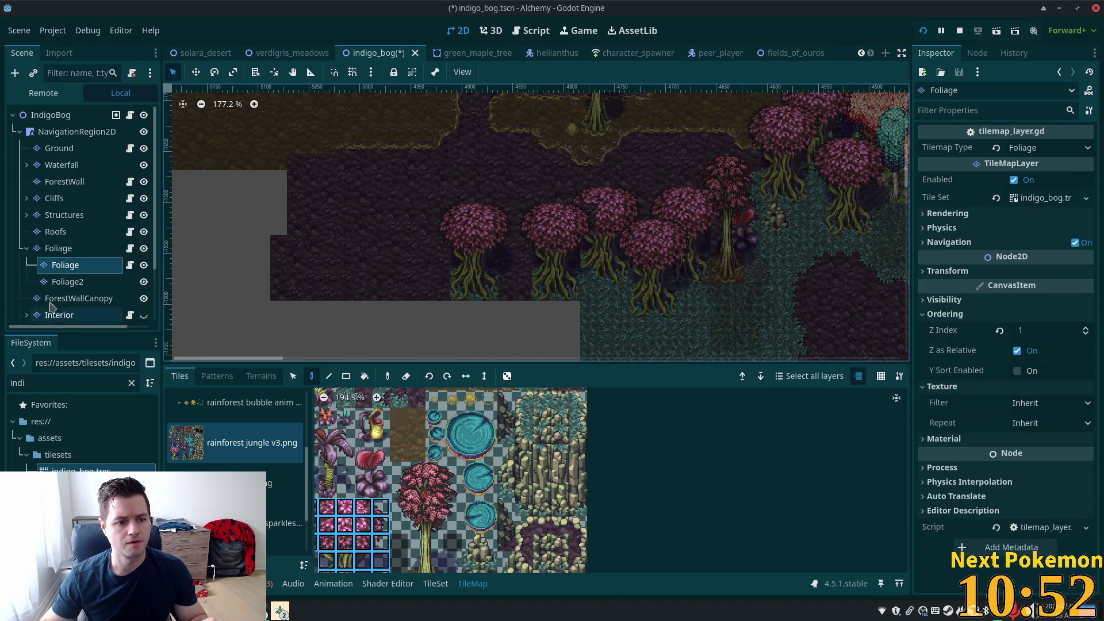
left_click(72, 282)
left_click(78, 266)
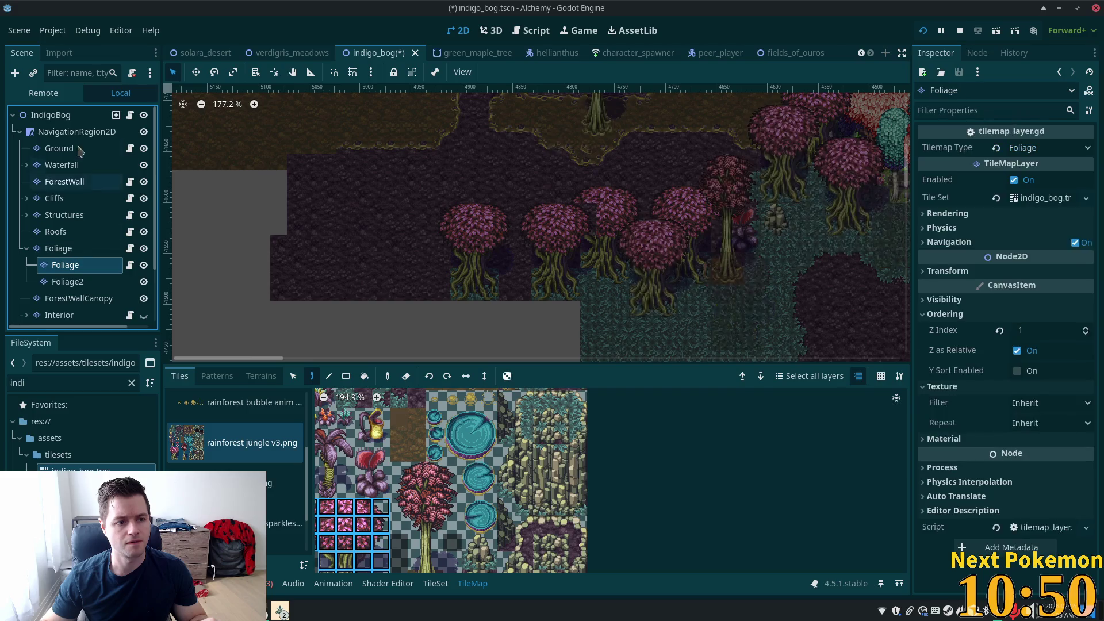
left_click(293, 375)
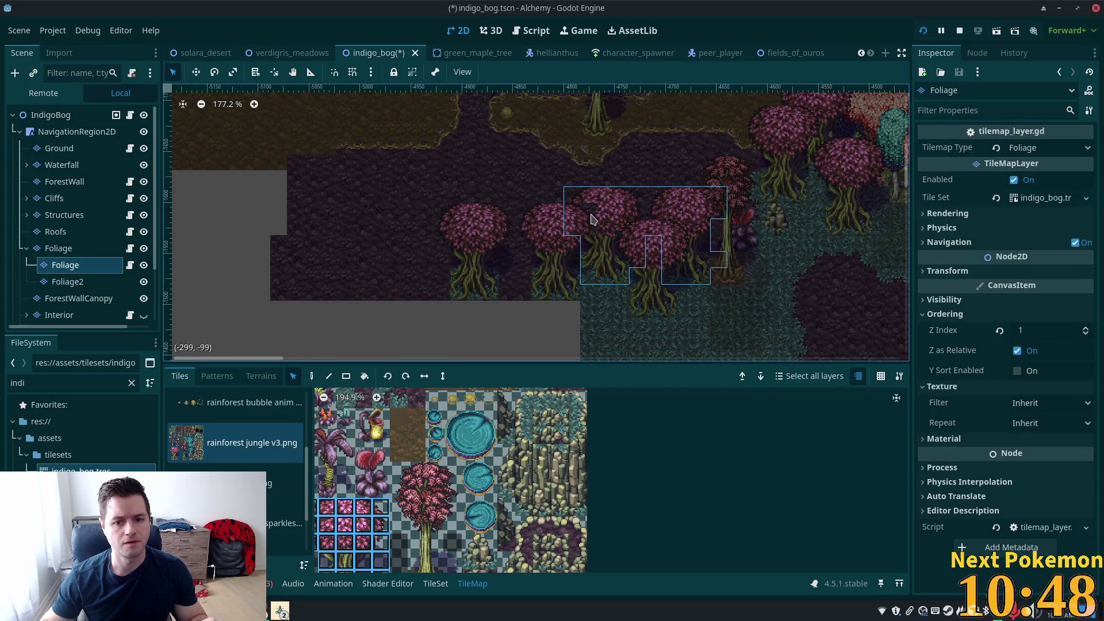
mouse_move(643, 308)
left_mouse_down()
mouse_move(681, 345)
mouse_move(719, 345)
mouse_move(673, 338)
left_mouse_up()
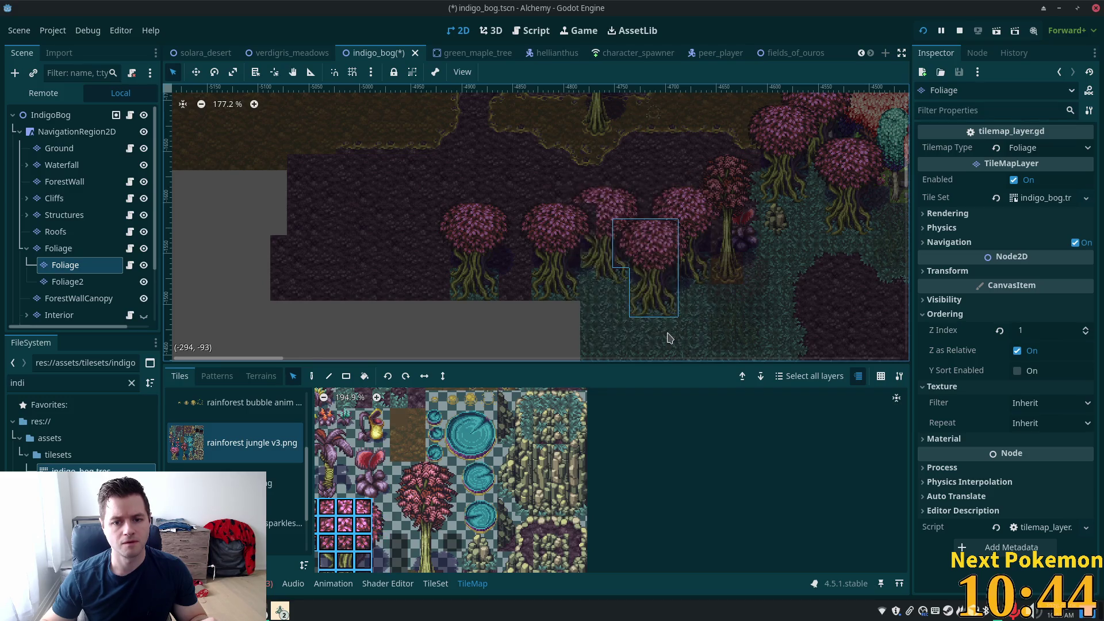
left_click_drag(533, 183, 683, 332)
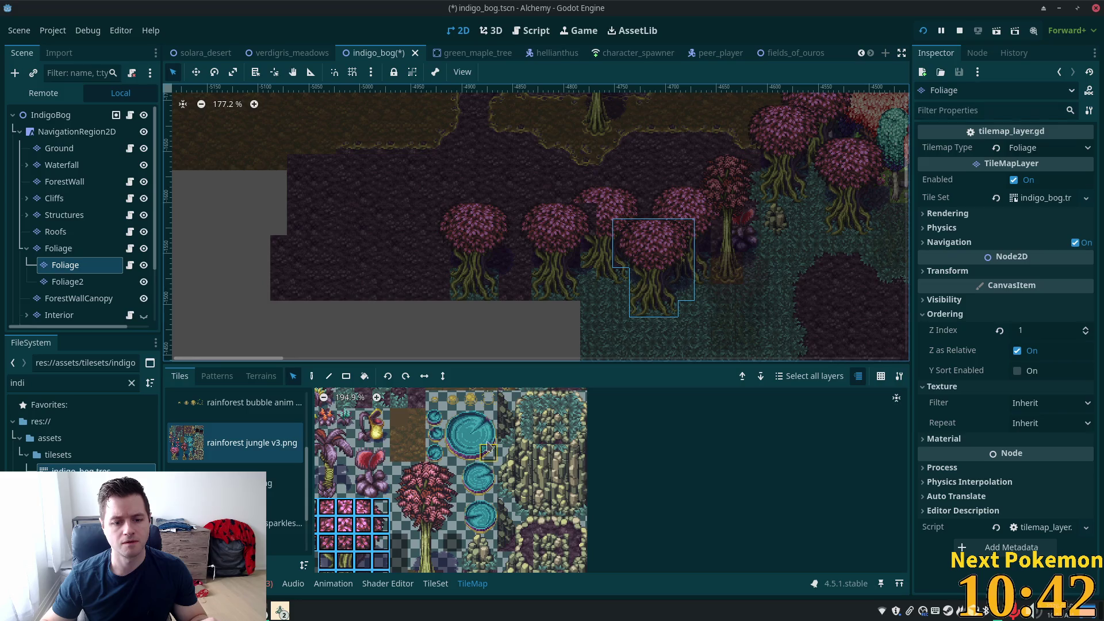
left_click(311, 376)
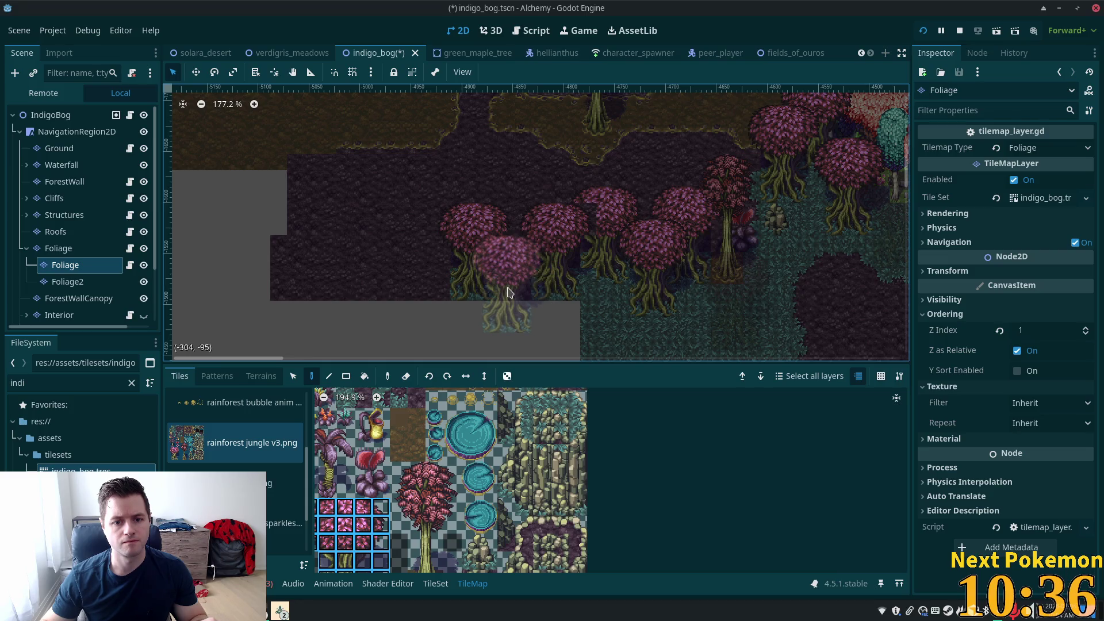
left_click(508, 292)
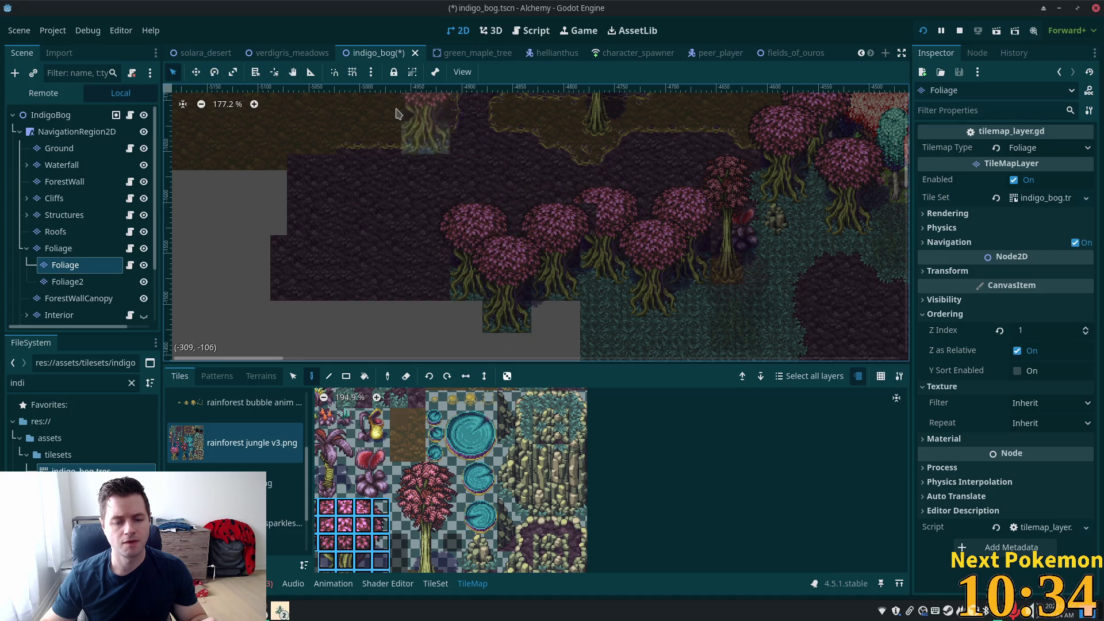
left_click(789, 200)
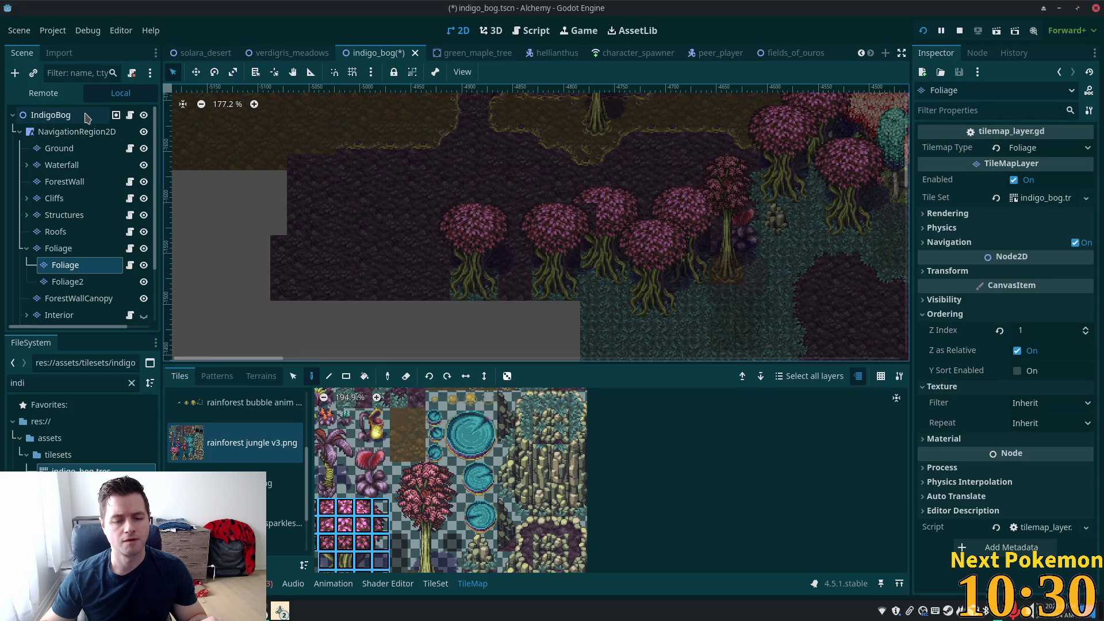
key("x")
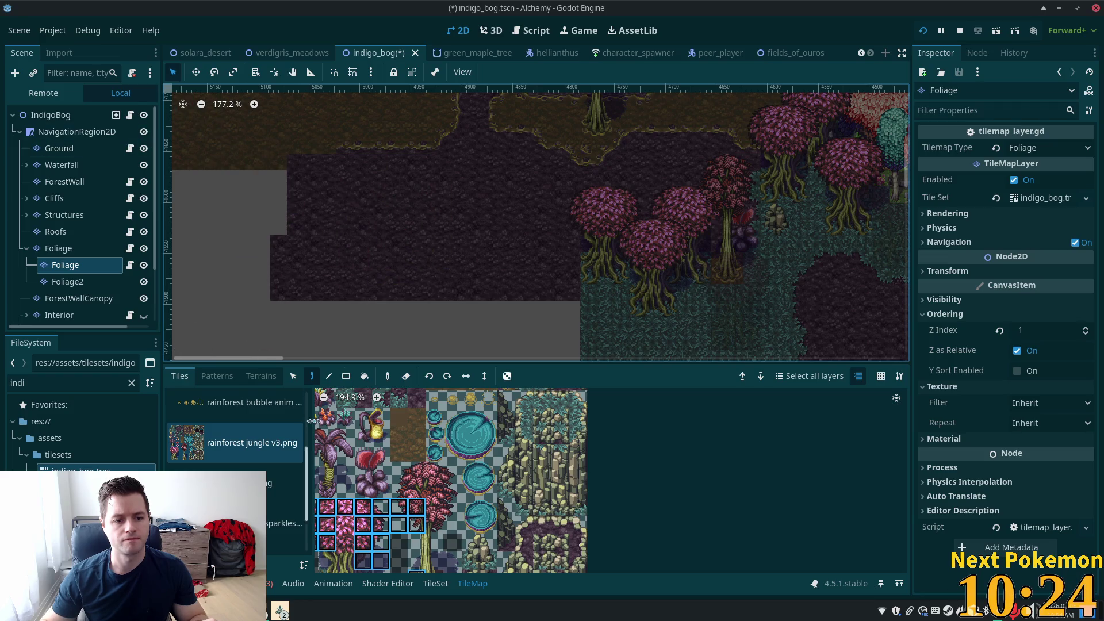
left_click(57, 231)
left_click(59, 249)
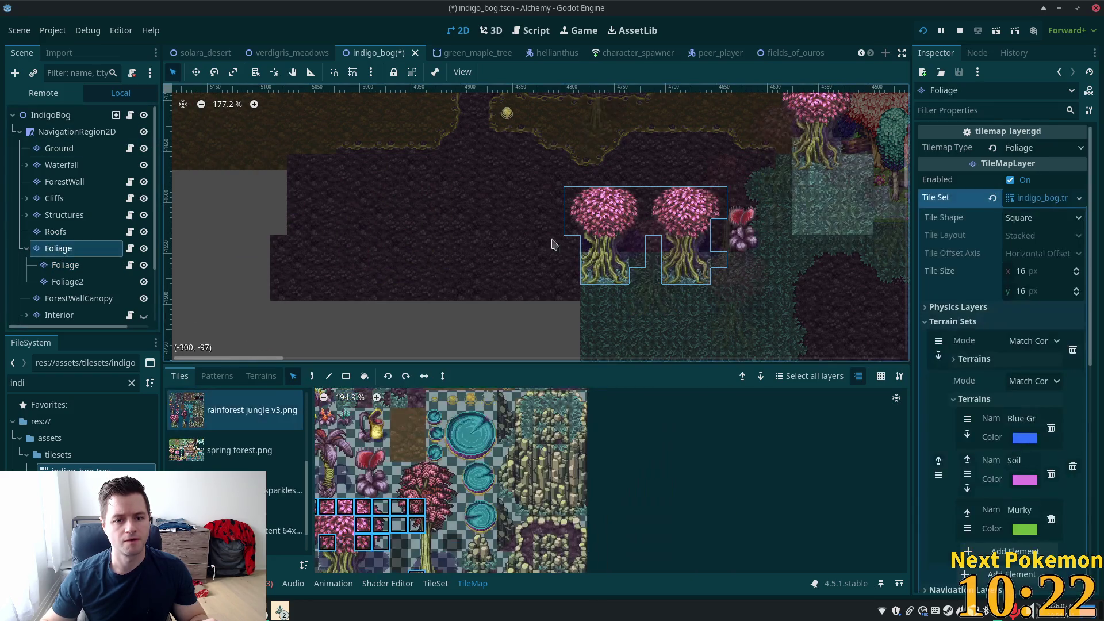
Step: Copy the two pink trees and stamp the pair to their left, making a row of four
left_click(315, 376)
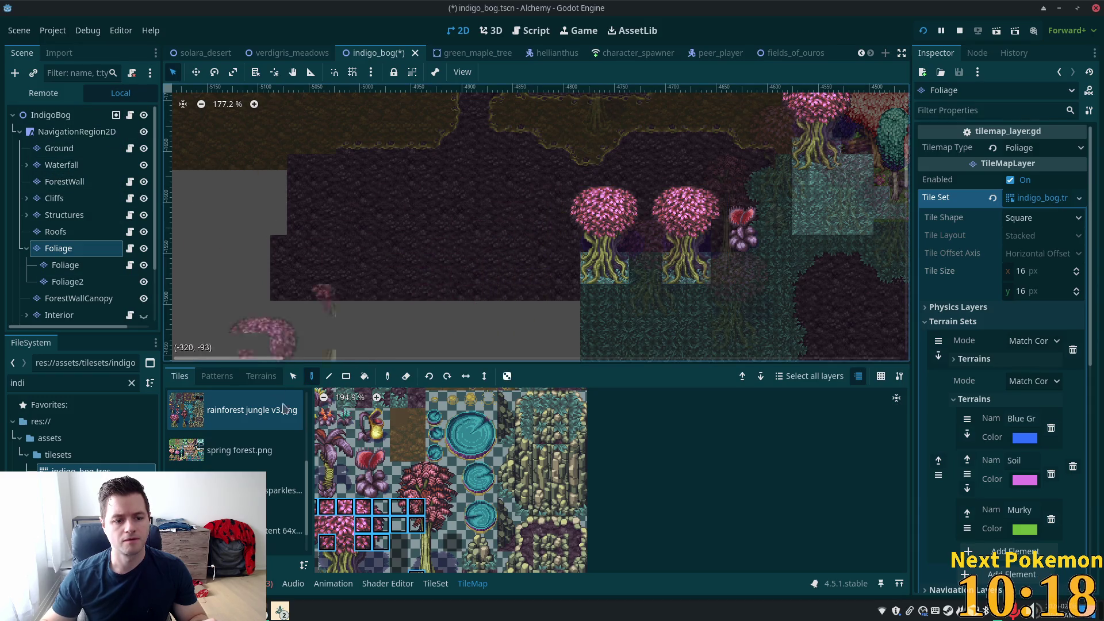
left_click(292, 376)
mouse_move(532, 170)
left_mouse_down()
mouse_move(720, 287)
mouse_move(709, 301)
mouse_move(726, 296)
left_mouse_up()
left_click(313, 377)
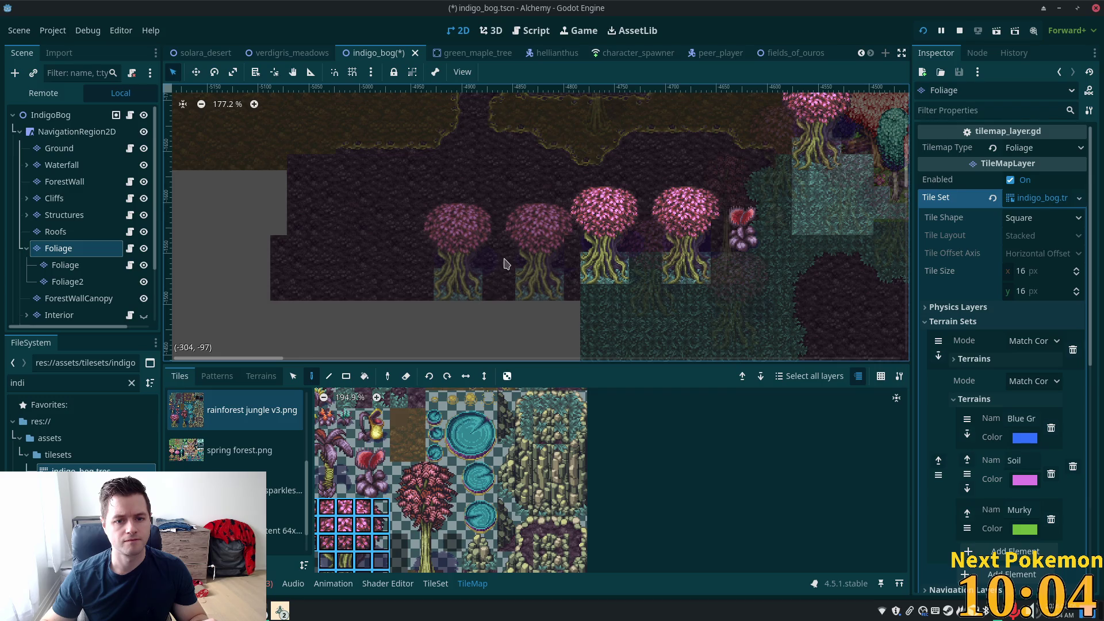
left_click(490, 260)
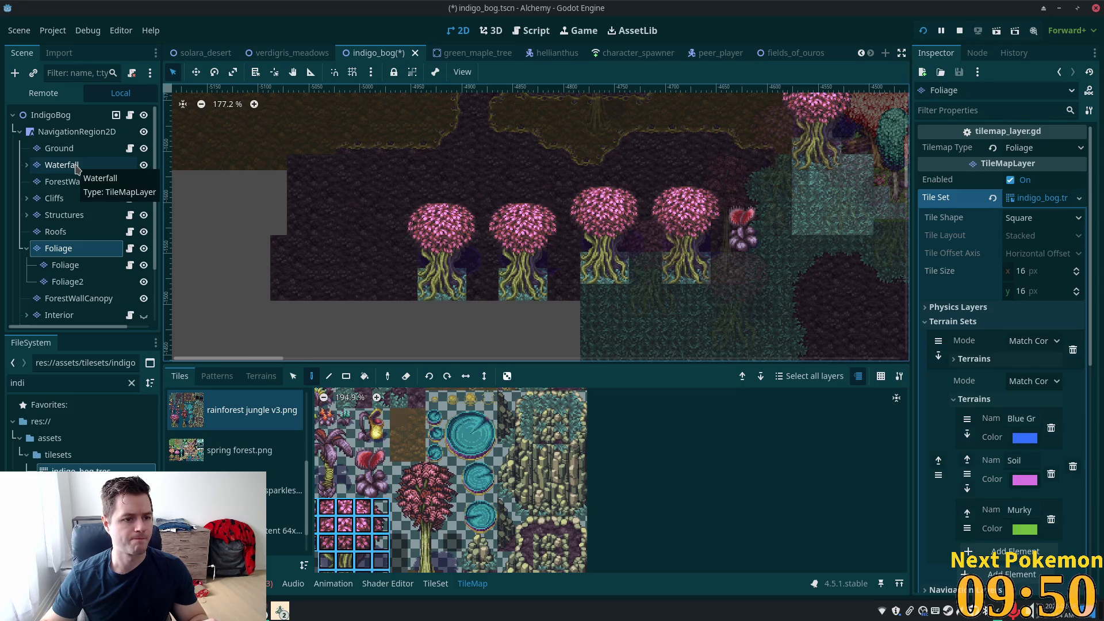
left_click(64, 265)
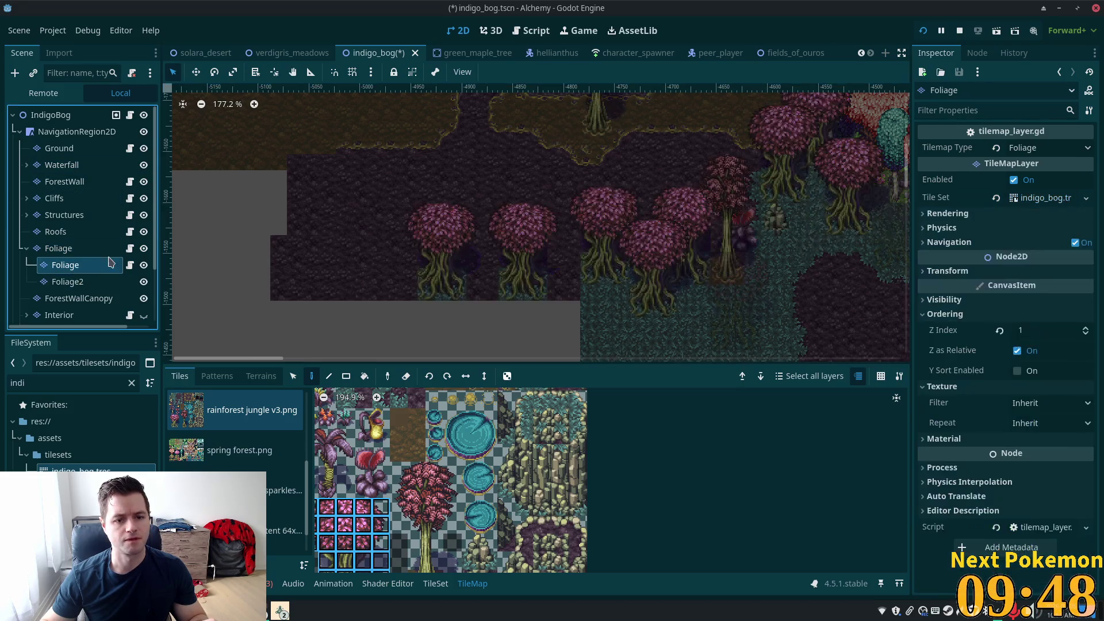
left_click(293, 376)
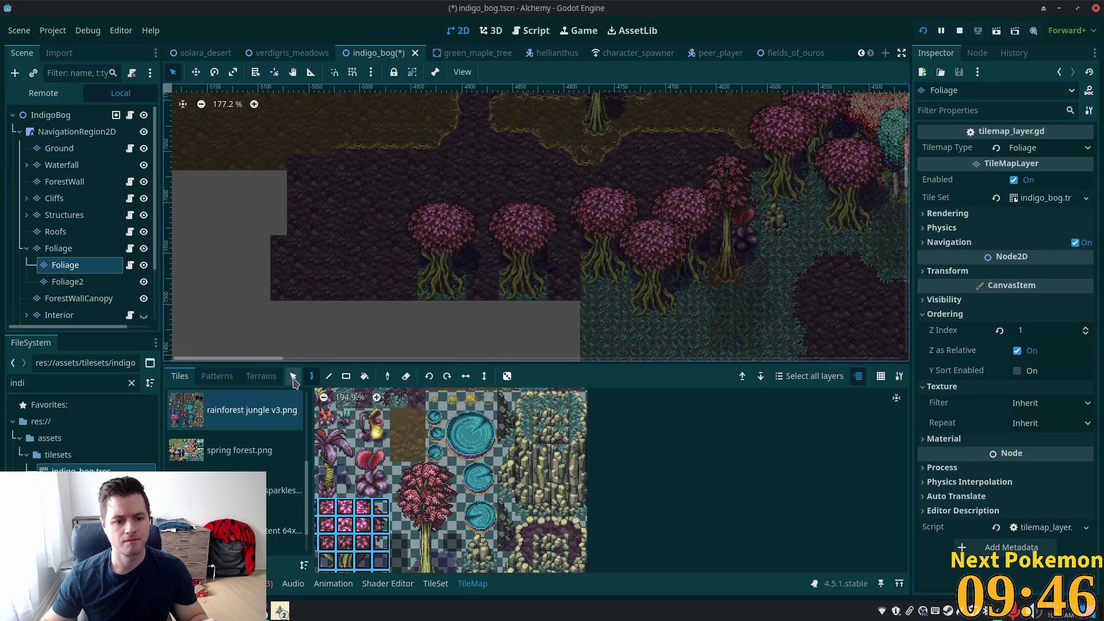
Step: On the child Foliage layer, stamp two copies of the lower-right tree in front and further left
left_click_drag(566, 188, 724, 281)
mouse_move(605, 189)
left_mouse_down()
mouse_move(679, 339)
mouse_move(706, 348)
mouse_move(694, 349)
left_mouse_up()
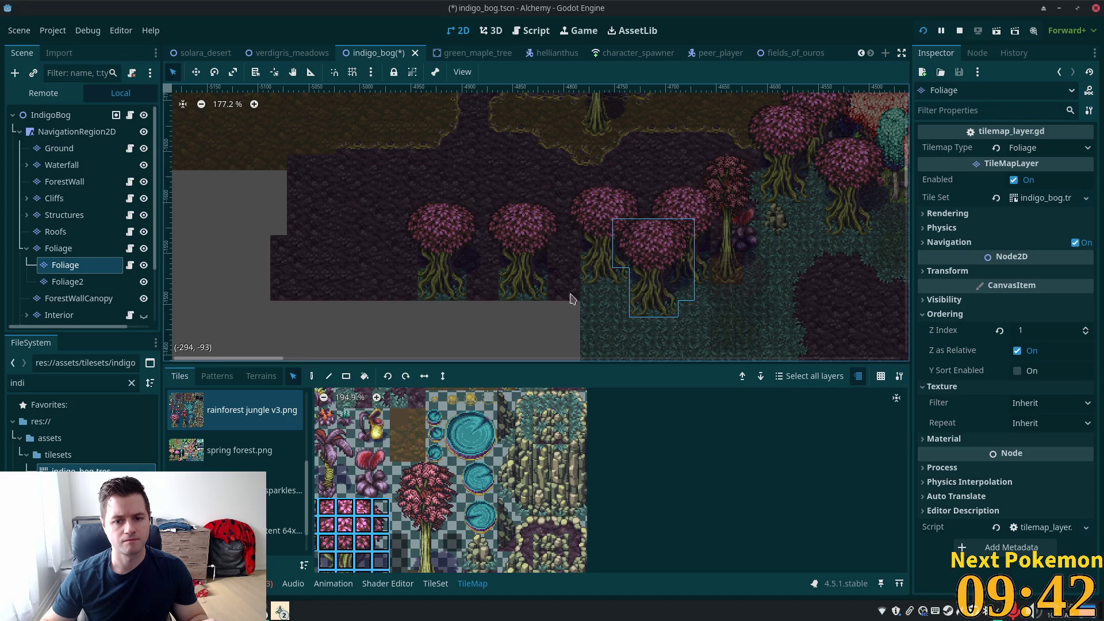
left_click(312, 376)
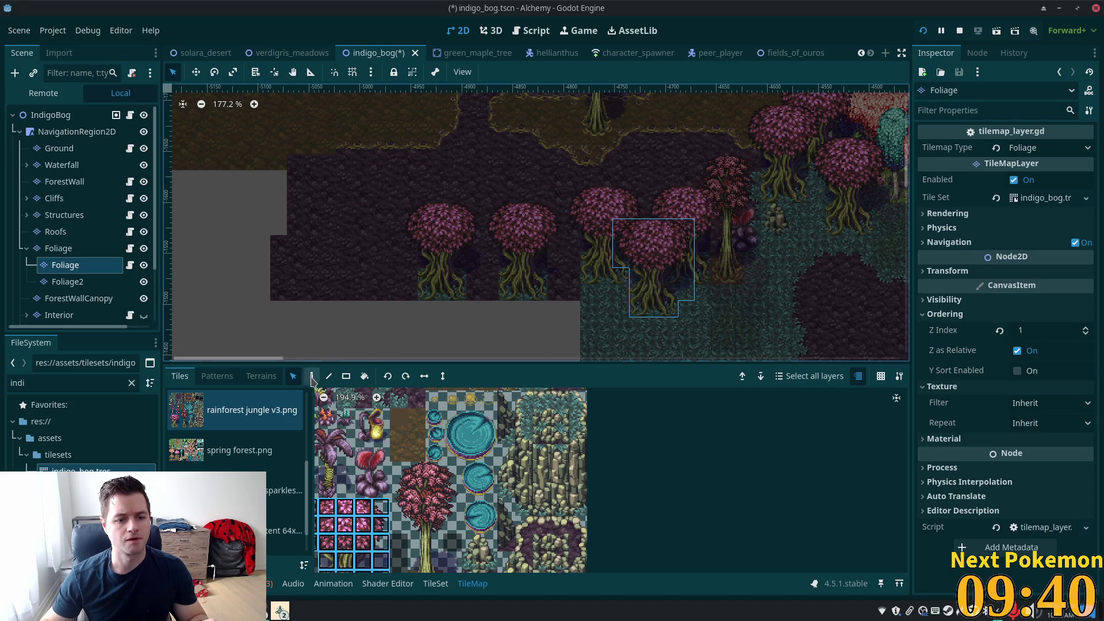
left_click(577, 291)
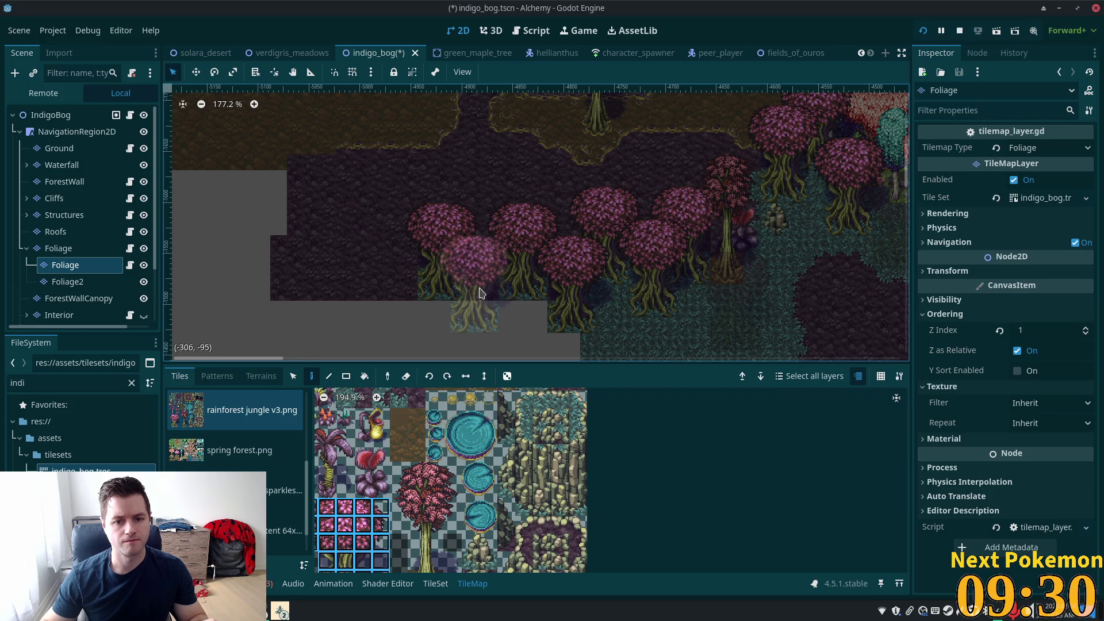
left_click(476, 289)
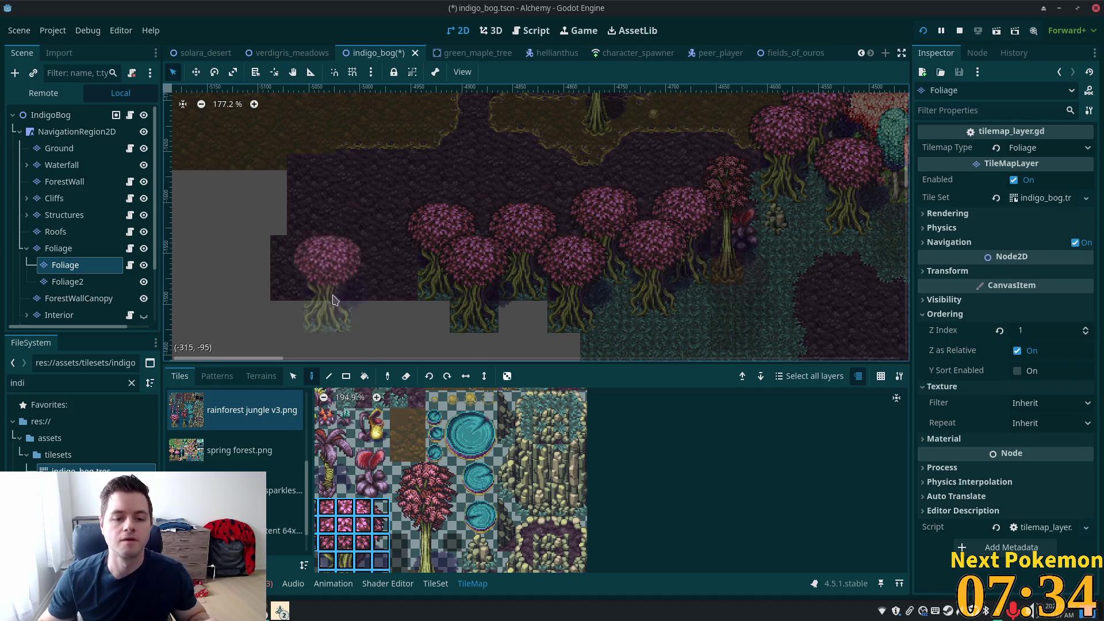
scroll(393, 311, "down", 3)
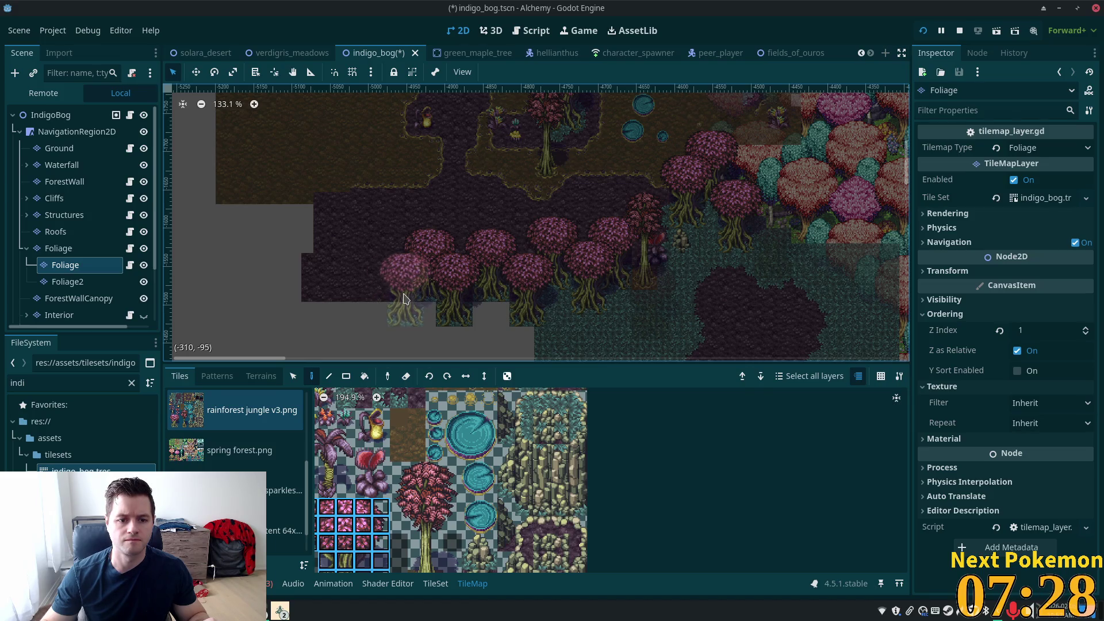
key("Down")
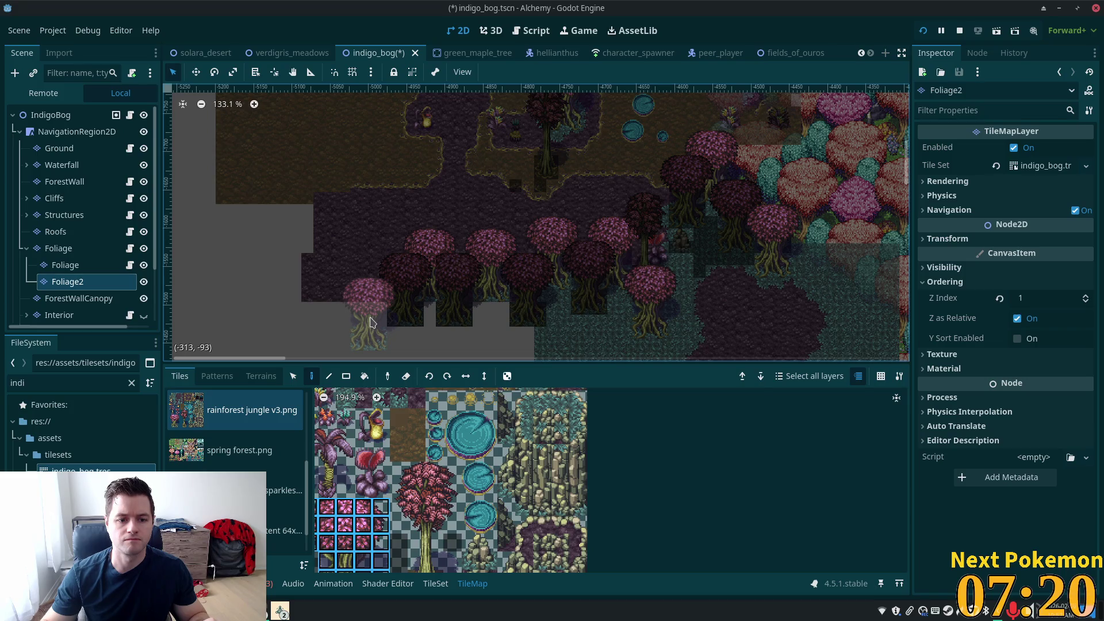
Step: Stamp three more trees into the grove on the Foliage2 layer
left_click(371, 322)
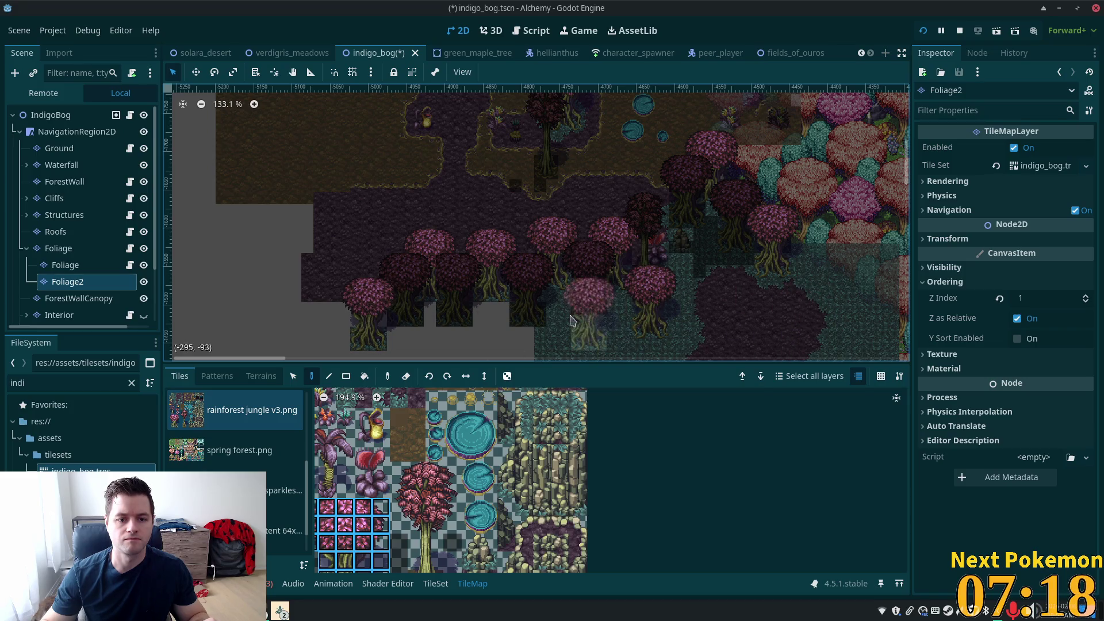
scroll(577, 321, "up", 6)
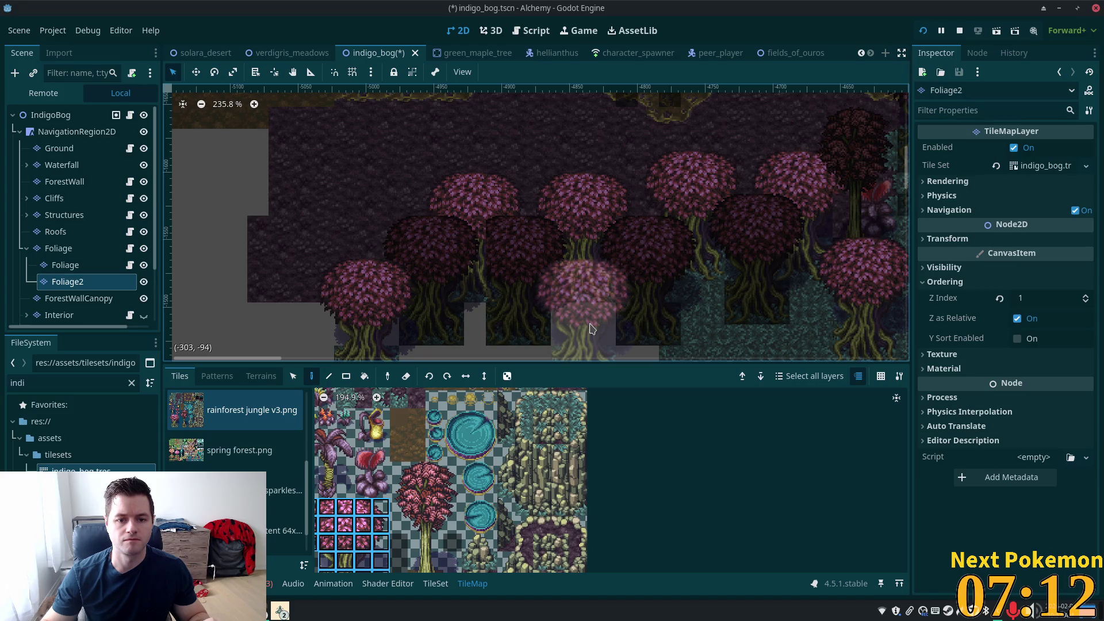
left_click(591, 329)
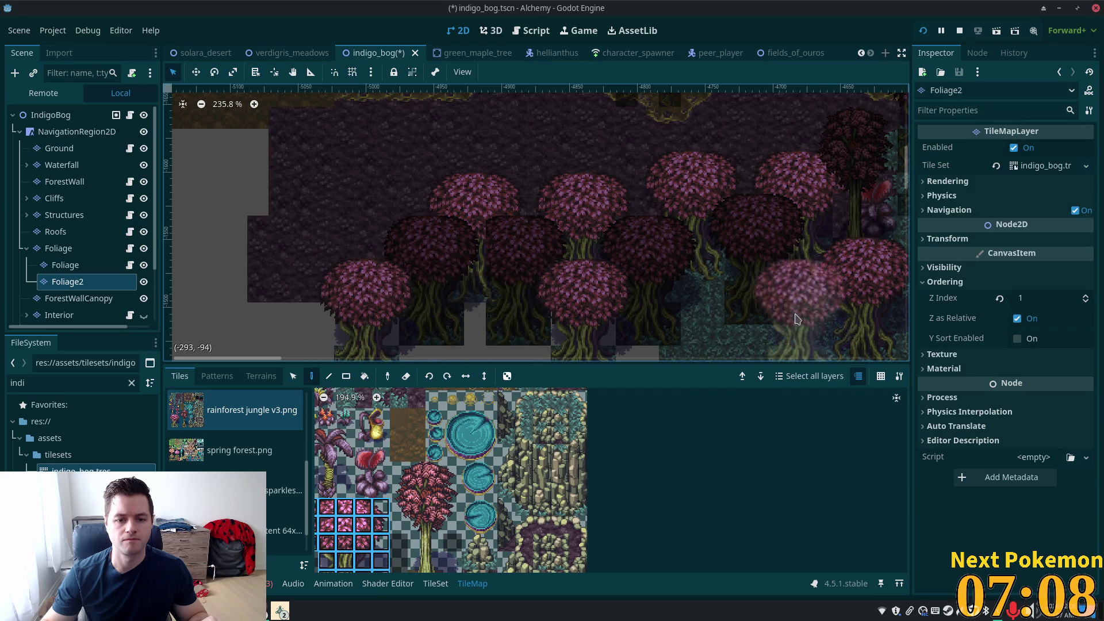
left_click(516, 290)
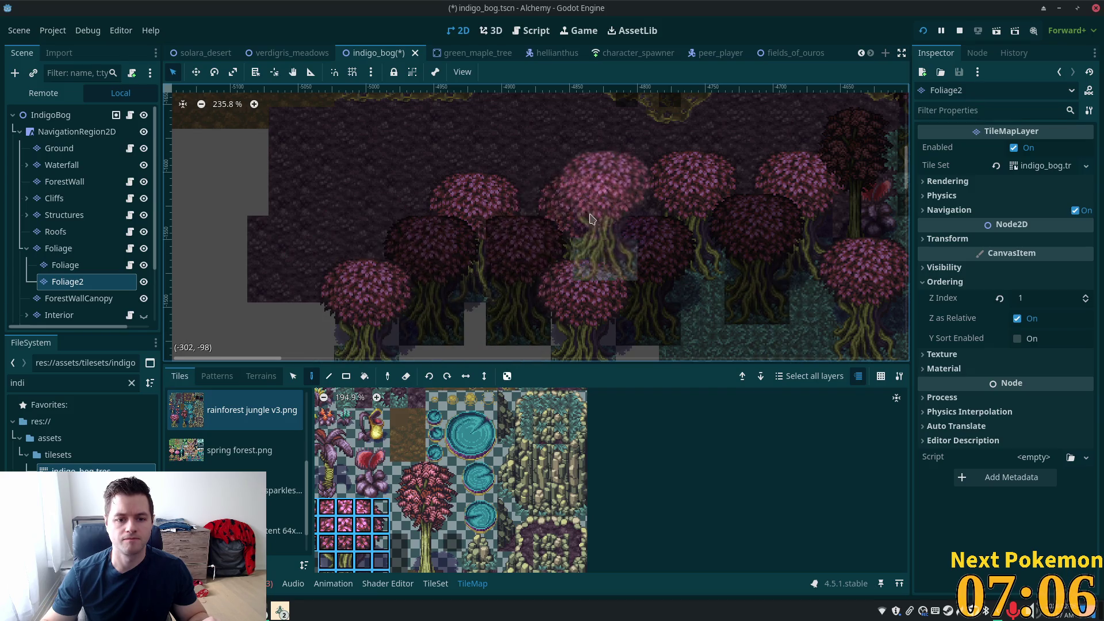
scroll(536, 253, "down", 3)
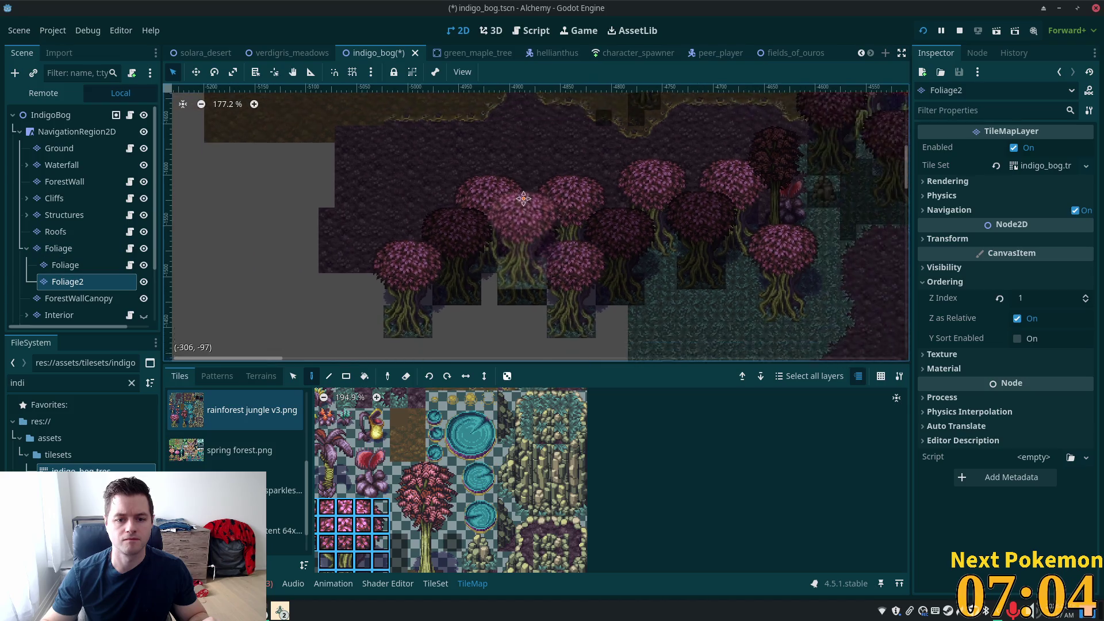
Step: Pick the red tree tiles from the atlas and place a red tree below the pink row
mouse_move(399, 470)
left_mouse_down()
mouse_move(400, 506)
mouse_move(458, 576)
left_mouse_up()
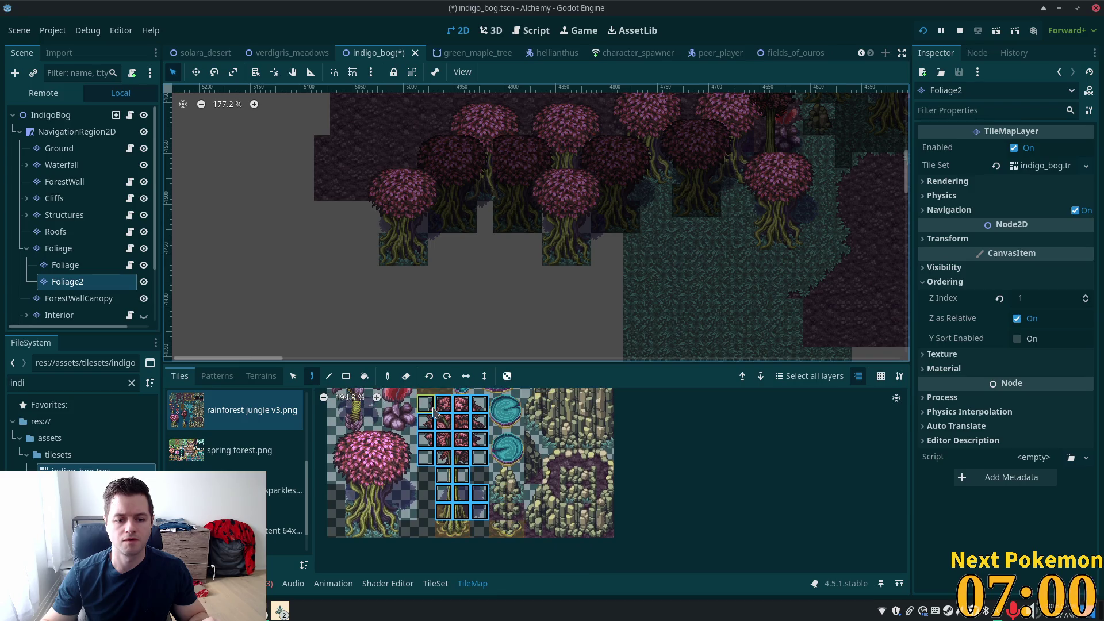
left_click_drag(430, 407, 483, 545)
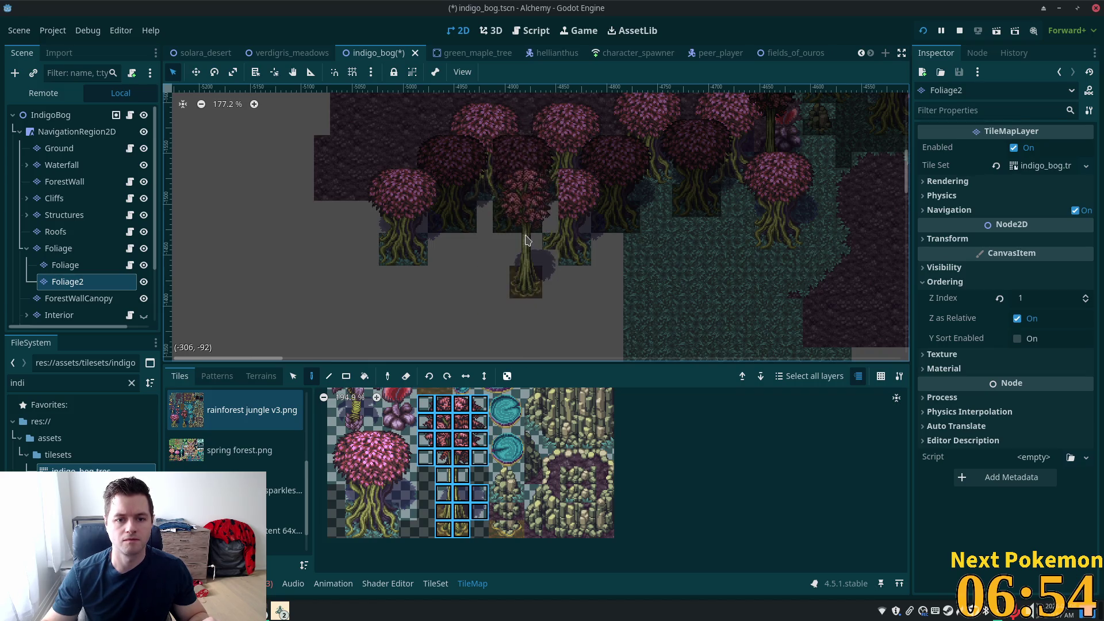
left_click(495, 233)
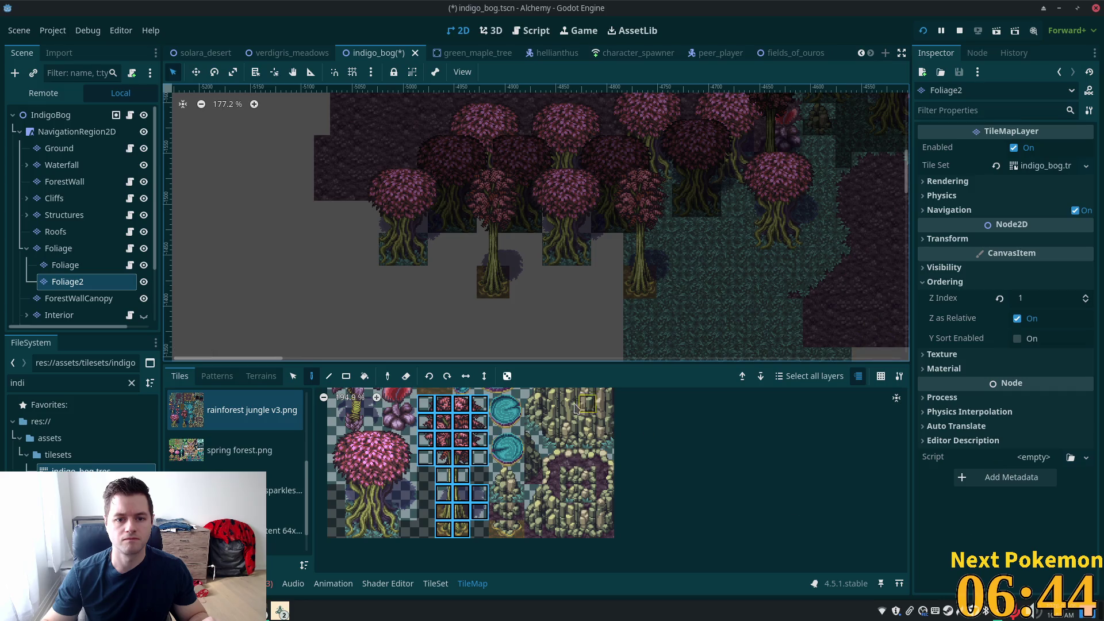
left_click(75, 115)
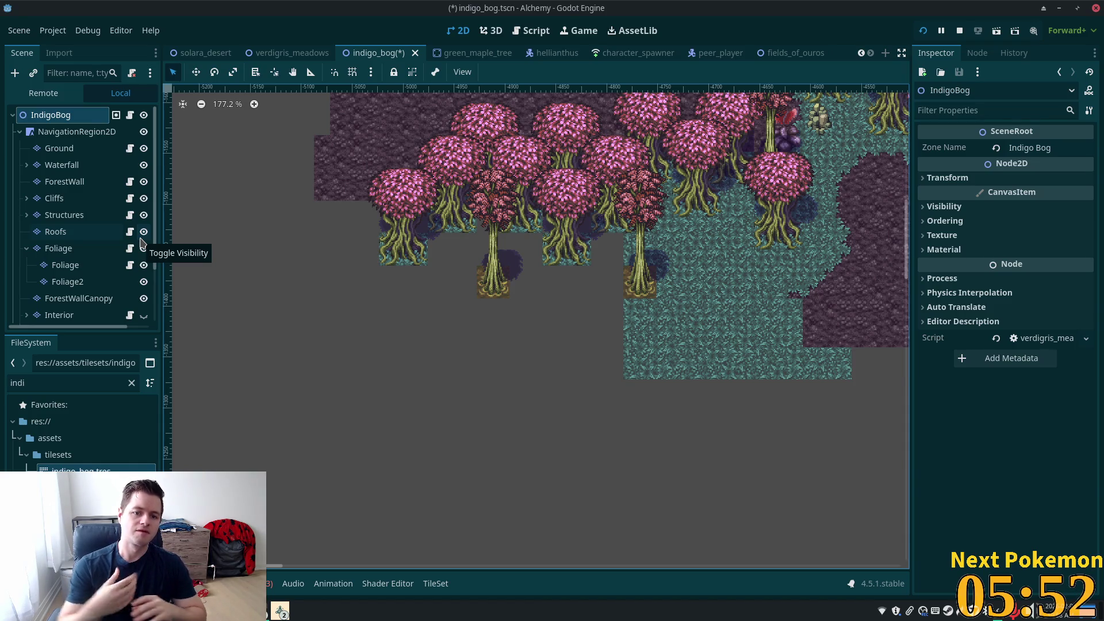
Step: Select the Ground layer and scroll the rainforest jungle v3 atlas to the soil tiles
scroll(431, 345, "up", 5)
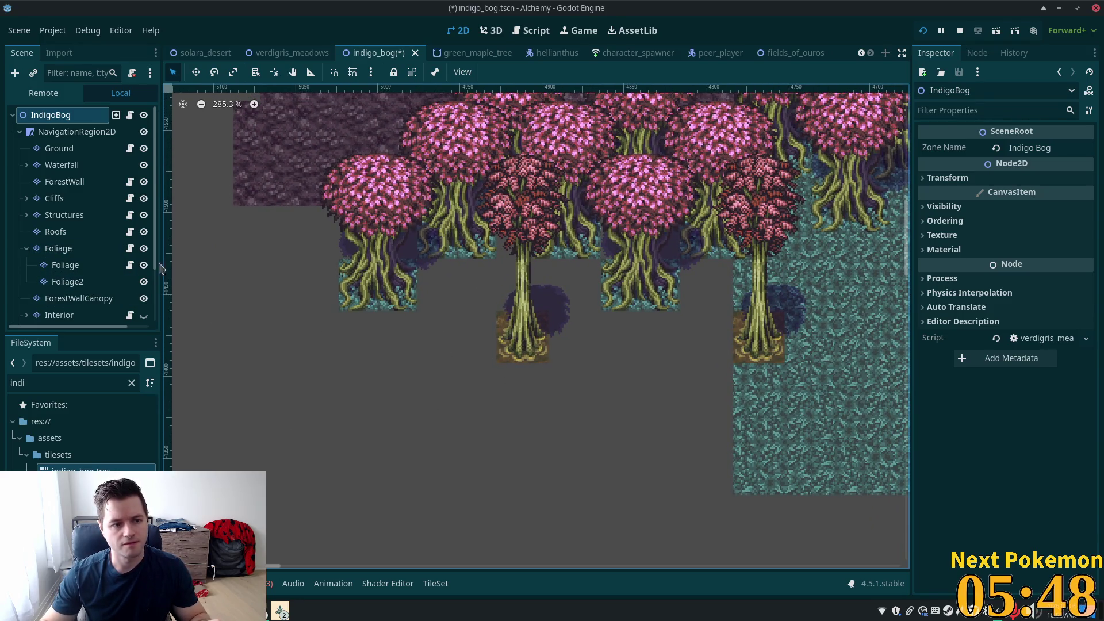
left_click(58, 148)
scroll(530, 316, "up", 1)
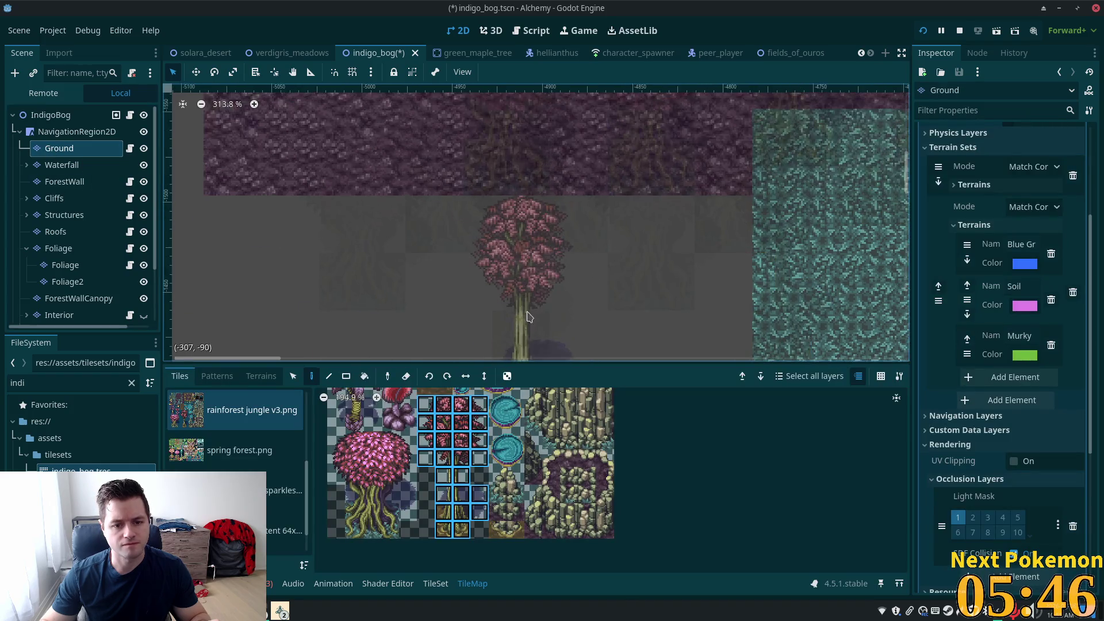
scroll(530, 317, "up", 6)
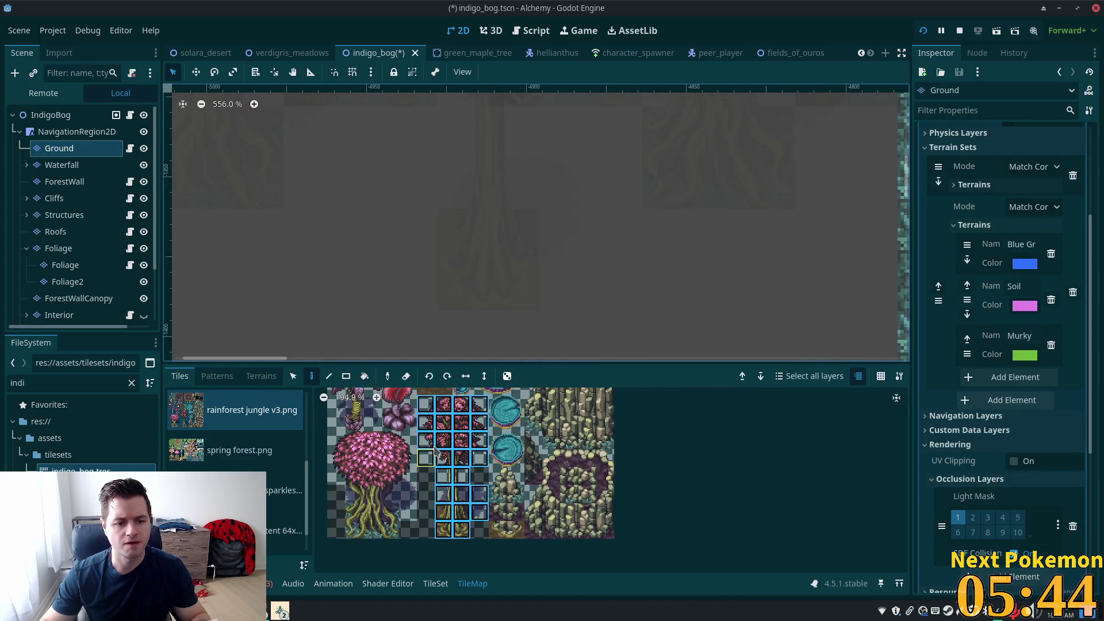
scroll(440, 443, "up", 5)
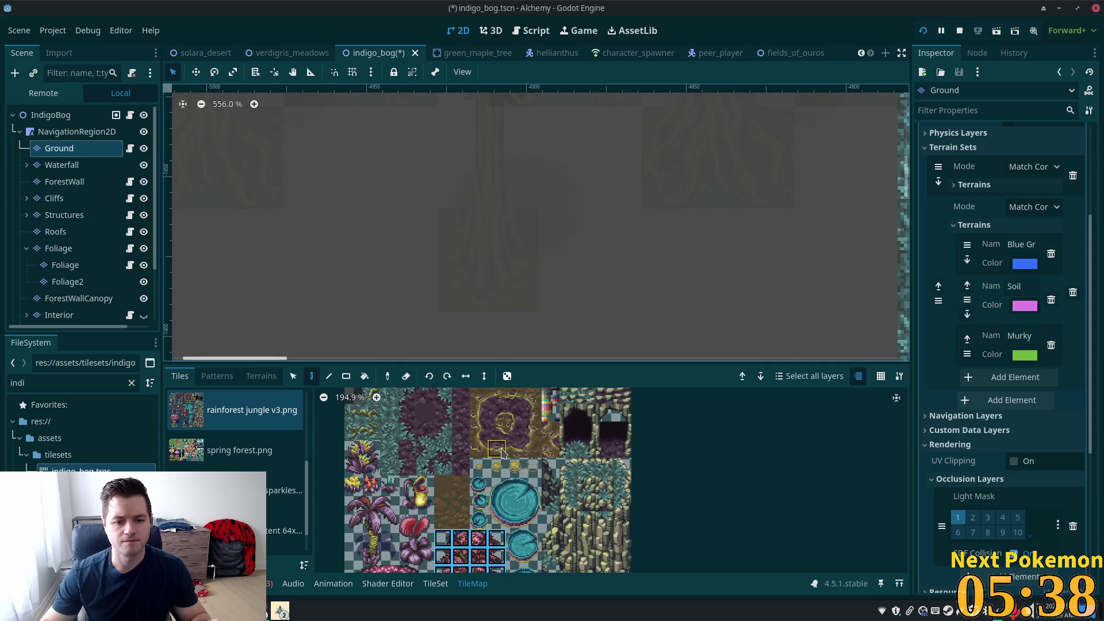
scroll(529, 460, "down", 3)
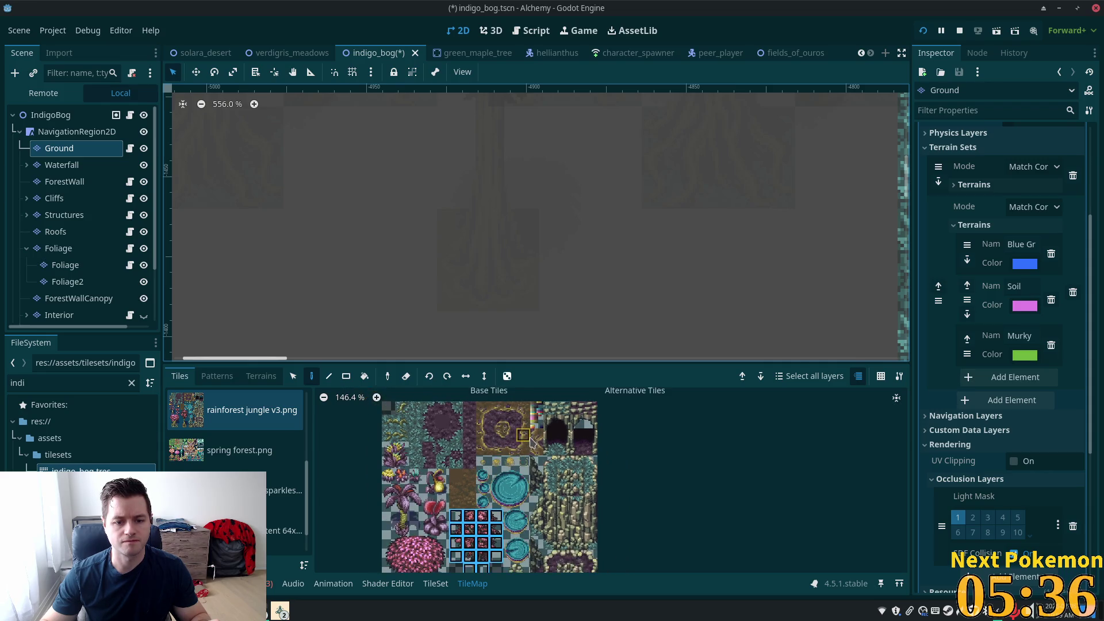
Step: Paint the soil patch's top edge, top-right corner, right edge and bottom-right corner tiles
left_click_drag(492, 487, 506, 487)
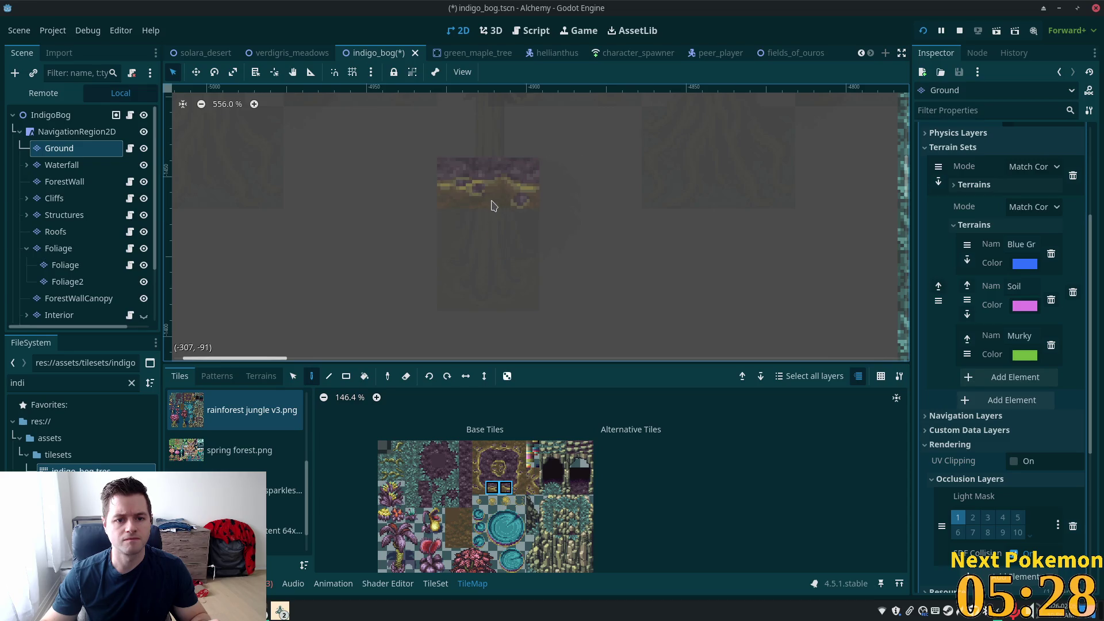
left_click(492, 198)
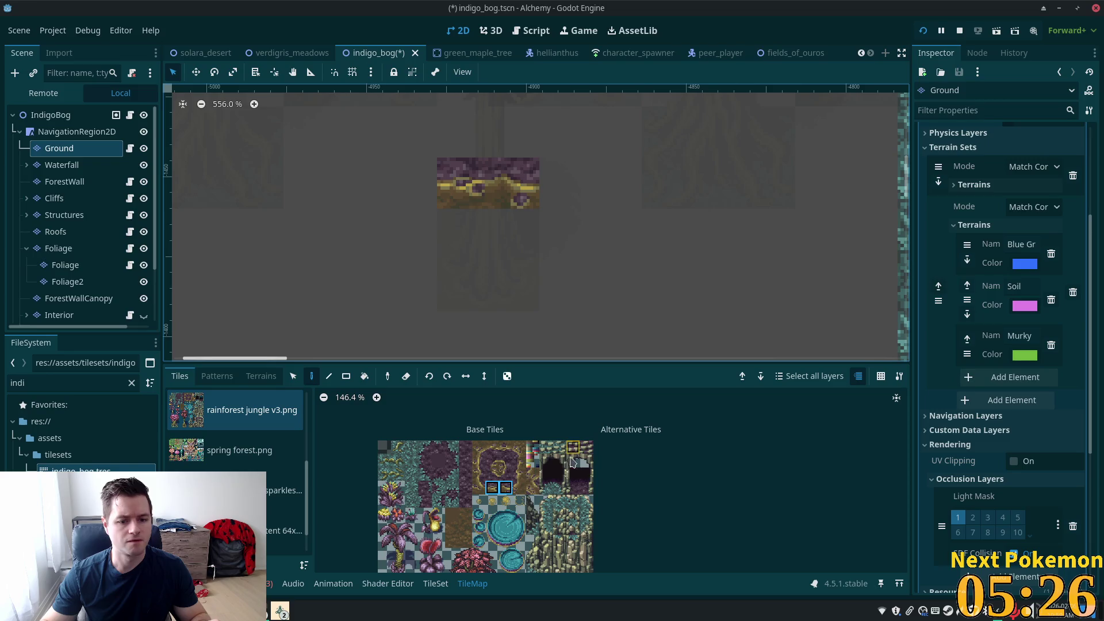
left_click(506, 461)
left_click(565, 184)
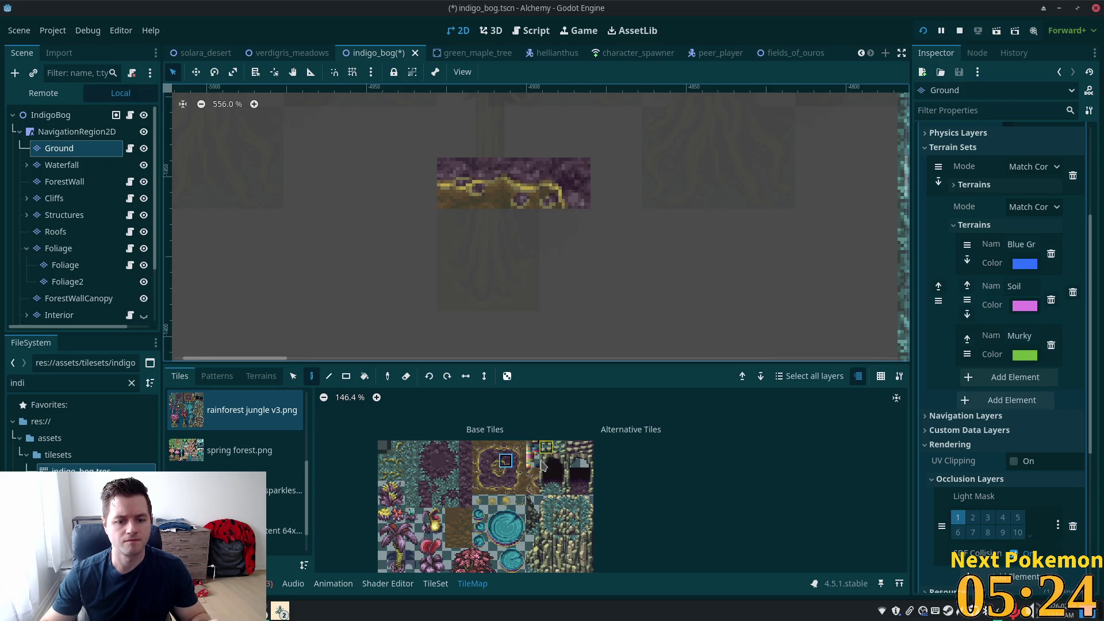
left_click_drag(478, 460, 478, 474)
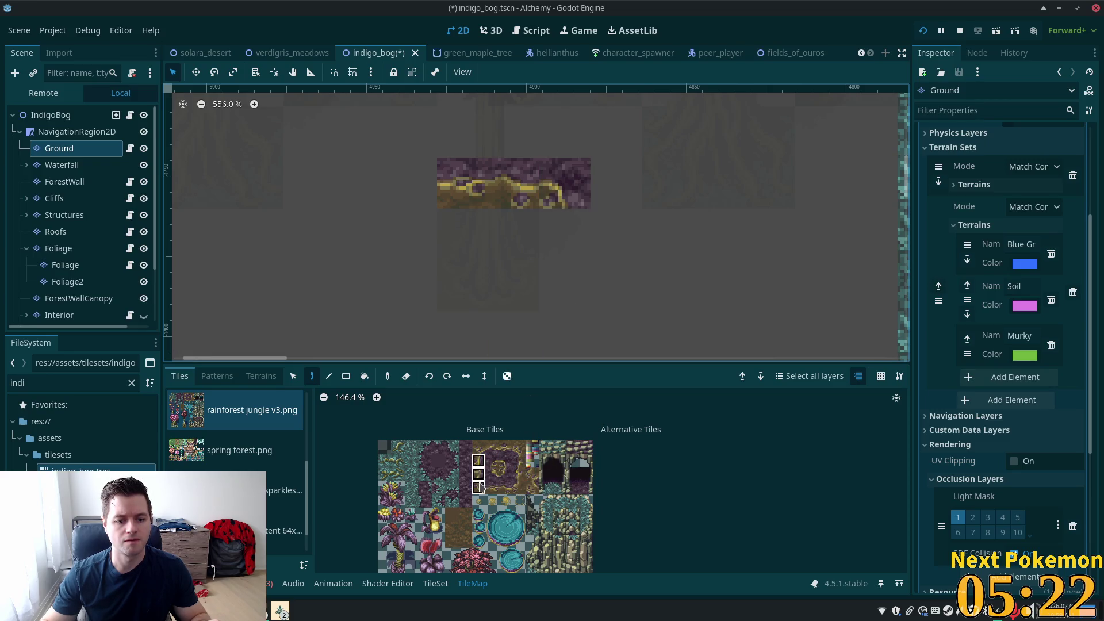
left_click(566, 233)
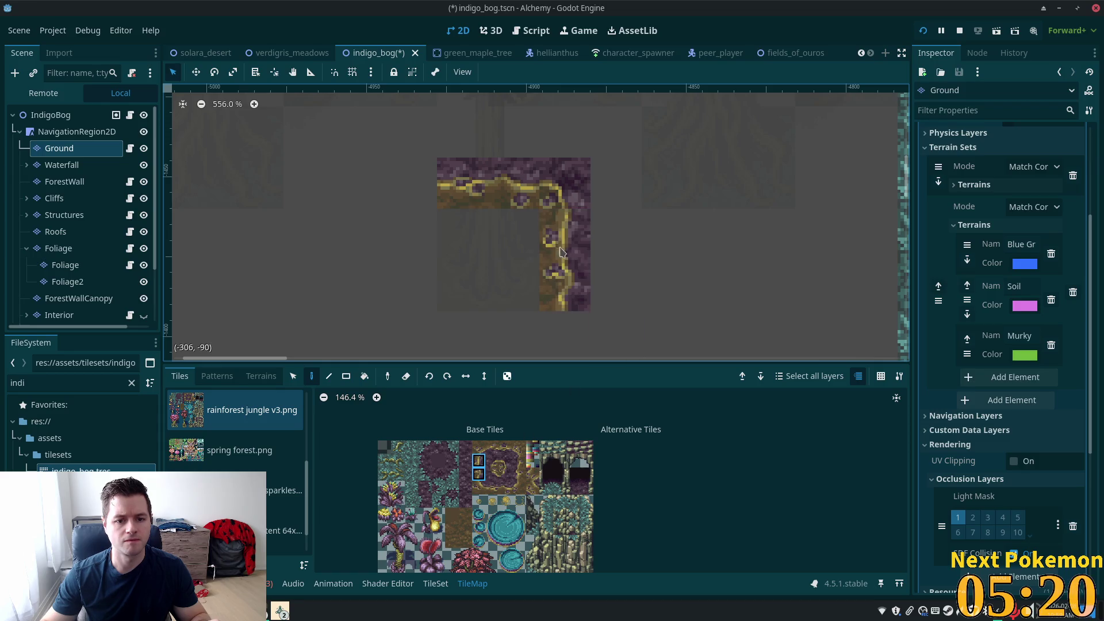
left_click(506, 473)
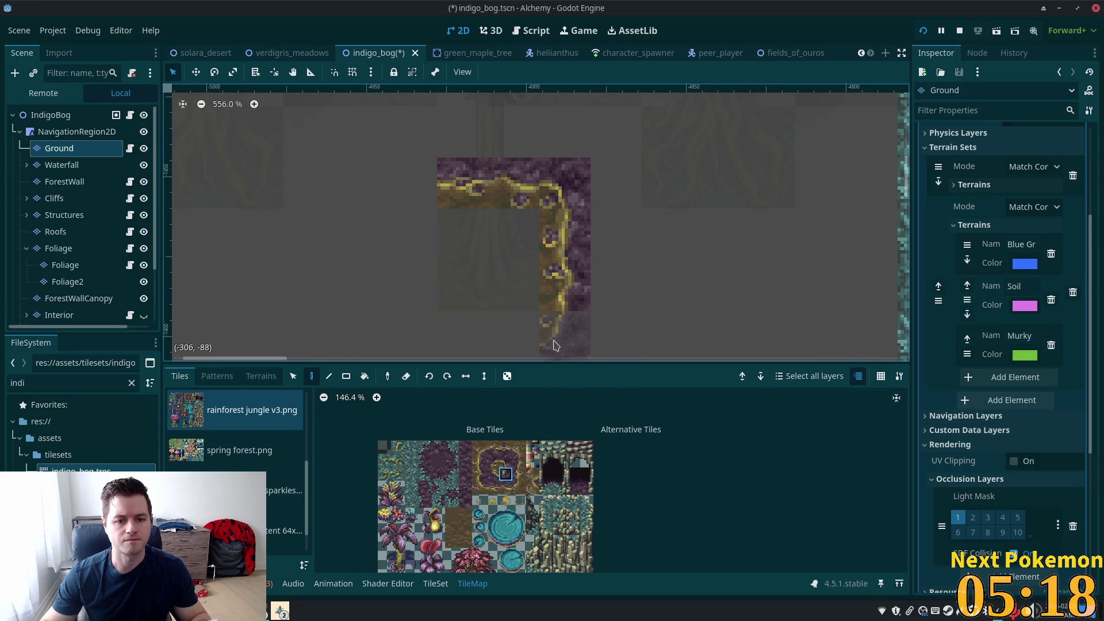
left_click(557, 345)
Step: Close the square with bottom-edge, left-edge and top-left corner soil tiles
left_click(492, 447)
left_click(463, 340)
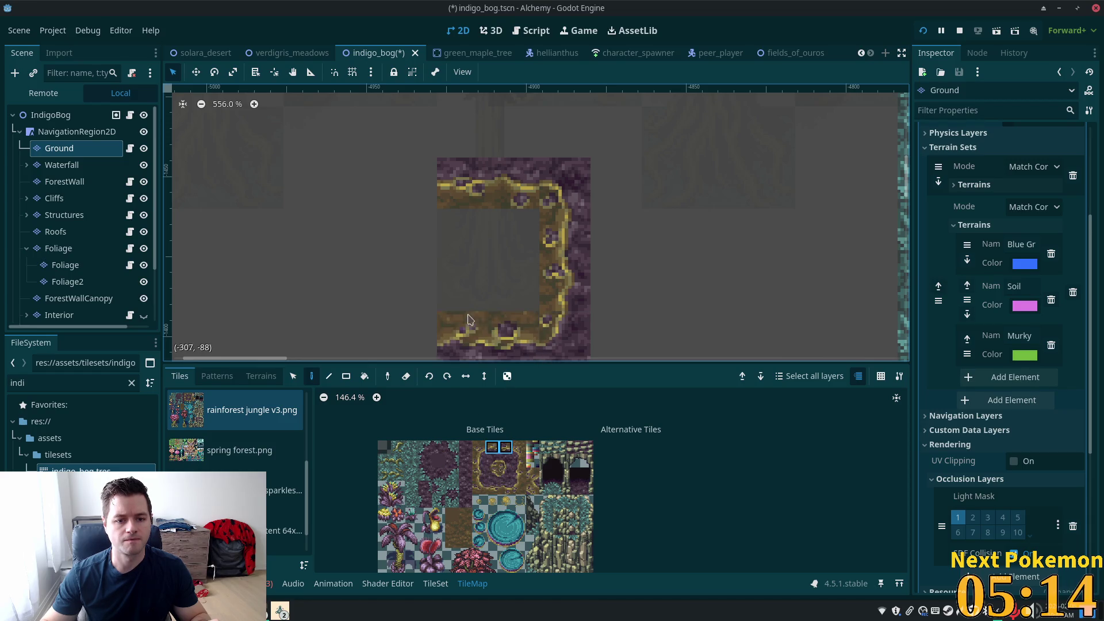
left_click(506, 450)
left_click_drag(518, 461, 518, 473)
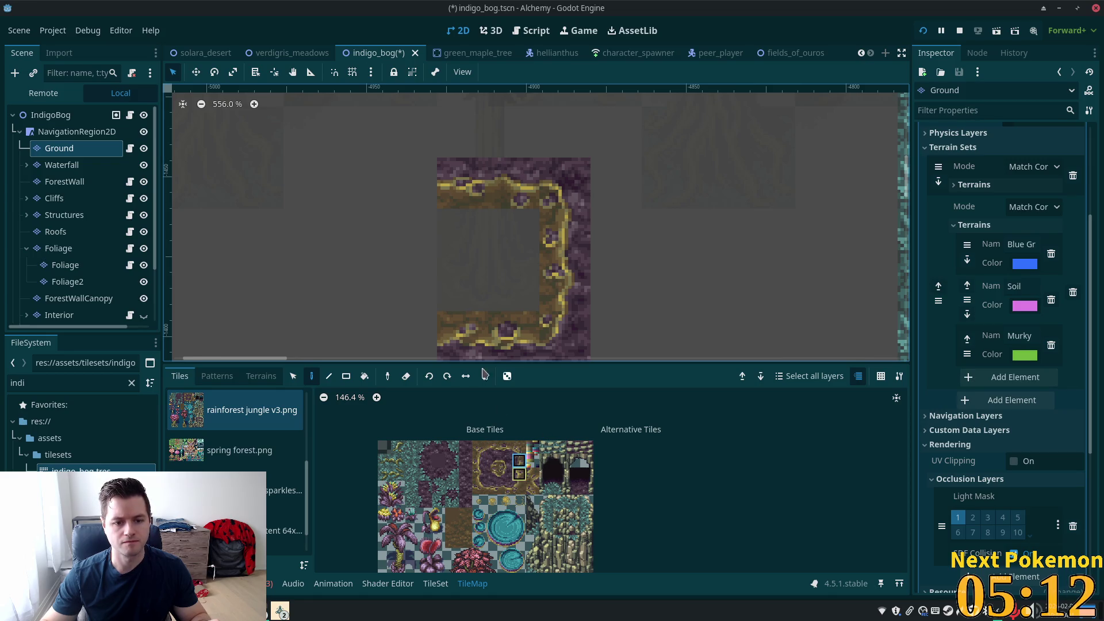
left_click(414, 254)
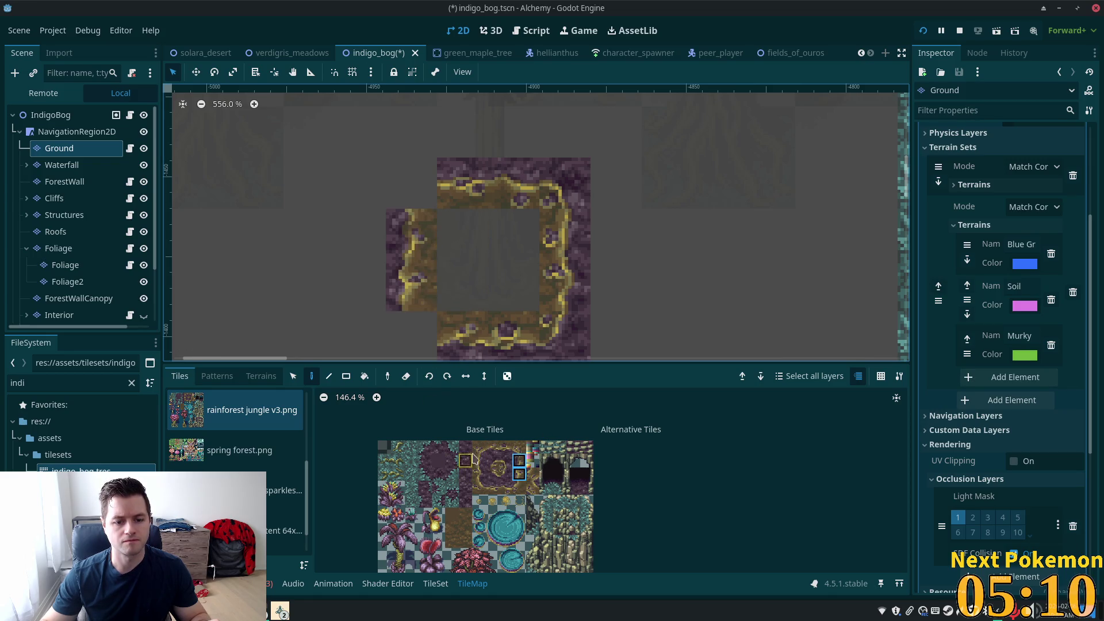
left_click(492, 460)
left_click(411, 183)
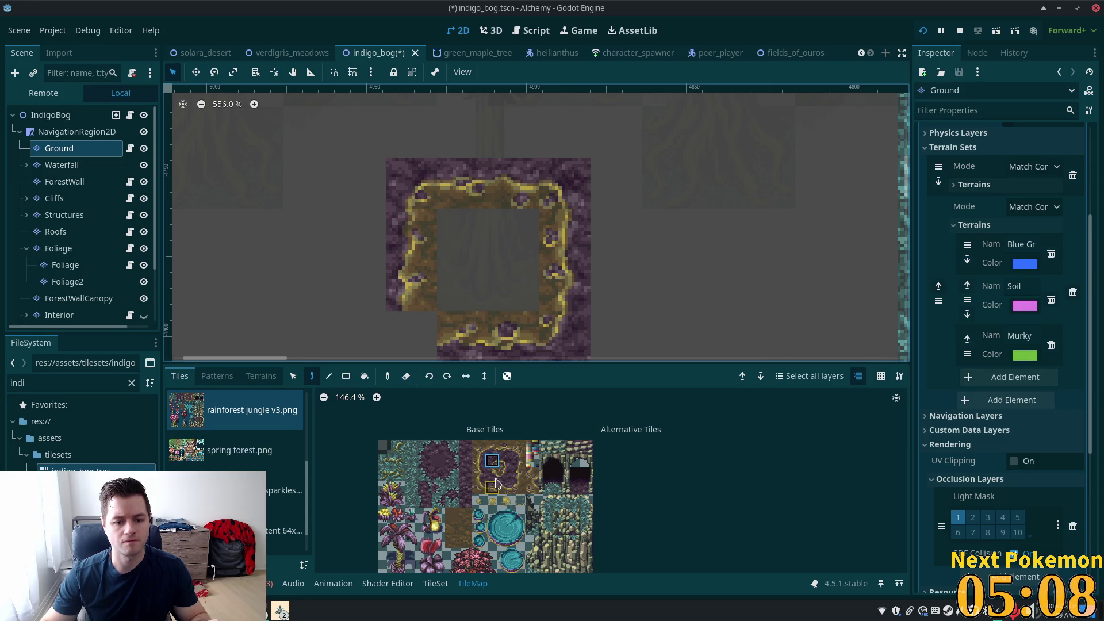
left_click(492, 474)
scroll(626, 359, "down", 1)
scroll(627, 360, "down", 10)
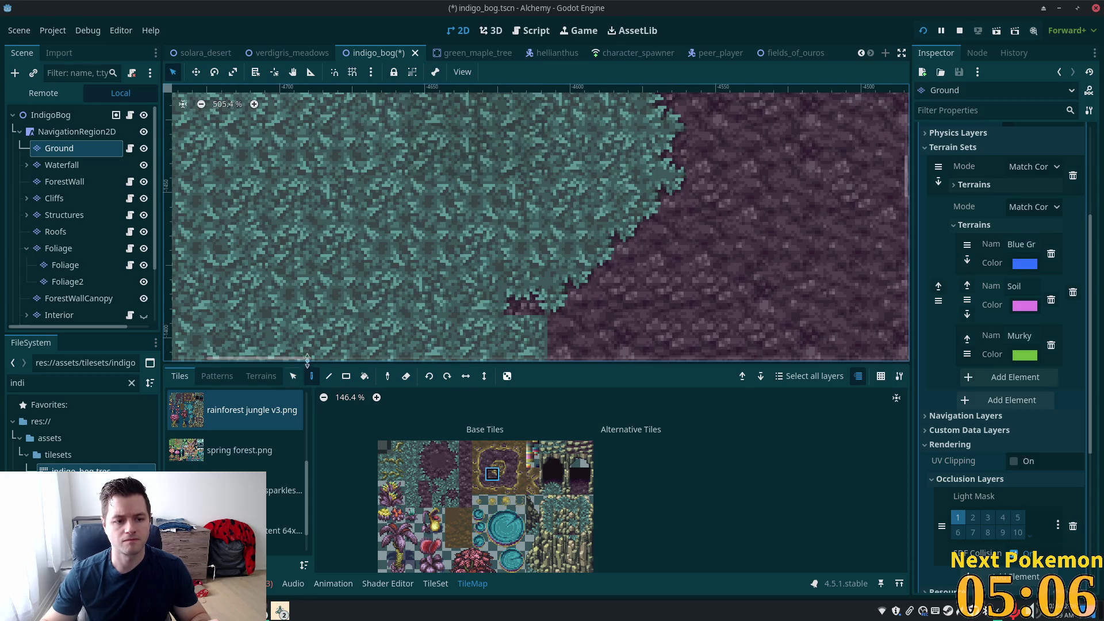
scroll(520, 296, "right", 6)
scroll(514, 306, "left", 5)
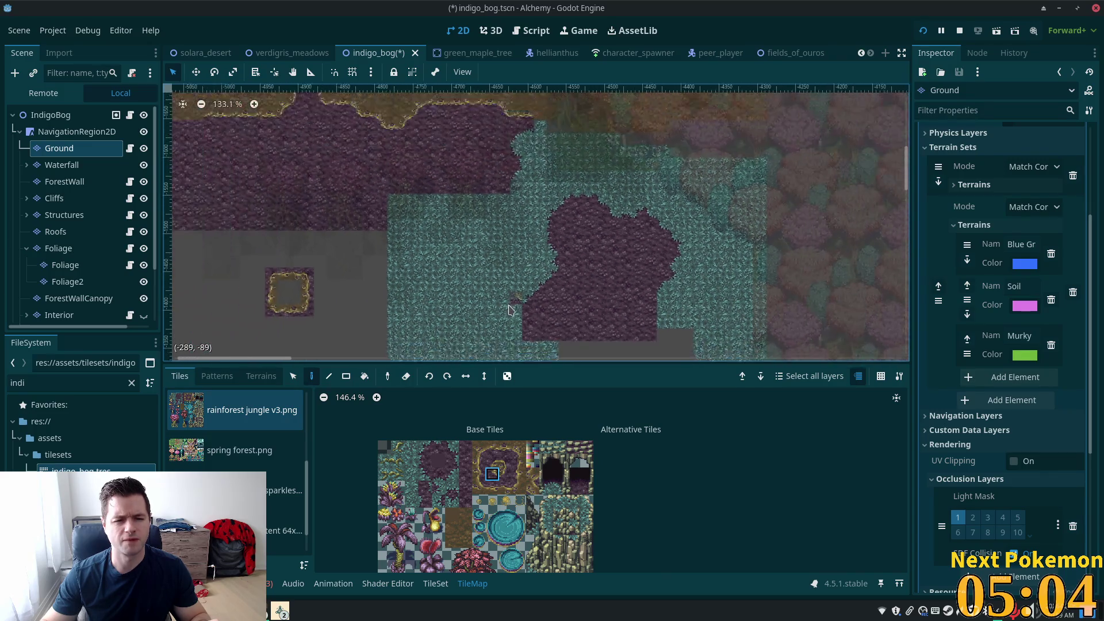
scroll(572, 247, "down", 4)
scroll(573, 247, "up", 6)
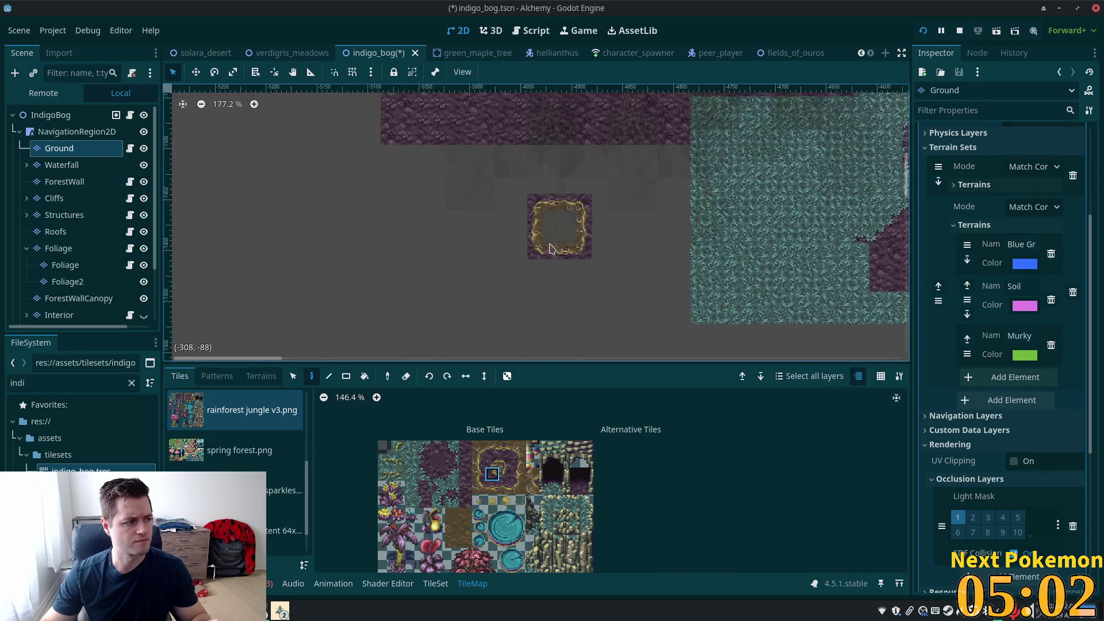
Step: Select the whole soil patch square with the Select tool and bring the second tree's ground into view
key("s")
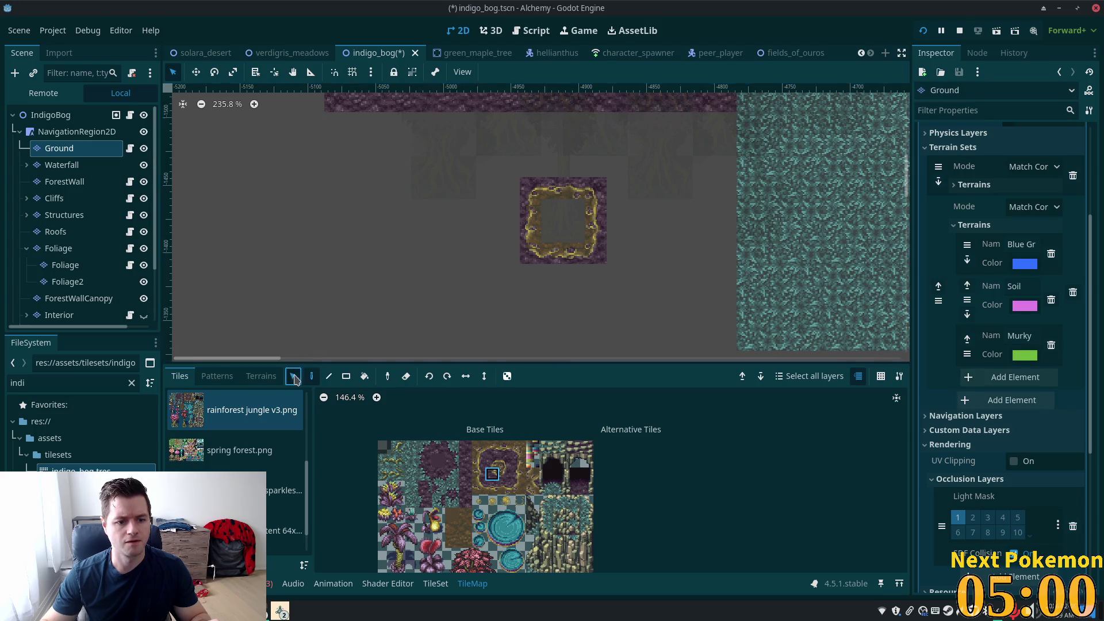
mouse_move(498, 178)
left_mouse_down()
mouse_move(601, 252)
mouse_move(604, 267)
left_mouse_up()
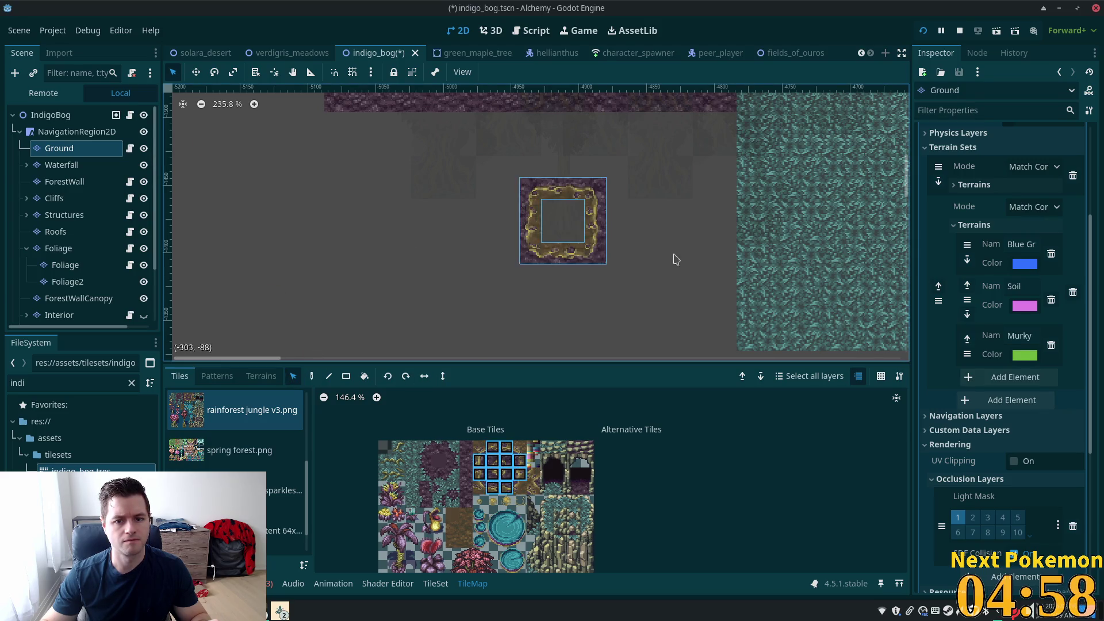
left_click_drag(673, 256, 562, 340)
left_click_drag(549, 270, 403, 190)
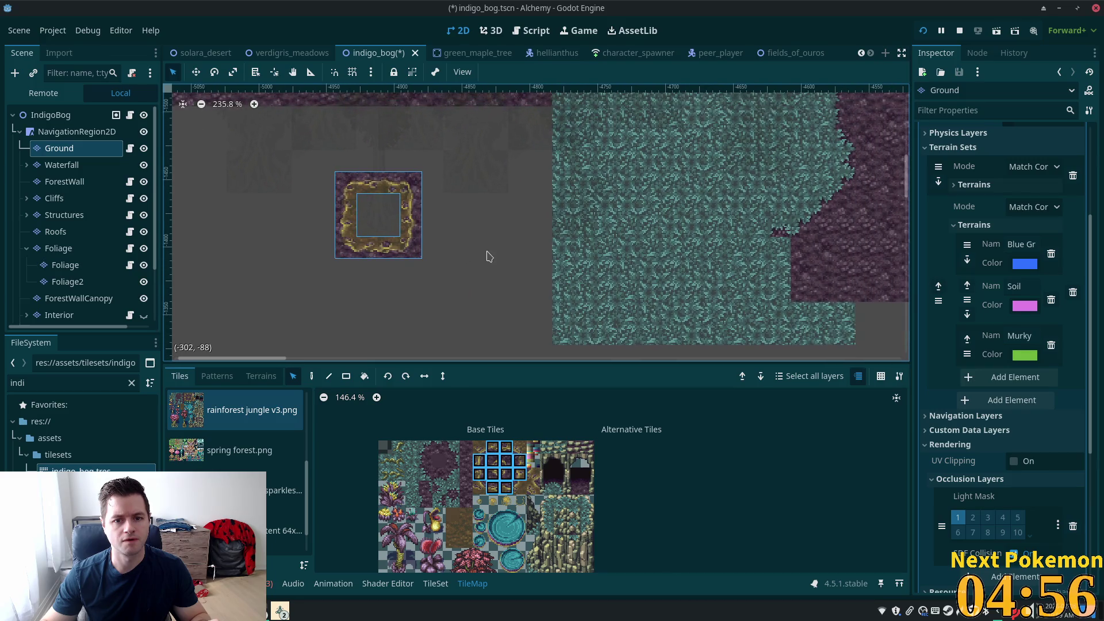
Step: Check tree positions on Foliage2, return to the Ground layer, then select the IndigoBog root
left_click(311, 376)
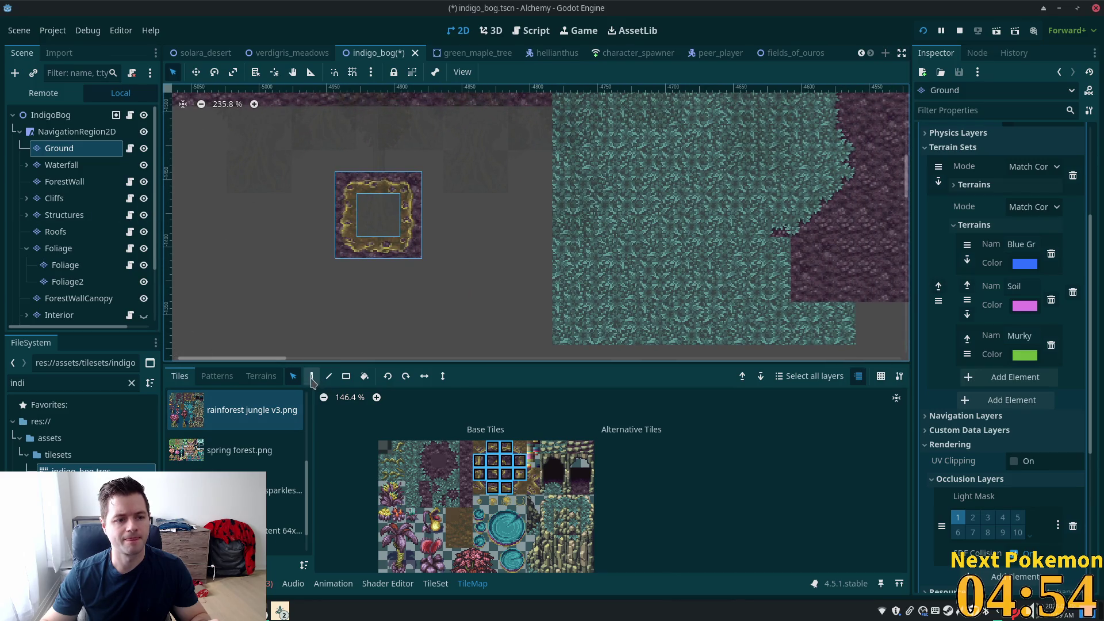
left_click(82, 282)
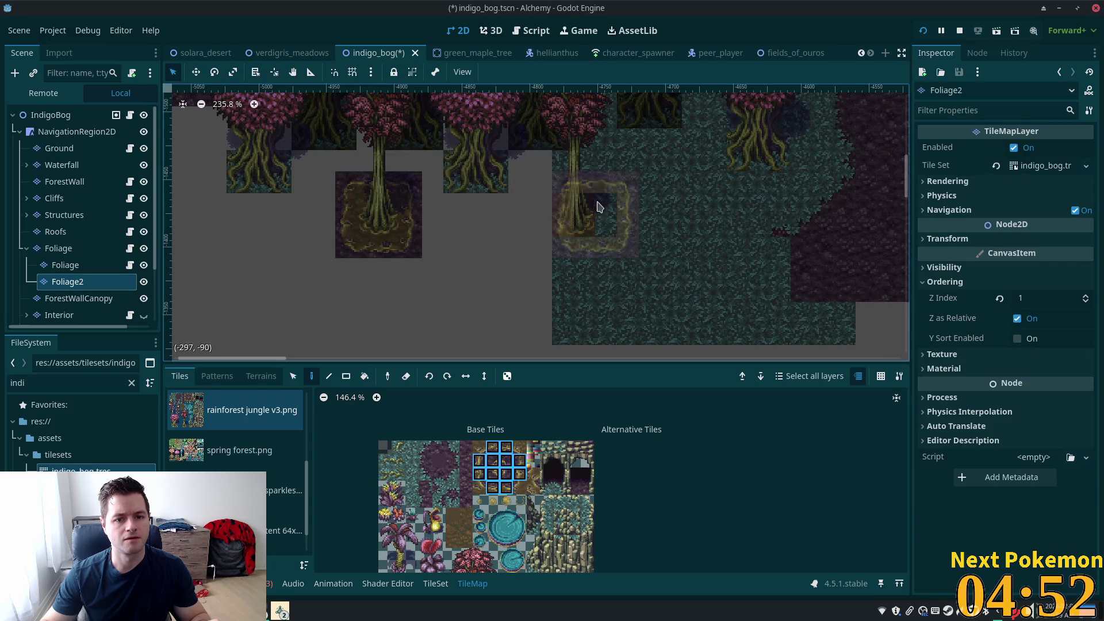
left_click(81, 148)
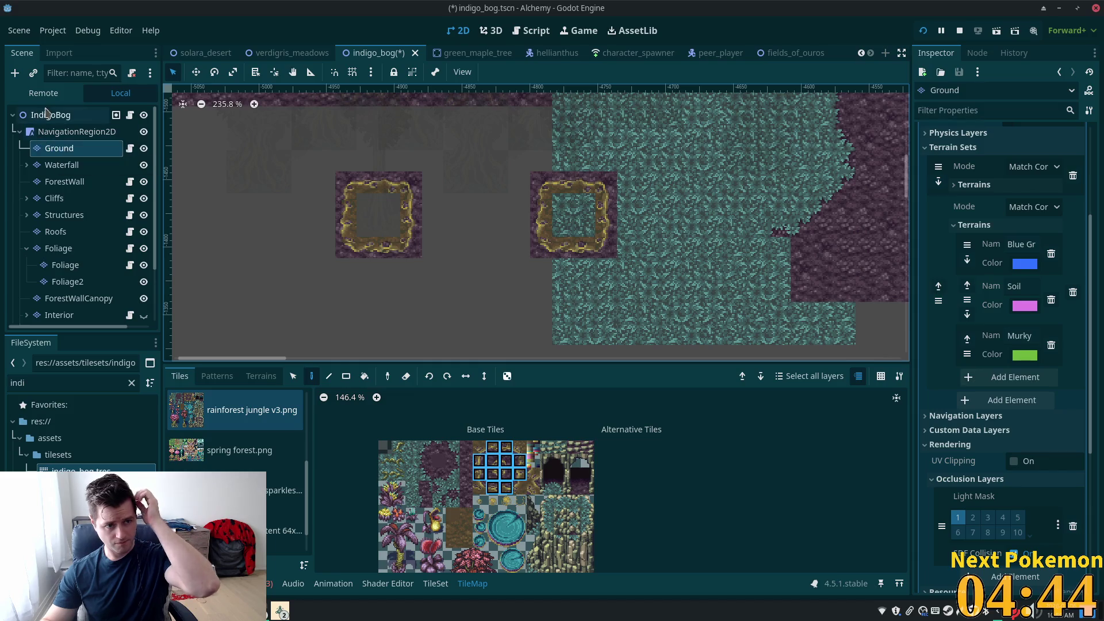
left_click(48, 114)
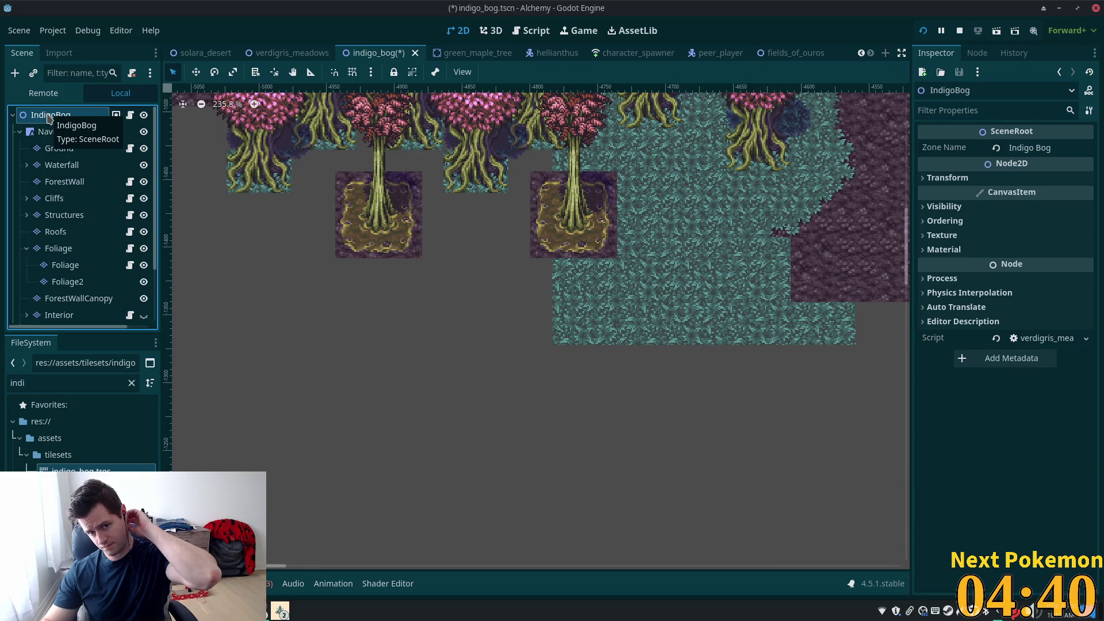
scroll(571, 269, "down", 1)
scroll(536, 285, "down", 1)
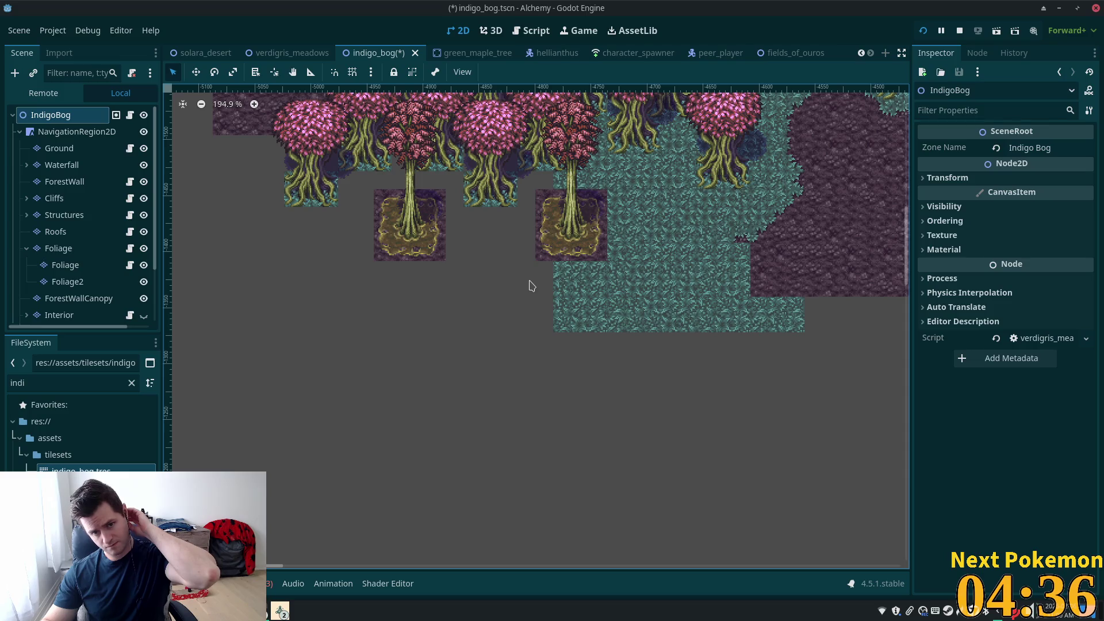
left_click_drag(443, 287, 555, 357)
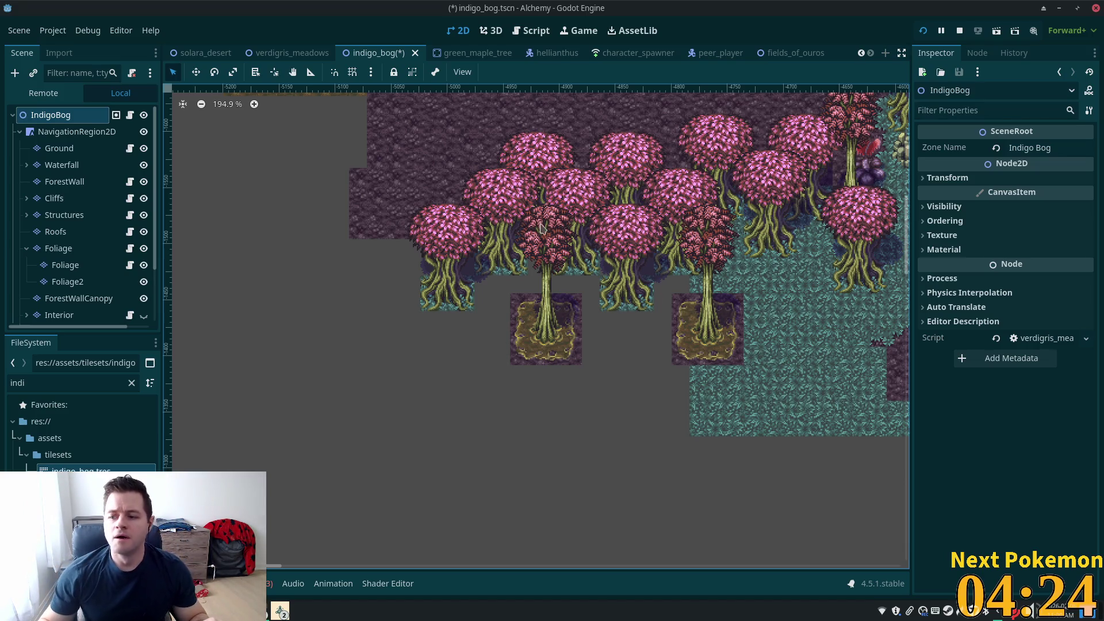
scroll(539, 228, "up", 5)
scroll(539, 228, "right", 3)
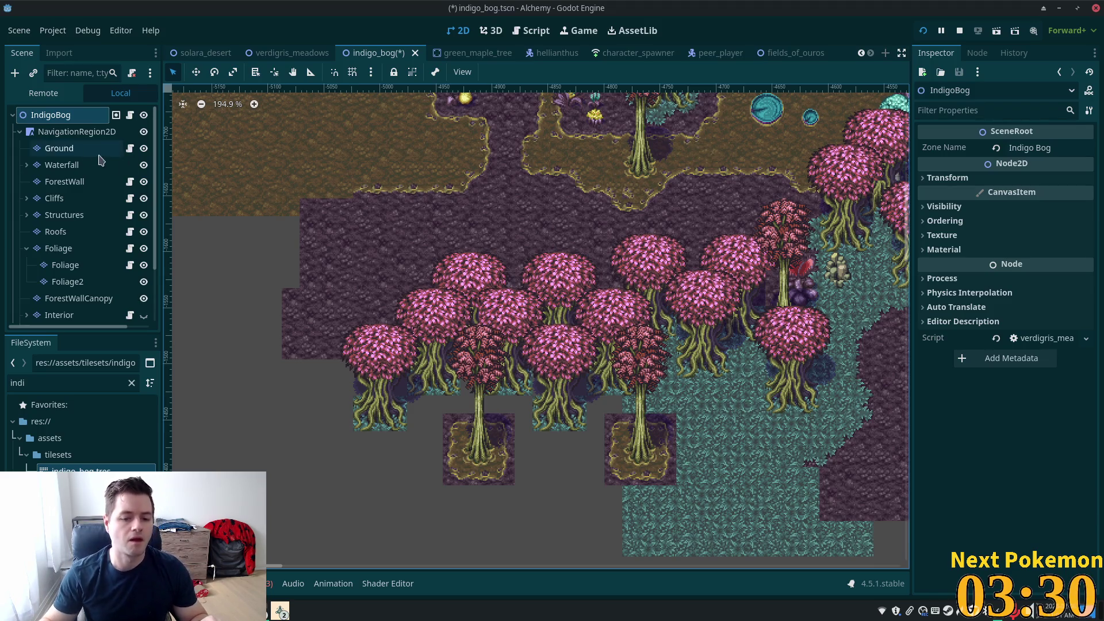
left_click(77, 152)
Step: Place two purple soil tiles and a teal corner tile beside them
scroll(531, 312, "up", 4)
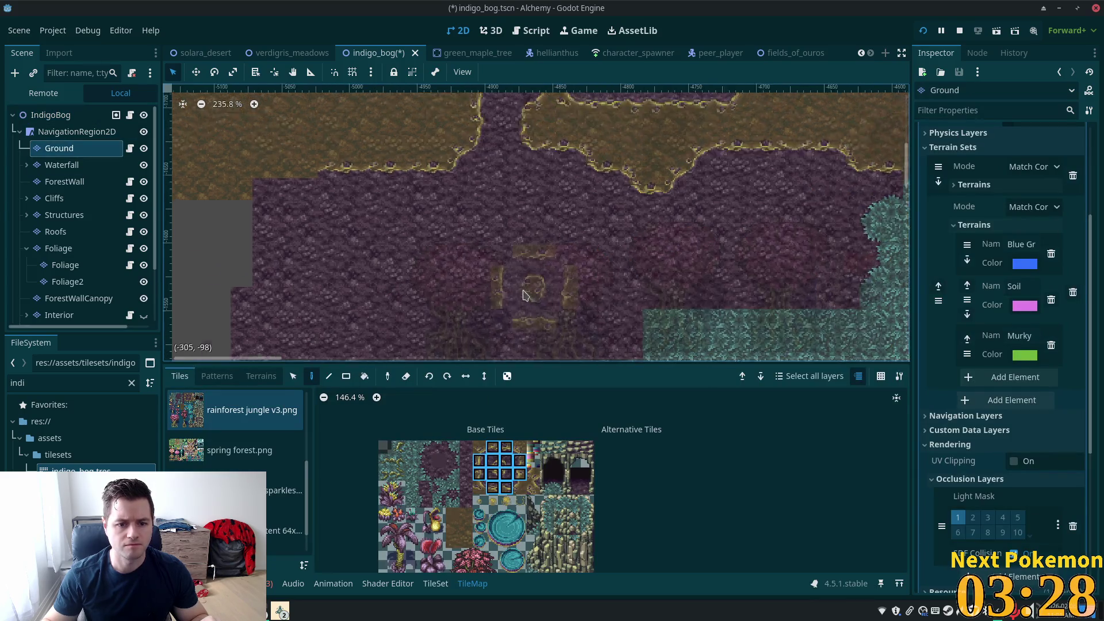
scroll(533, 291, "up", 5)
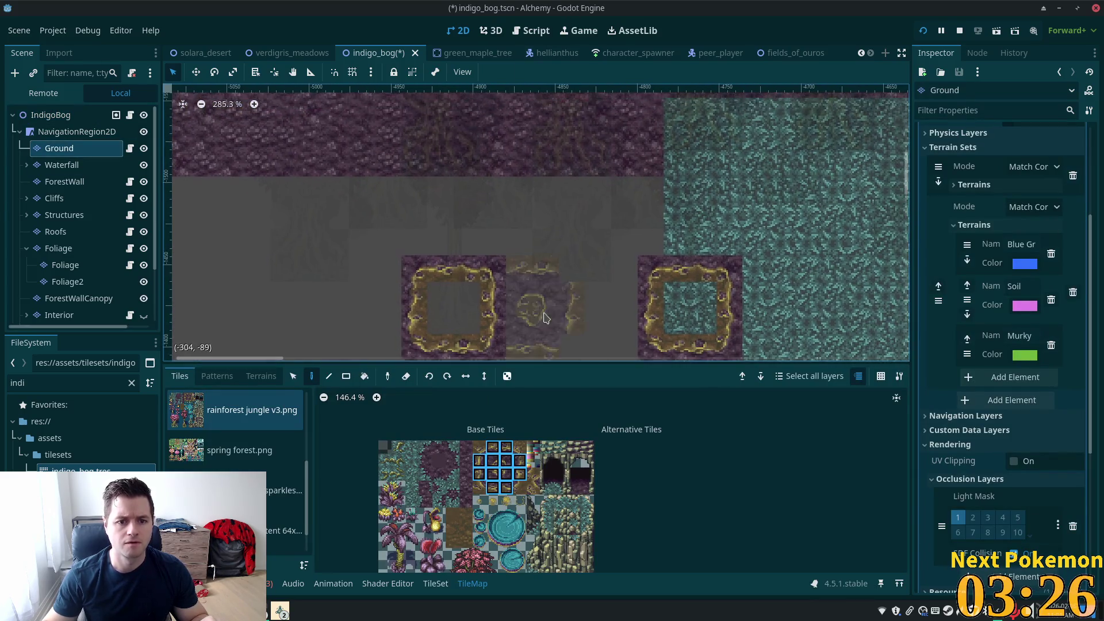
left_click(440, 448)
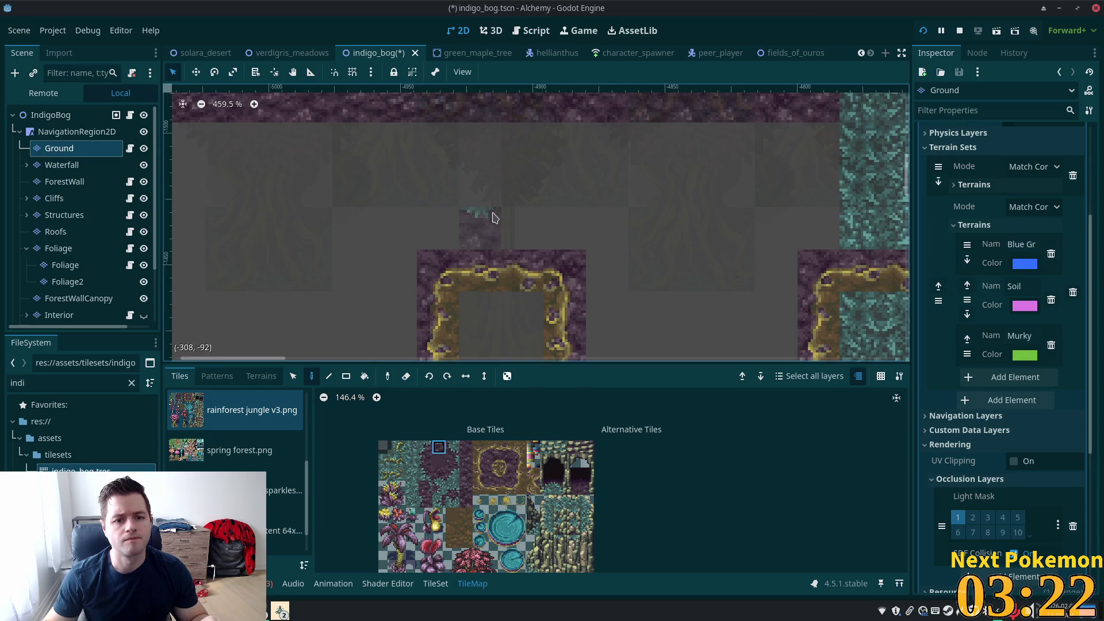
left_click(529, 222)
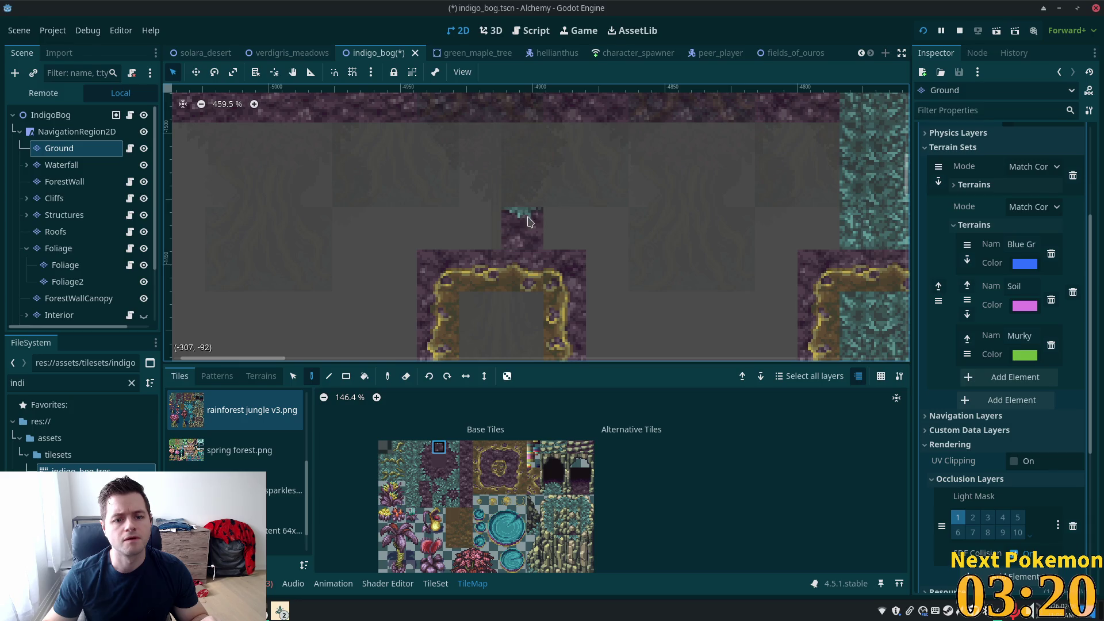
left_click(559, 224)
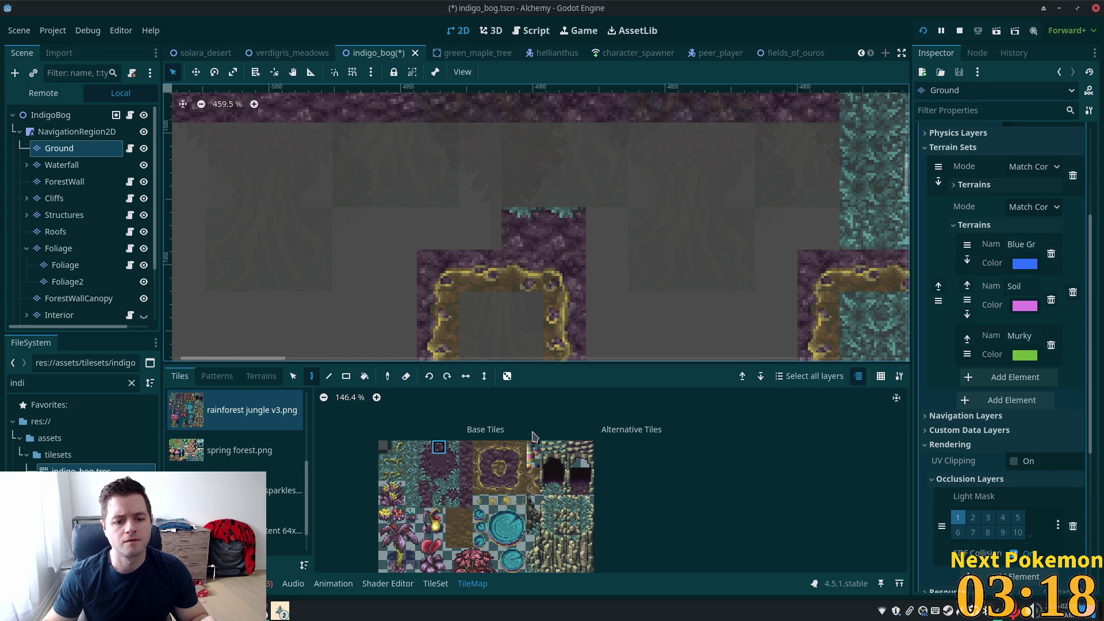
left_click(452, 447)
left_click(603, 230)
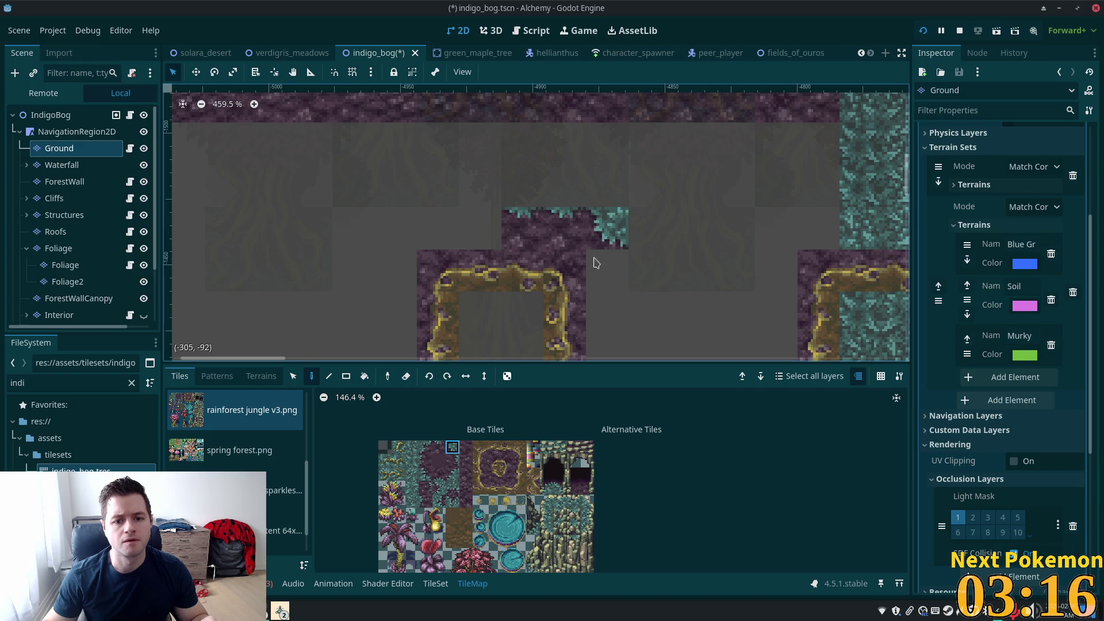
Step: Add teal-edged soil tiles below and diagonally lower right, plus further edge tiles
left_click(454, 465)
left_click(616, 270)
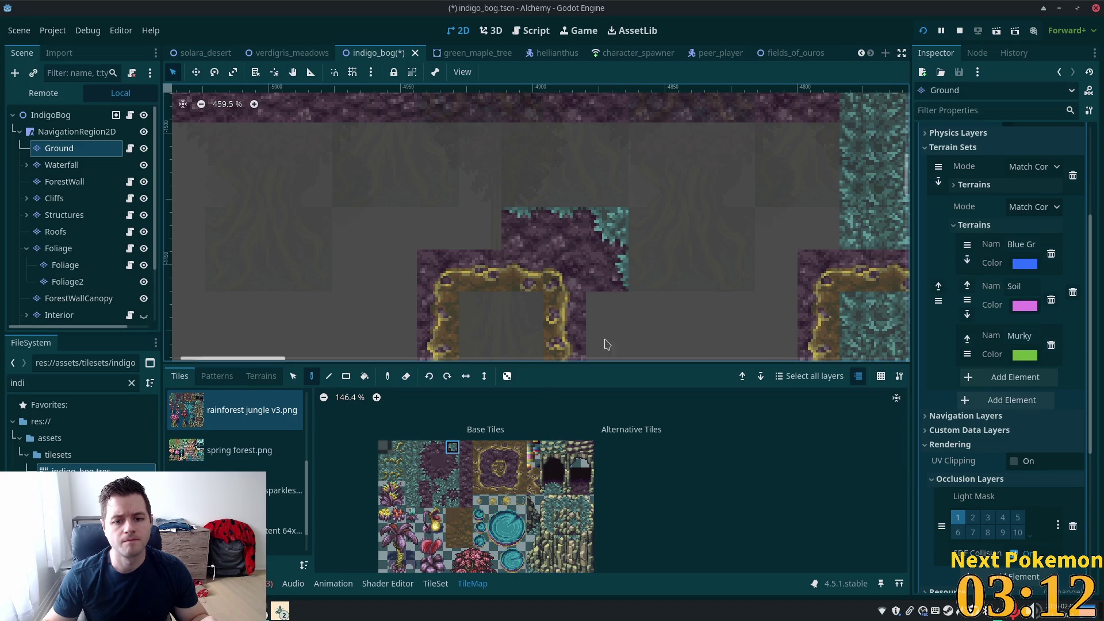
left_click(649, 313)
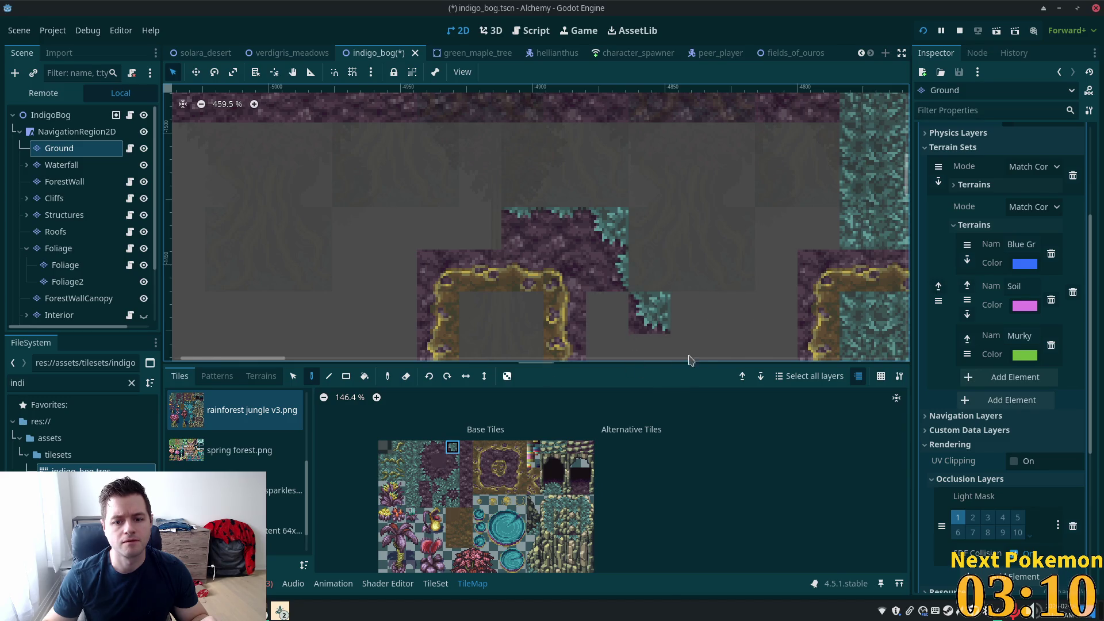
mouse_move(686, 361)
left_mouse_down()
mouse_move(627, 349)
mouse_move(614, 253)
left_mouse_up()
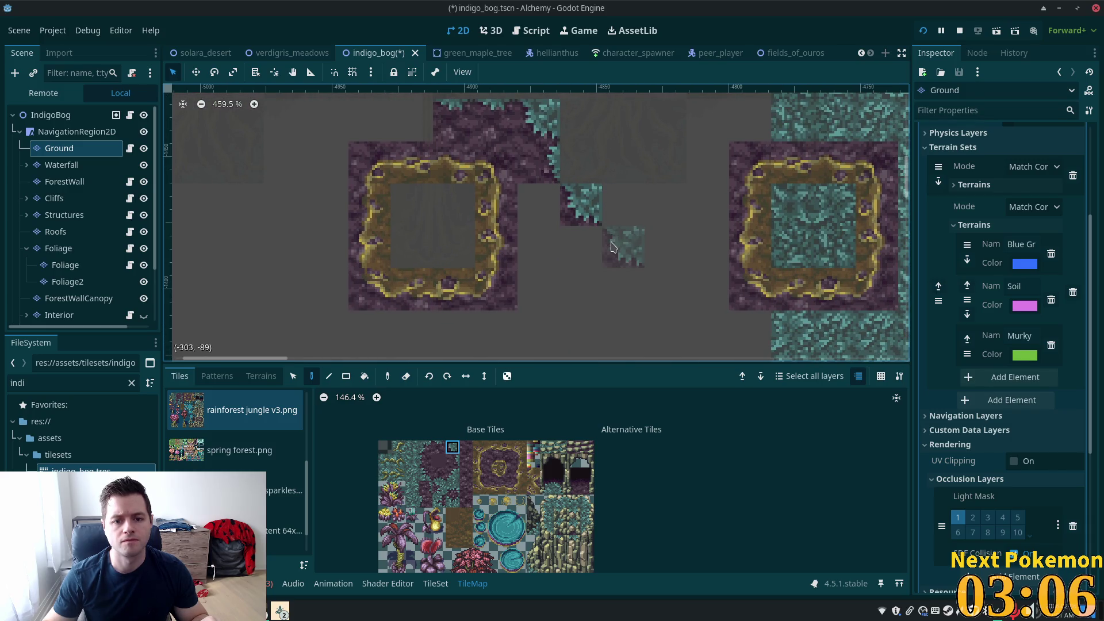
left_click(613, 247)
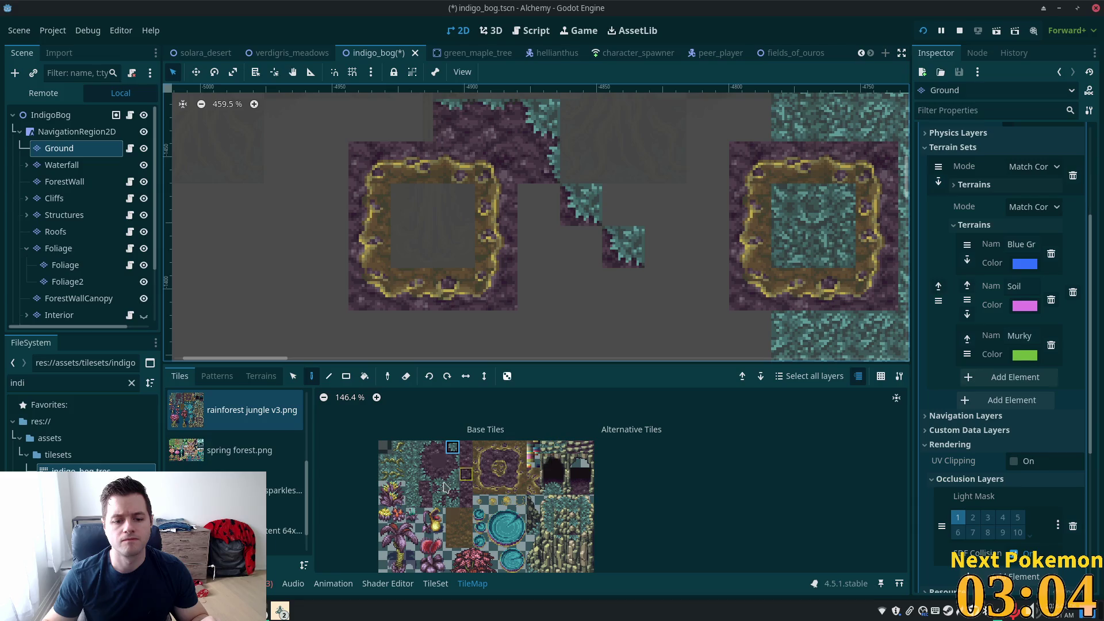
left_click(439, 447)
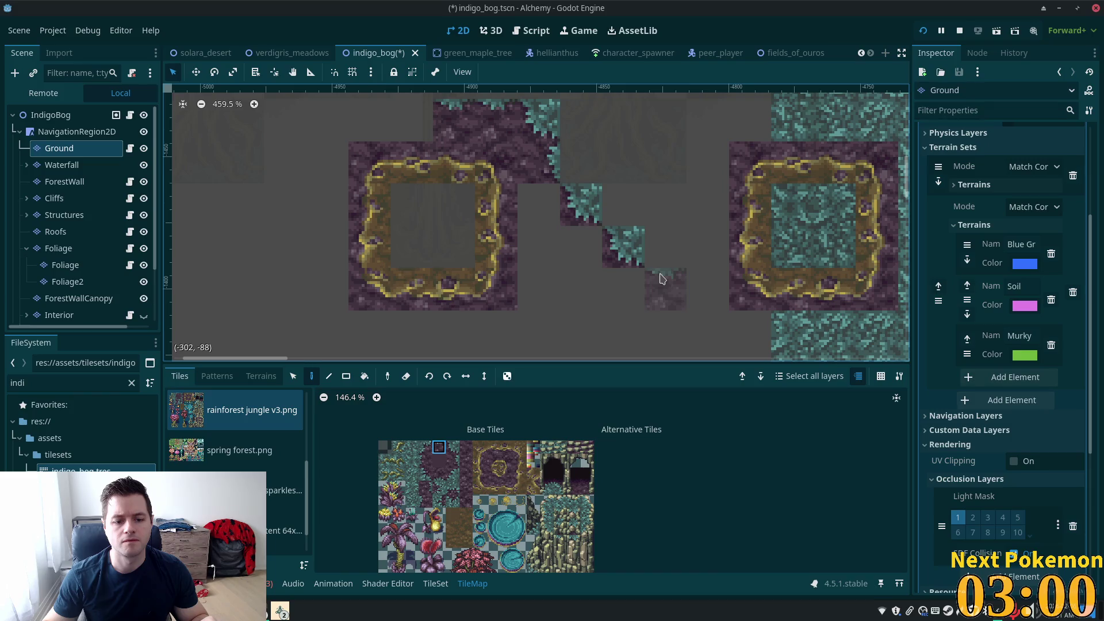
left_click(660, 279)
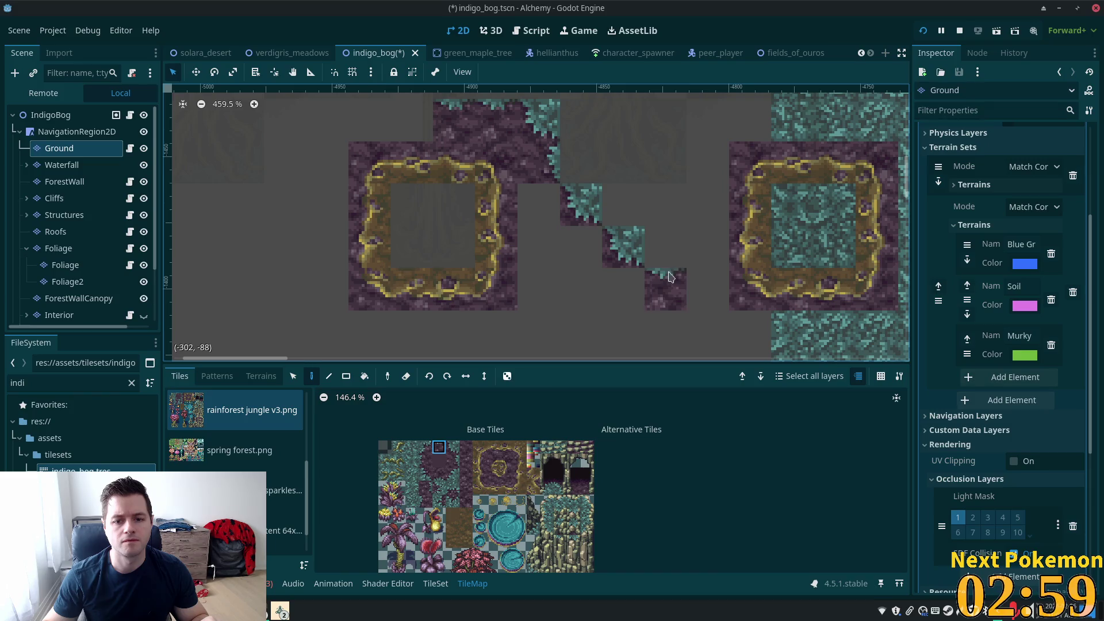
Step: Paint teal edge and foliage tiles along the upper cells
left_click(426, 447)
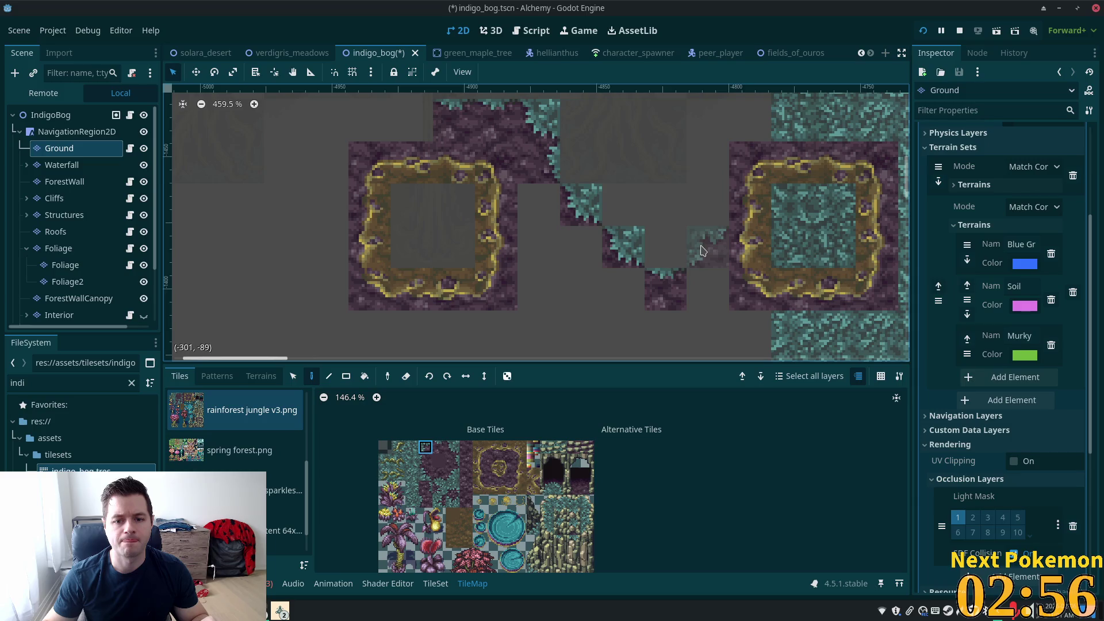
left_click(701, 250)
left_click(426, 460)
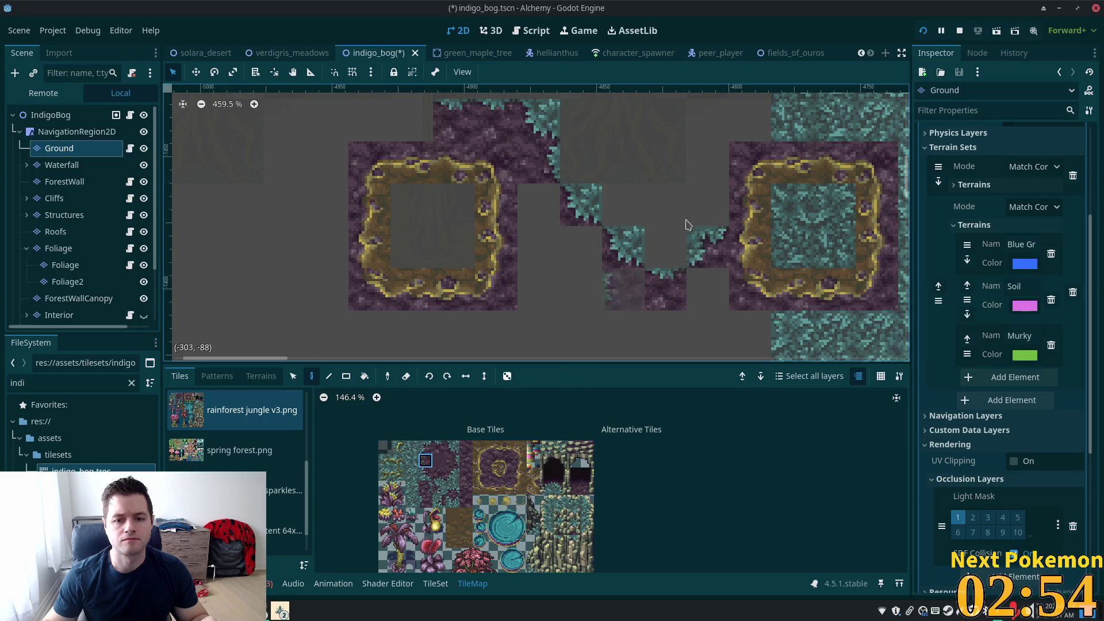
left_click(439, 501)
left_click(709, 205)
scroll(748, 164, "up", 3)
scroll(747, 164, "left", 3)
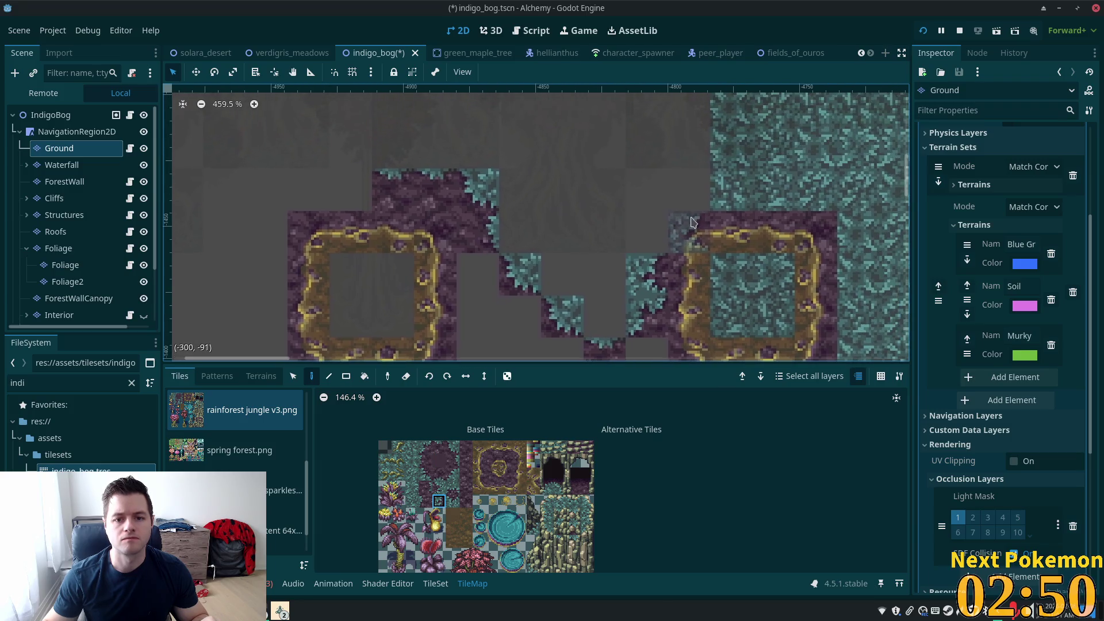
left_click(425, 474)
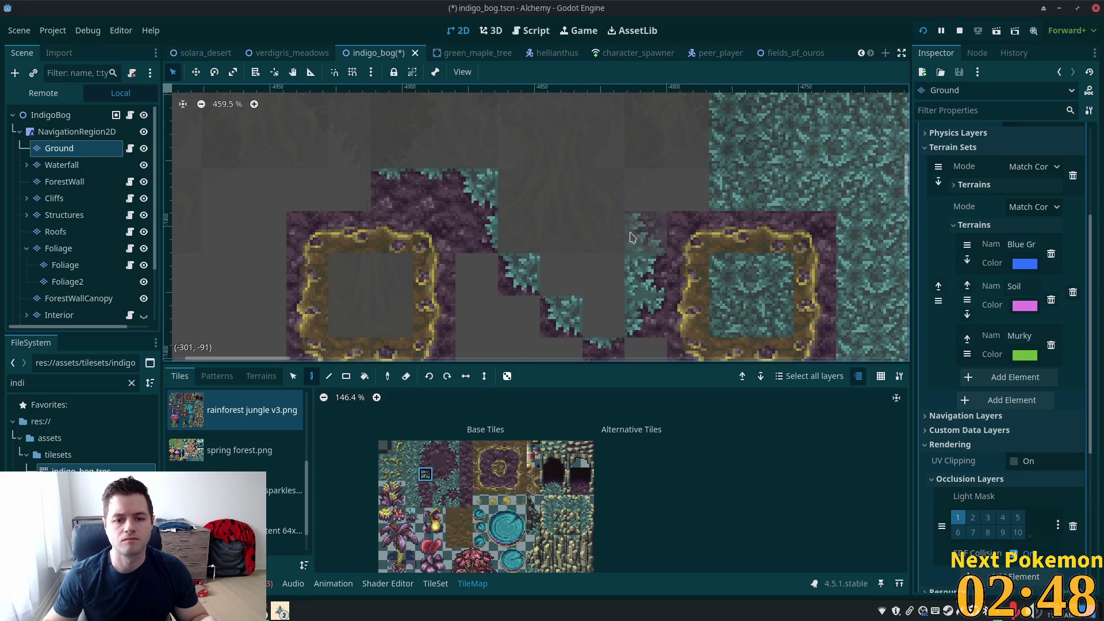
left_click(426, 447)
left_click(644, 191)
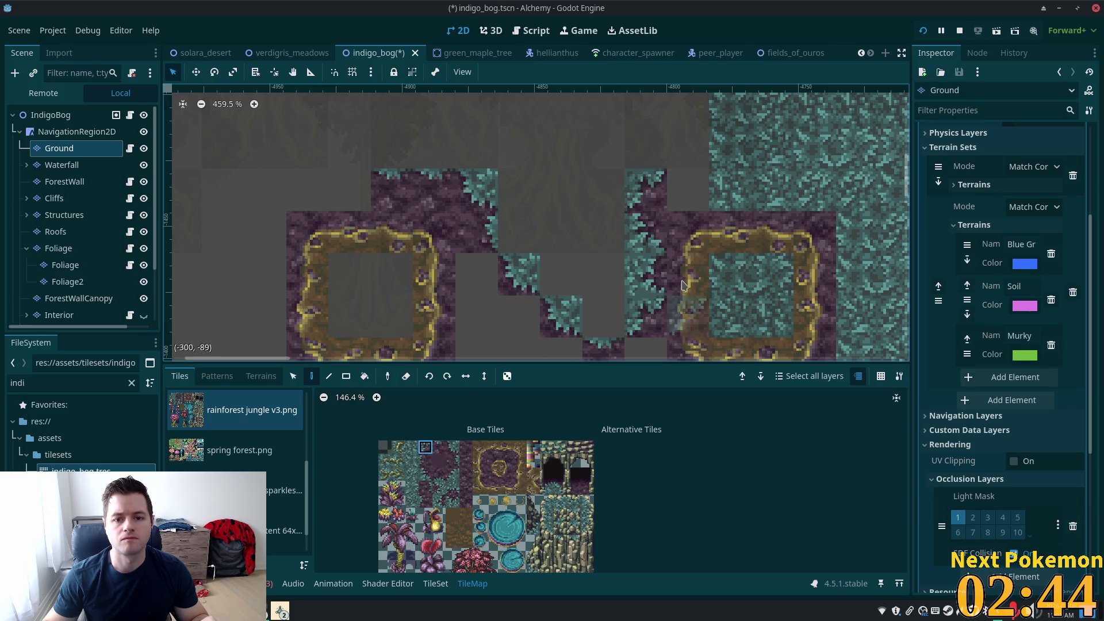
left_click(452, 447)
left_click(689, 190)
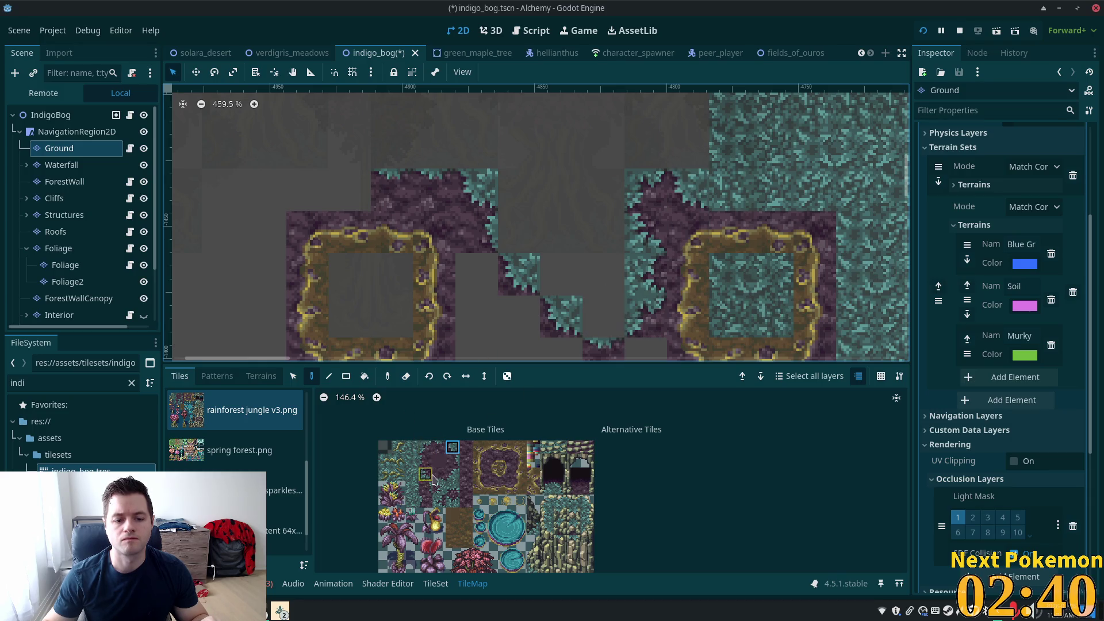
Step: Fill the middle gap with a block of teal vine ground tiles
left_click_drag(398, 448, 401, 460)
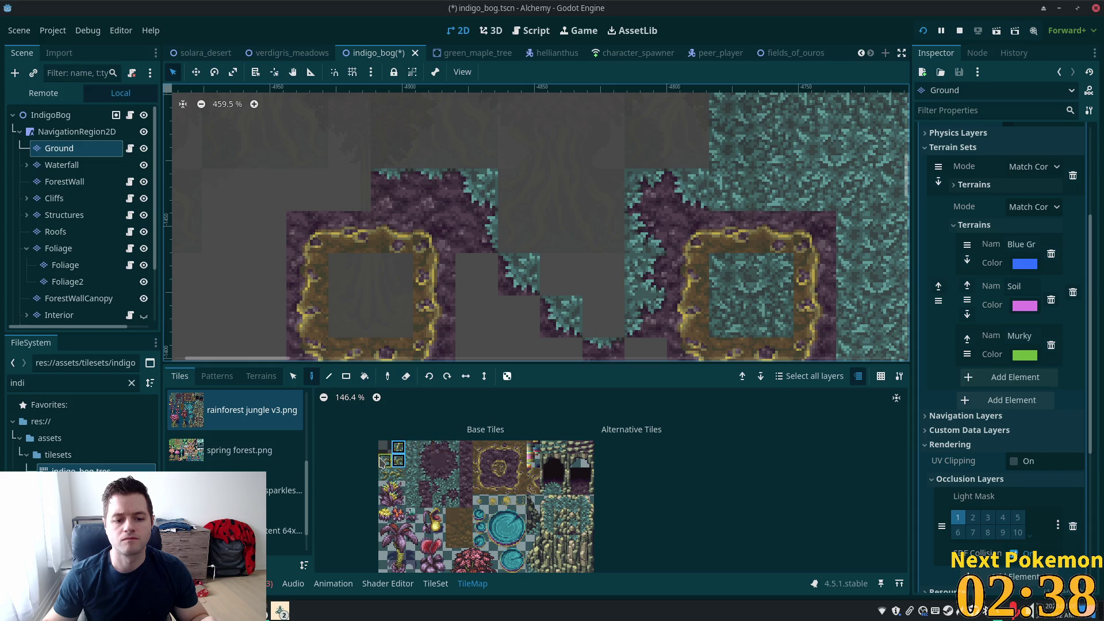
mouse_move(547, 351)
left_mouse_down()
mouse_move(601, 314)
mouse_move(604, 276)
left_mouse_up()
left_click(552, 299, "ctrl")
left_click_drag(517, 308, 568, 281)
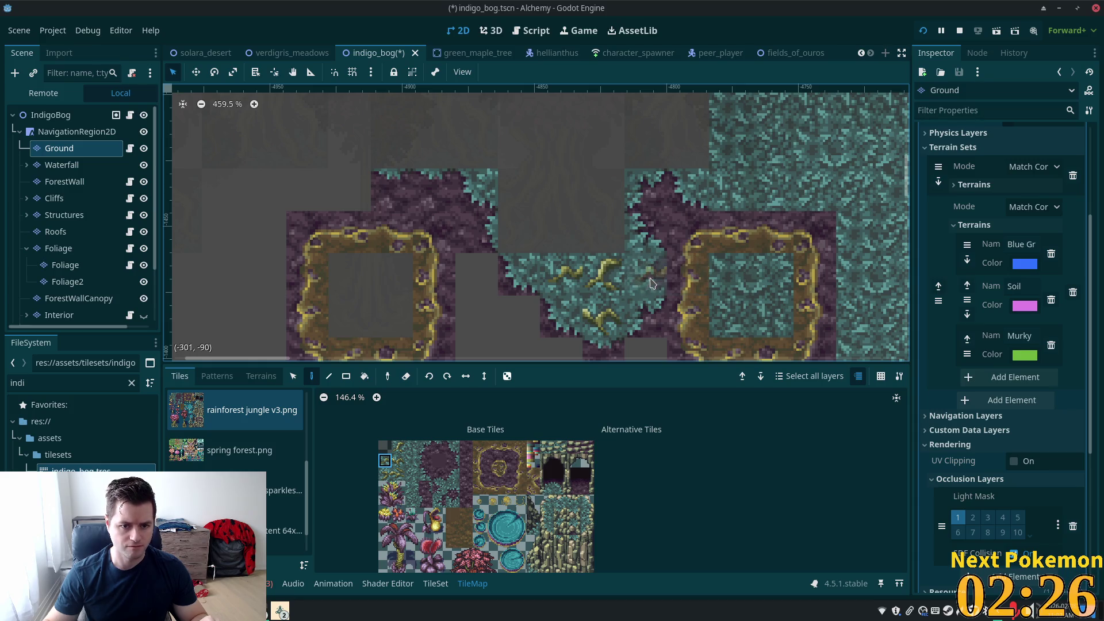
scroll(541, 302, "down", 5)
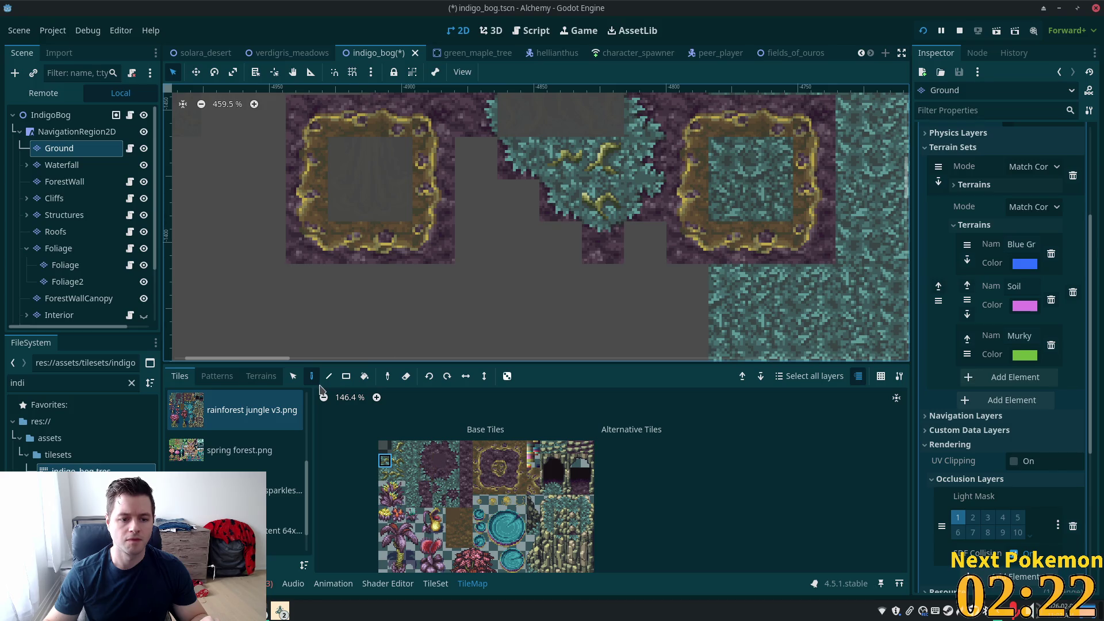
Step: Pick soil edge tiles and paint purple soil tiles in the upper area
scroll(506, 195, "up", 5)
scroll(506, 196, "right", 7)
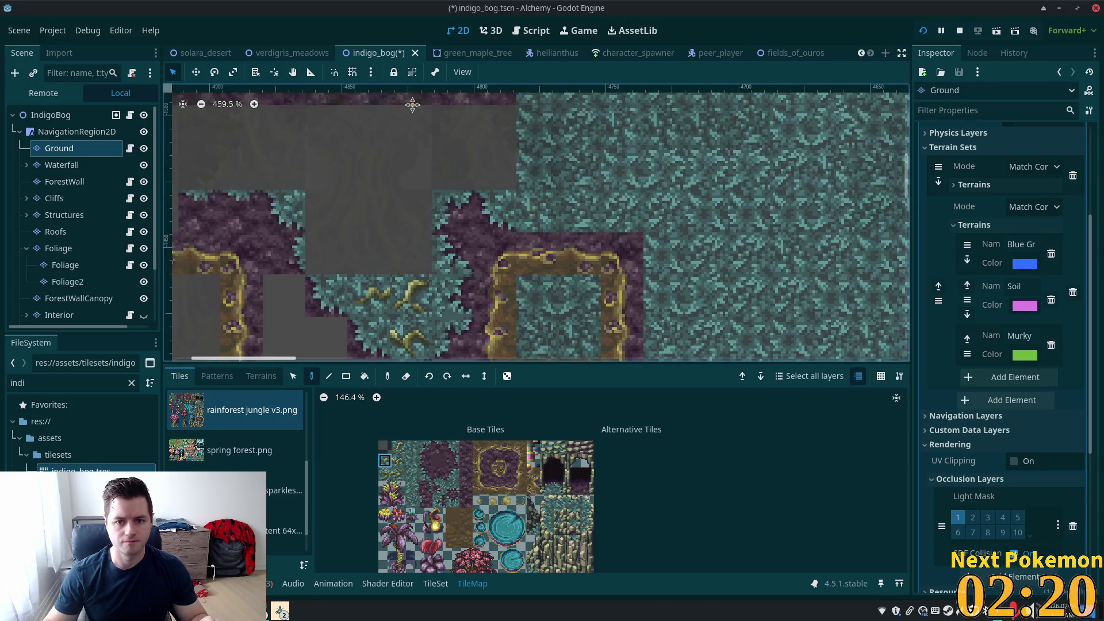
scroll(517, 230, "down", 1)
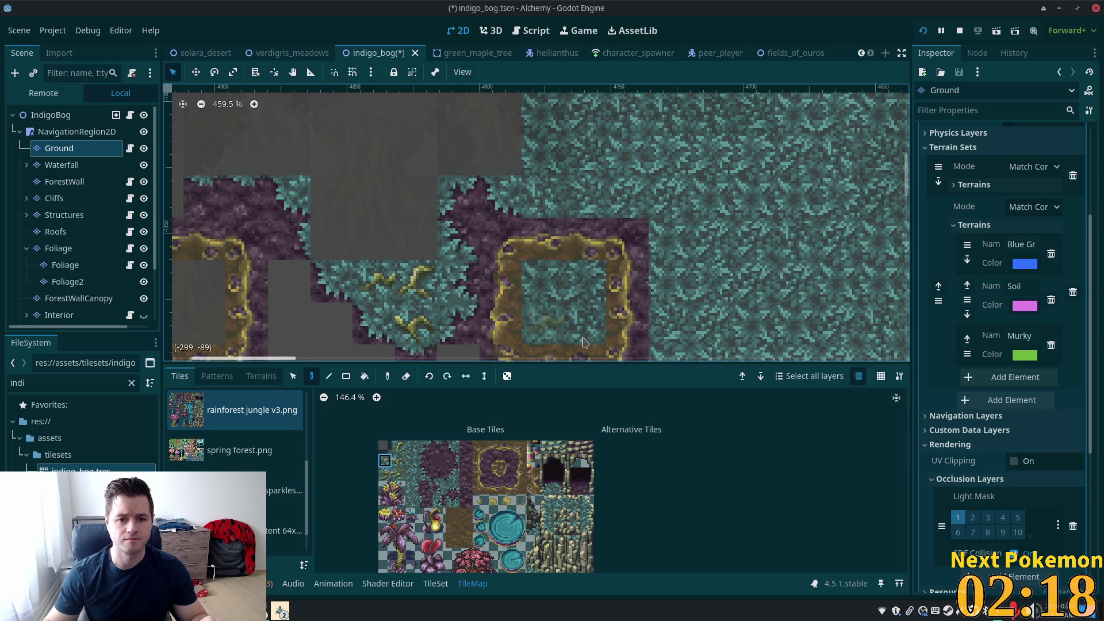
left_click(439, 447)
left_click(453, 488)
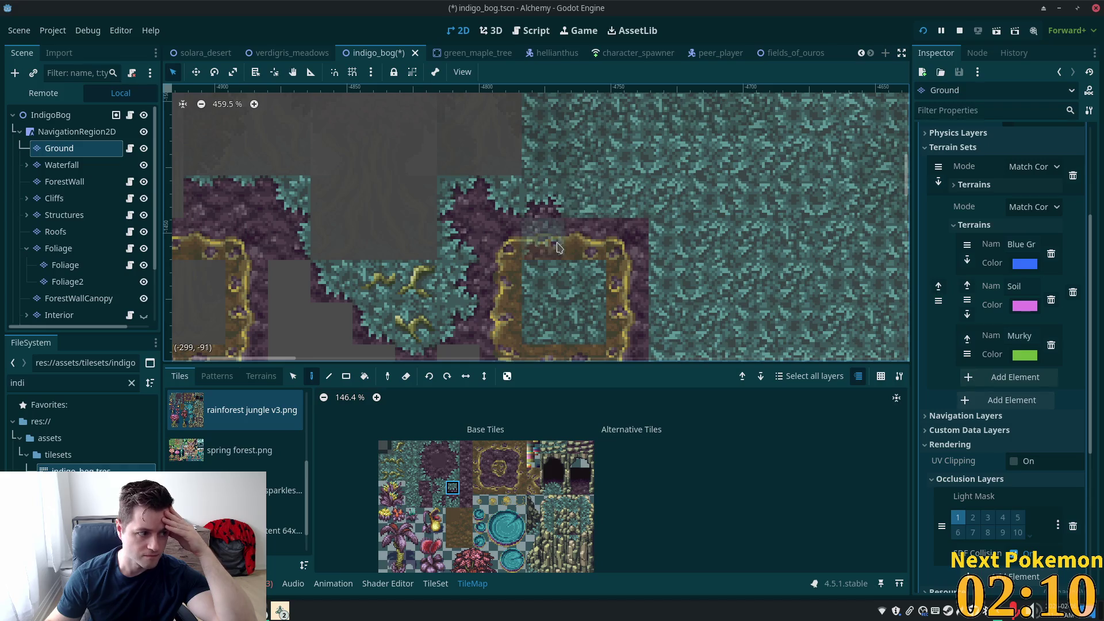
left_click(429, 449)
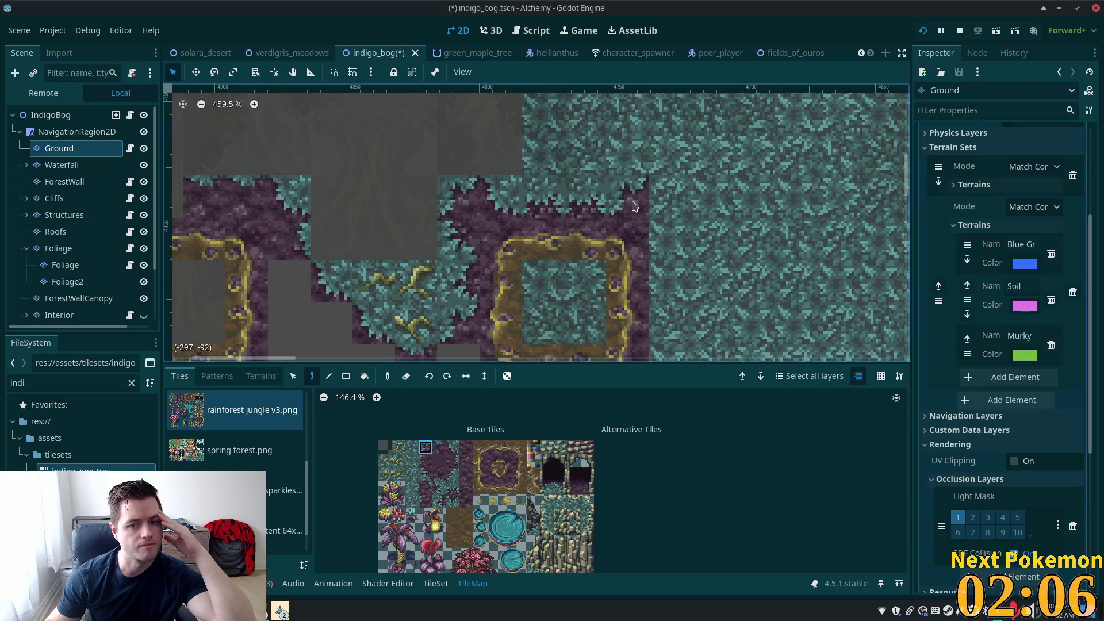
left_click(670, 238, "ctrl")
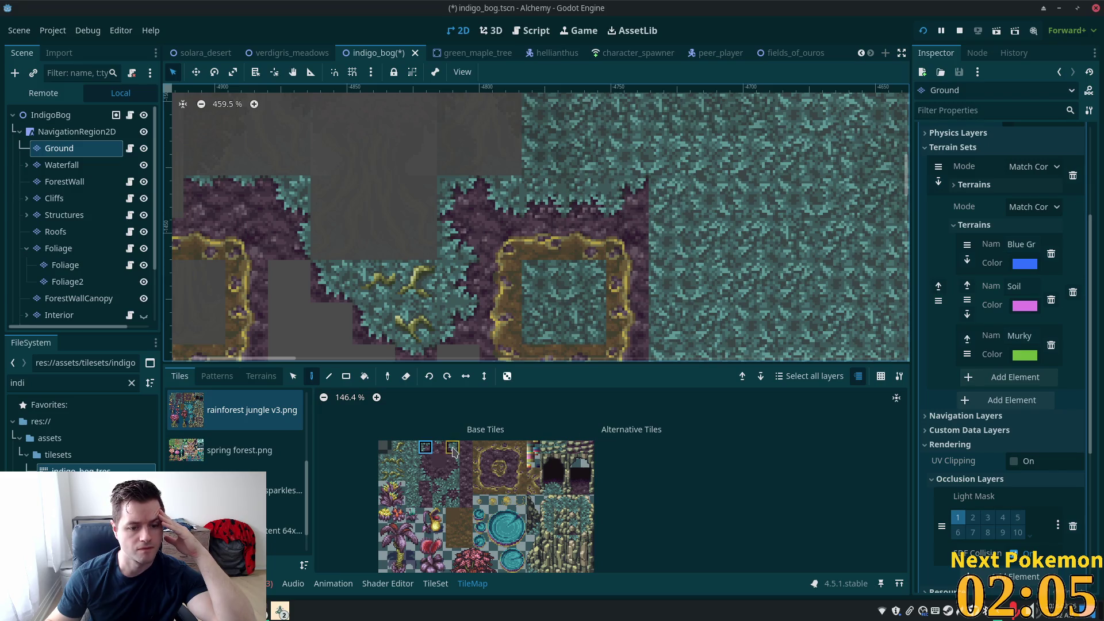
left_click(685, 190, "ctrl")
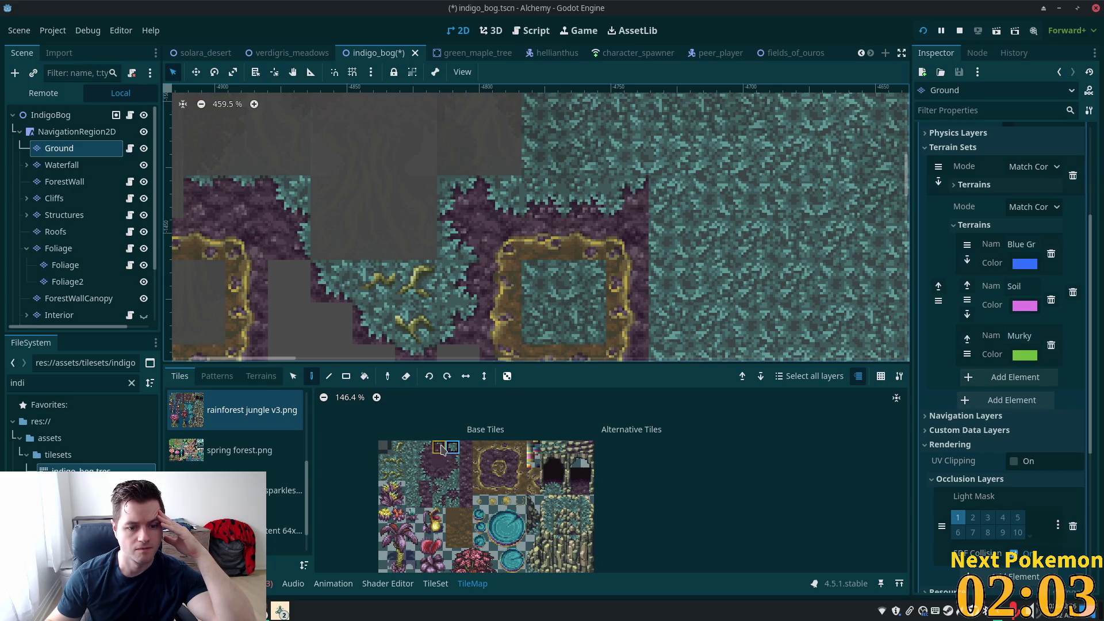
left_click(683, 192)
Step: Paint more purple soil edge tiles and a column of soil above the gold square
left_click(711, 236, "ctrl")
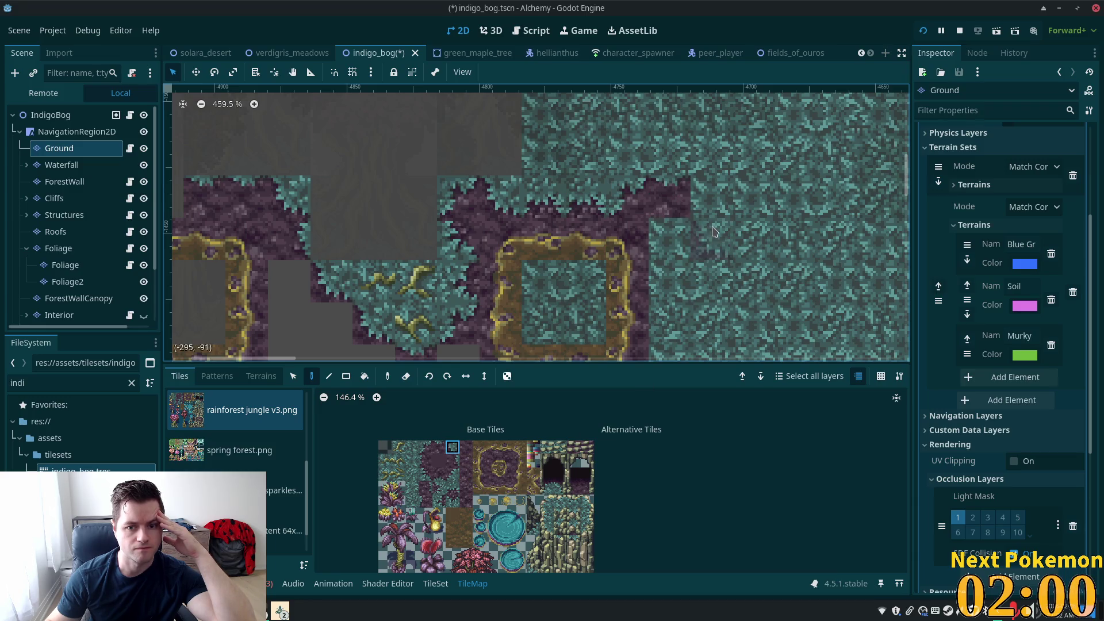
left_click(723, 202)
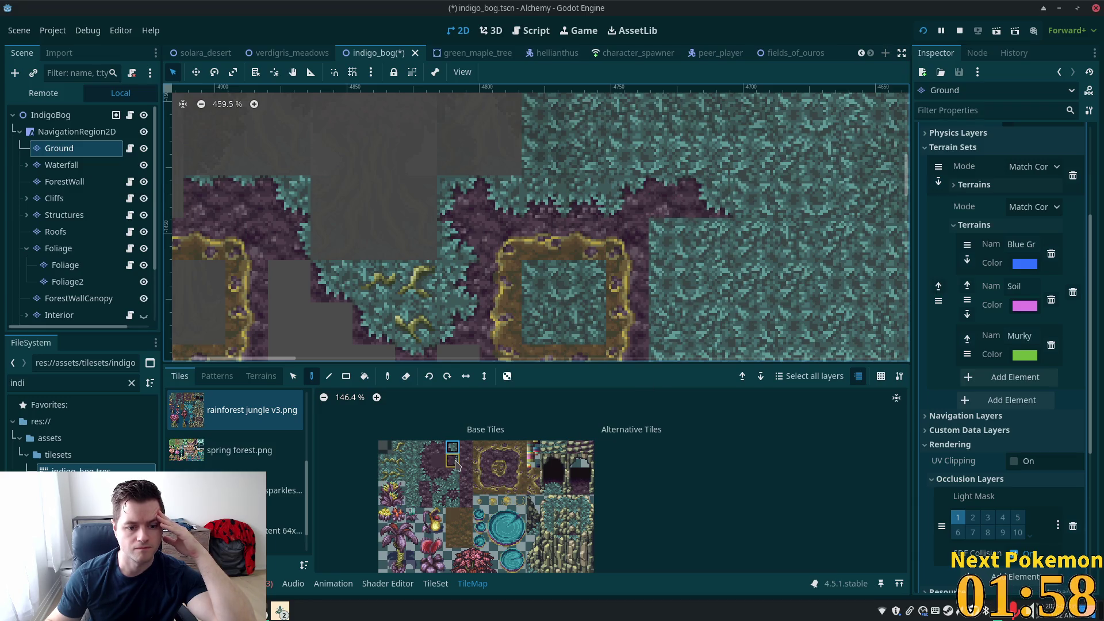
left_click(713, 239)
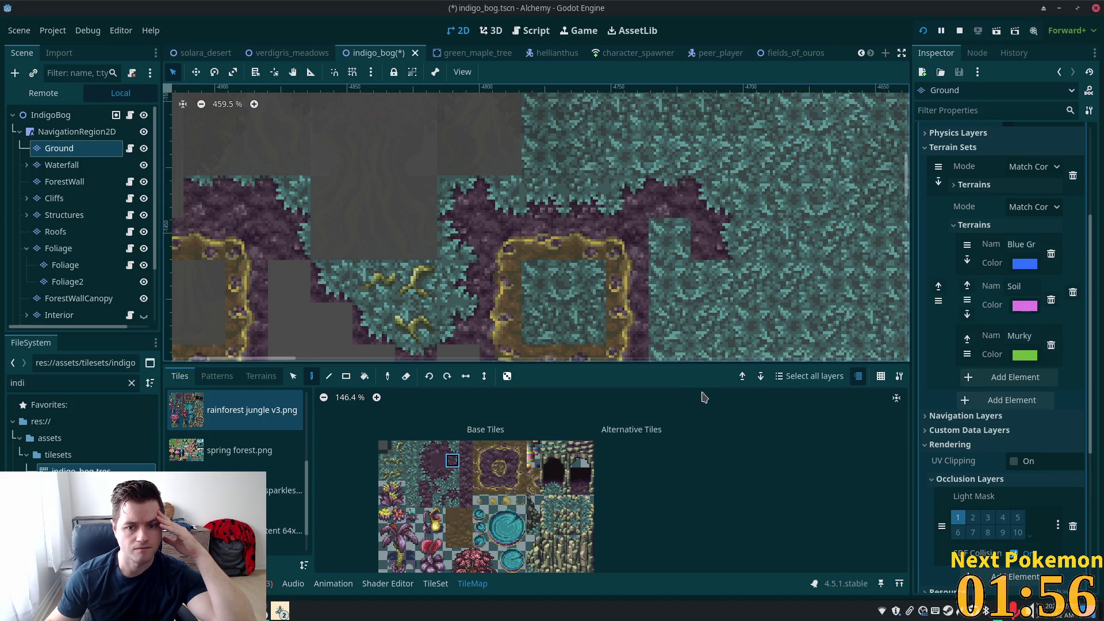
left_click(439, 488)
left_click(714, 322)
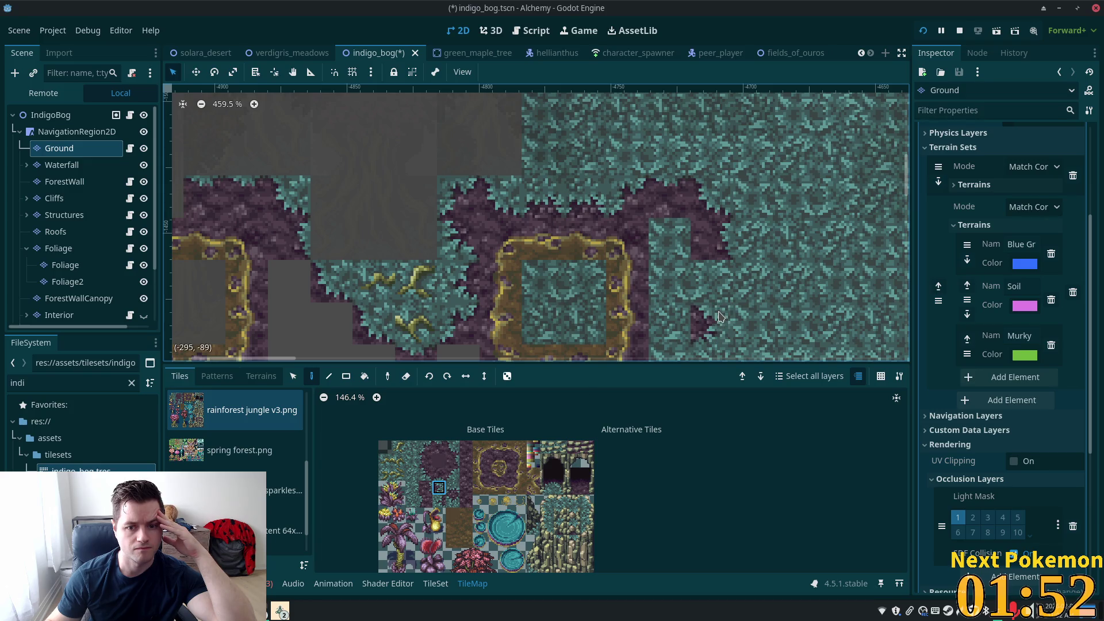
left_click(466, 474)
mouse_move(726, 264)
left_mouse_down()
mouse_move(719, 293)
mouse_move(663, 360)
left_mouse_up()
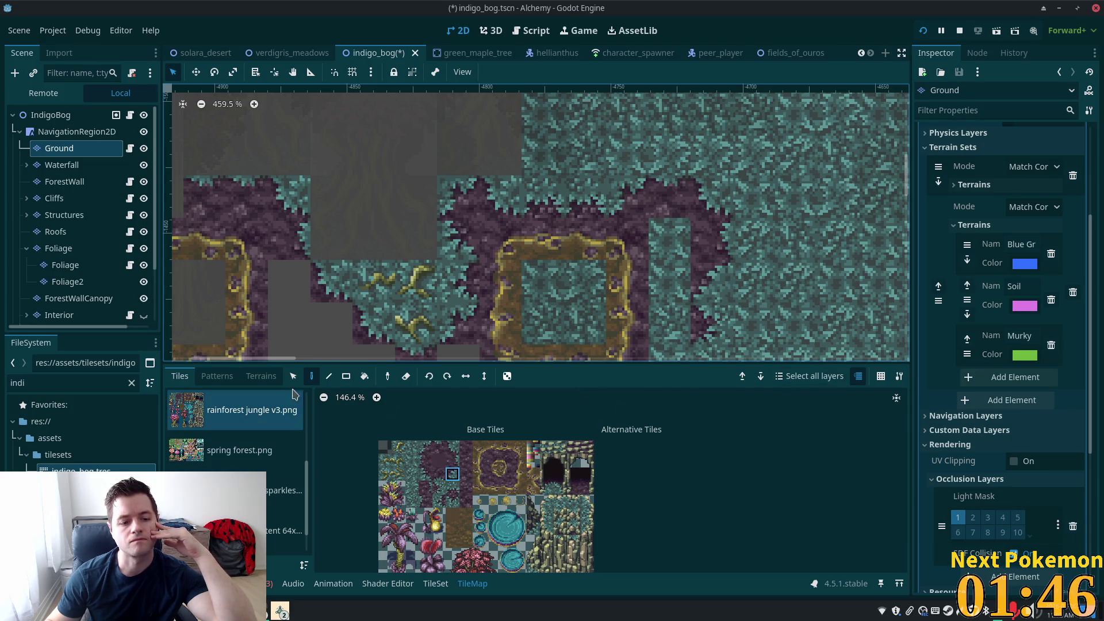
Step: Rectangle-paint a narrow strip of soil terrain beside the right square, then select IndigoBog
left_click(261, 376)
left_click(286, 531)
mouse_move(670, 253)
left_mouse_down()
mouse_move(651, 372)
mouse_move(689, 344)
left_mouse_up()
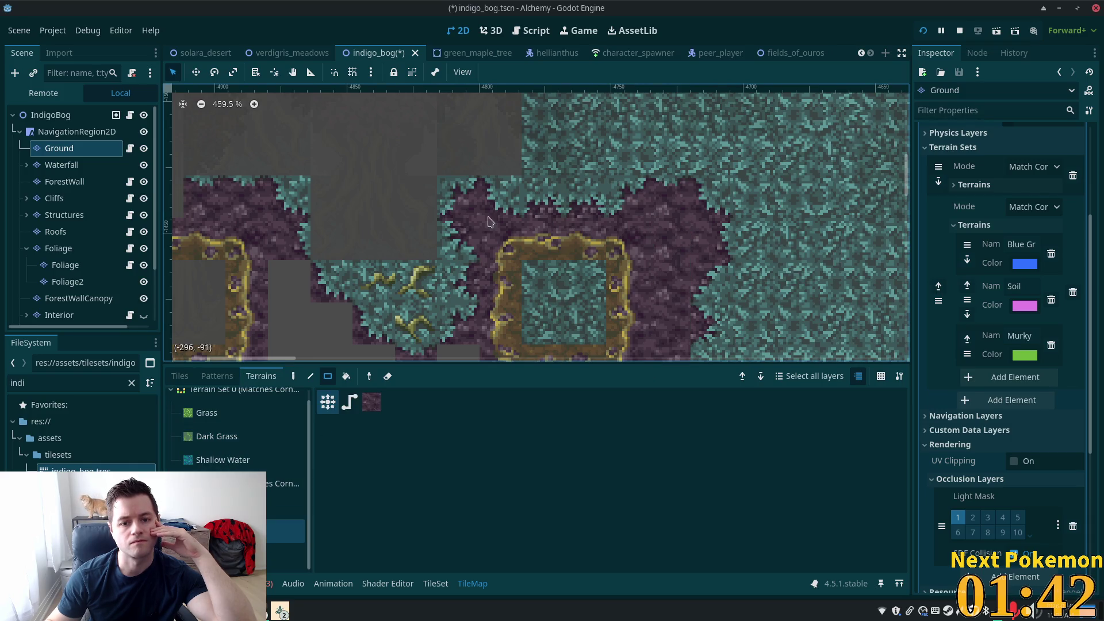
left_click(52, 115)
scroll(491, 168, "down", 4)
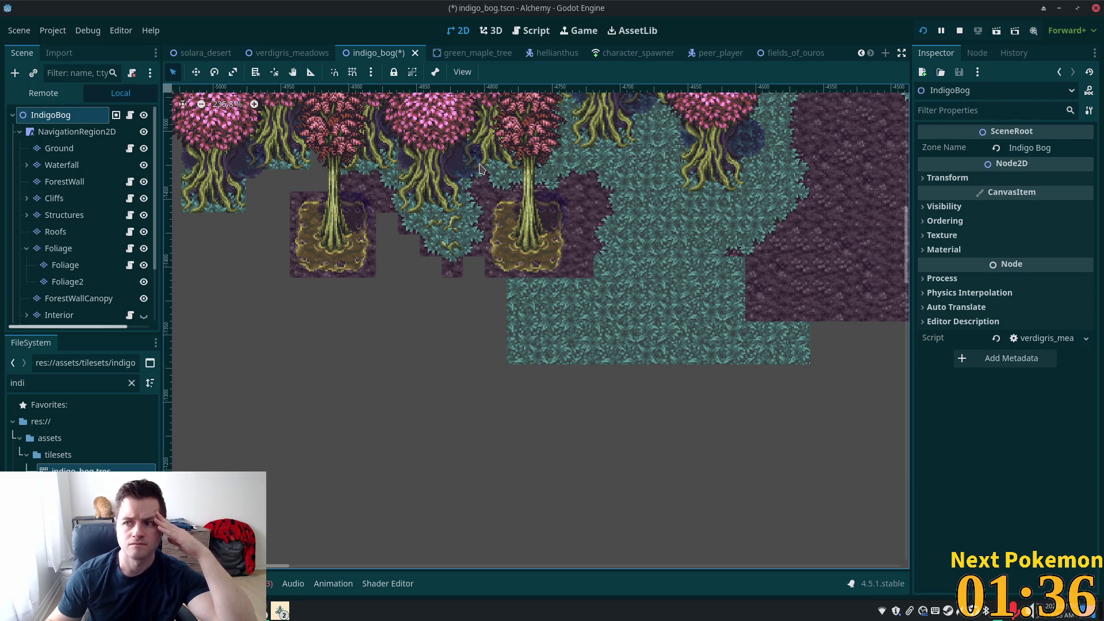
Step: Zoom out the viewport to review the whole Indigo Bog map with all layers
scroll(686, 168, "down", 5)
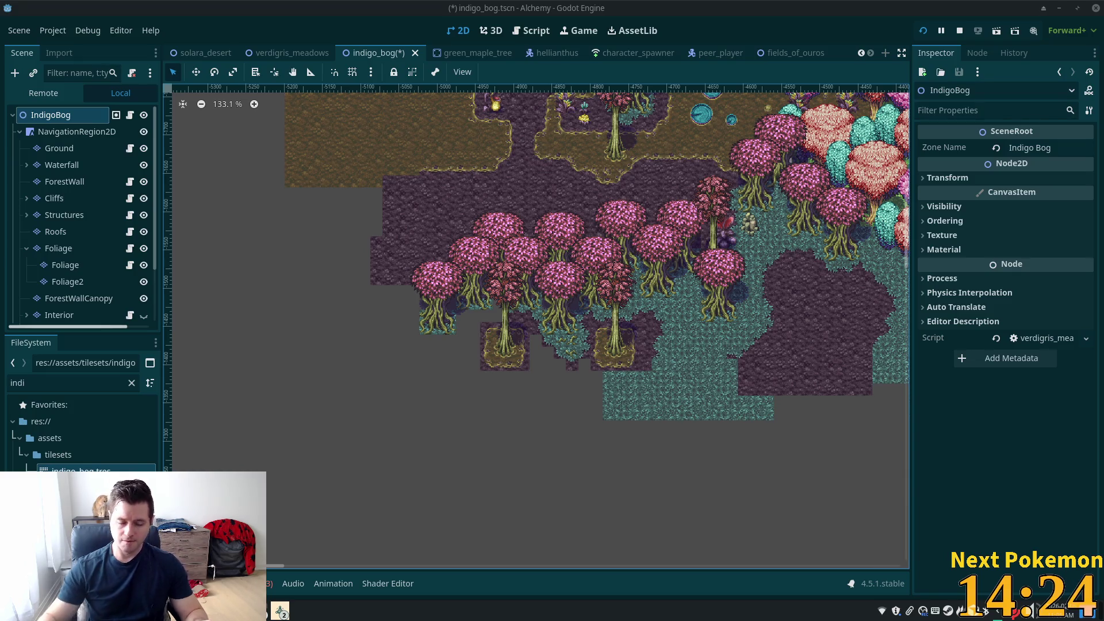
Step: Bring the Twitch extension window forward, refresh the list, and view Trevenant's info card
mouse_move(189, 613)
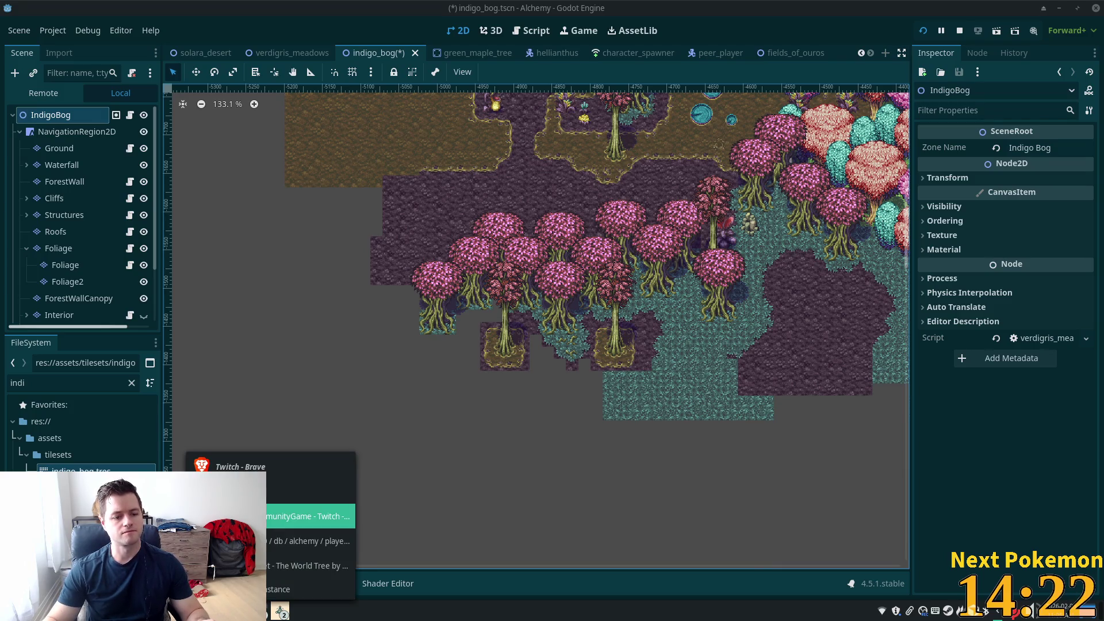
left_click(310, 513)
left_click(639, 142)
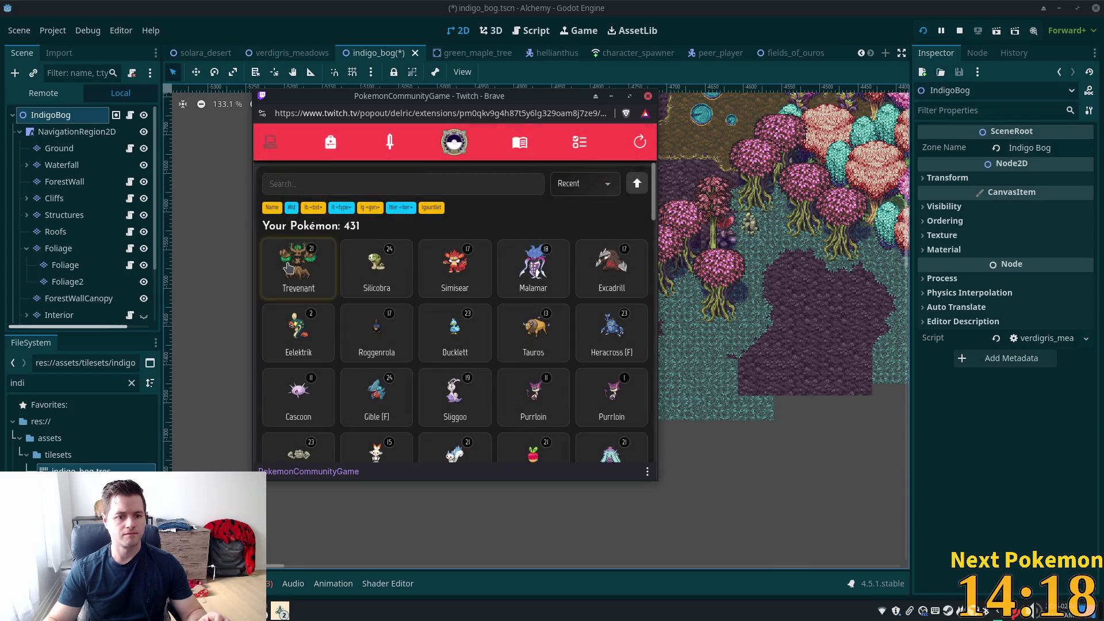
left_click(293, 269)
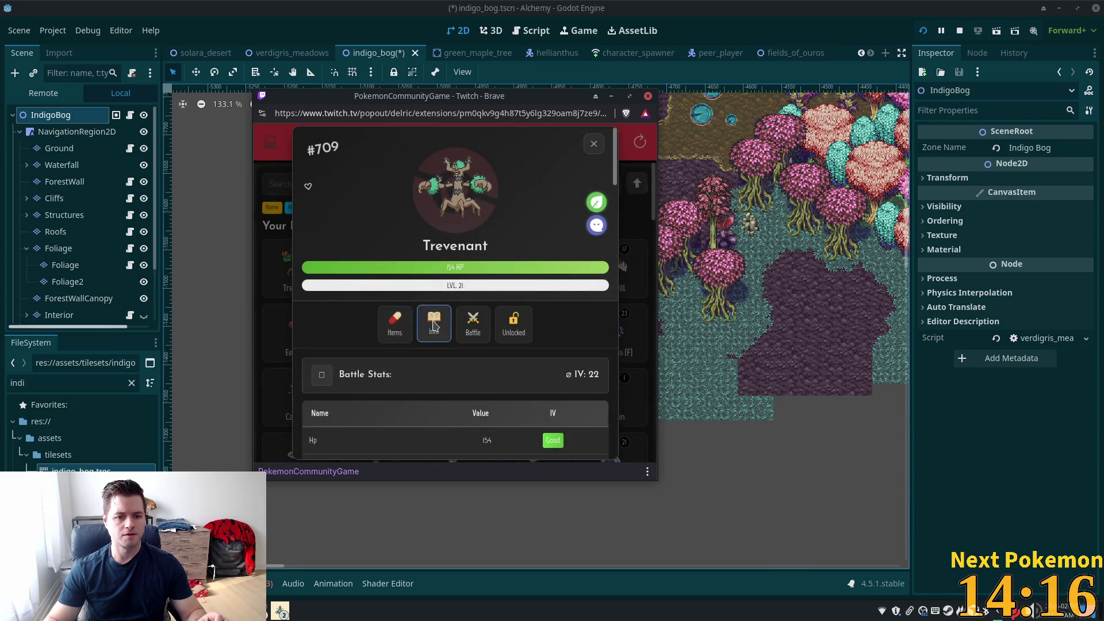
left_click(442, 322)
left_click(589, 143)
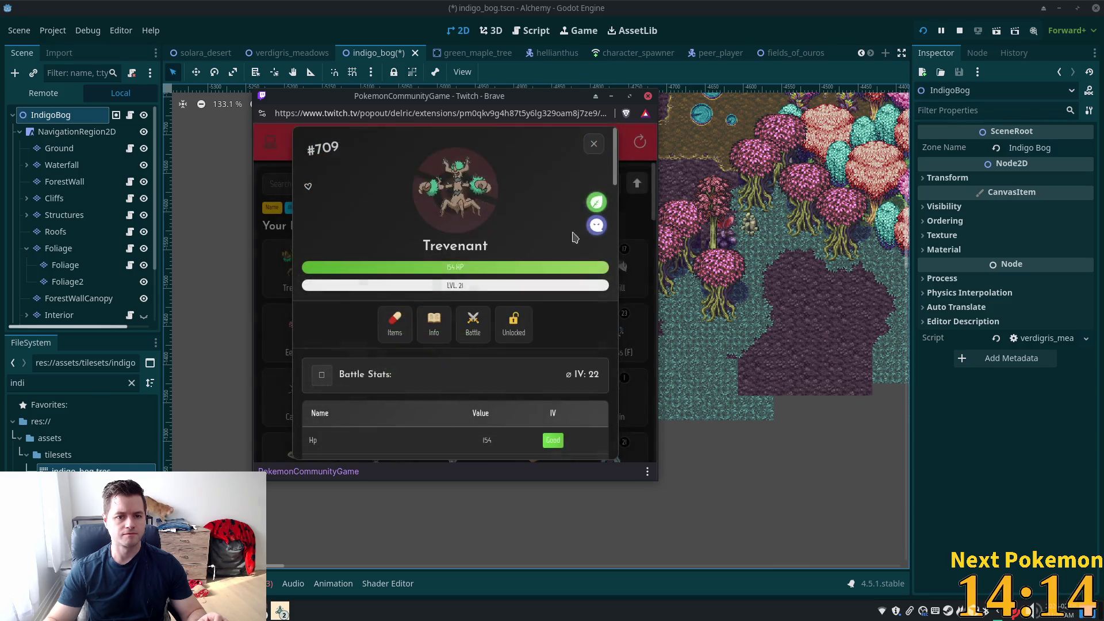
left_click(575, 236)
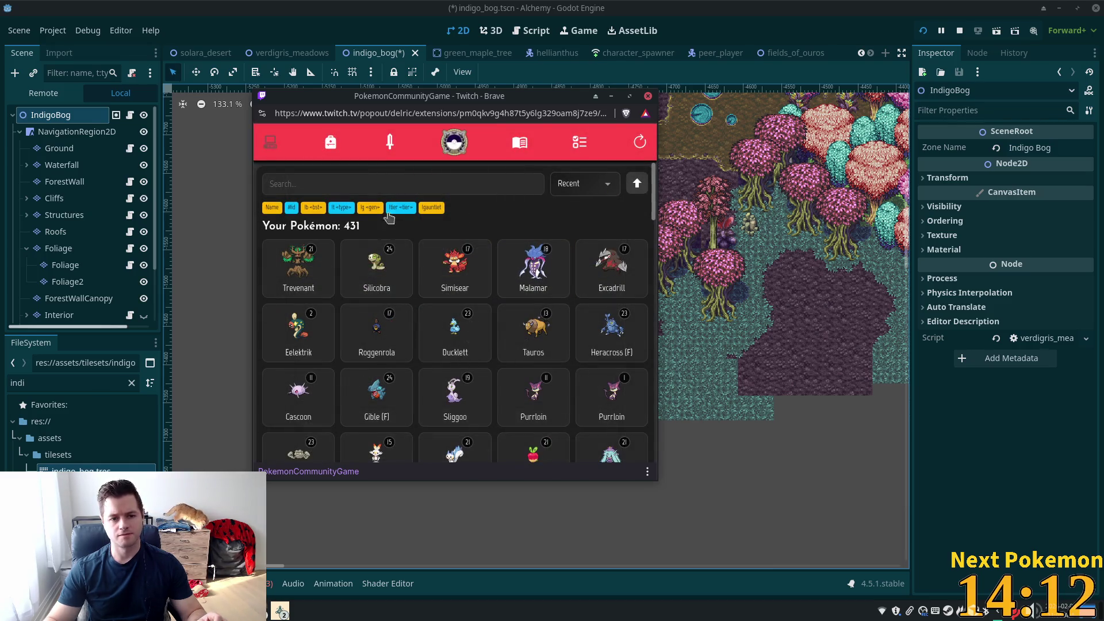
Step: View the info cards for Silicobra and Malamar
left_click(381, 276)
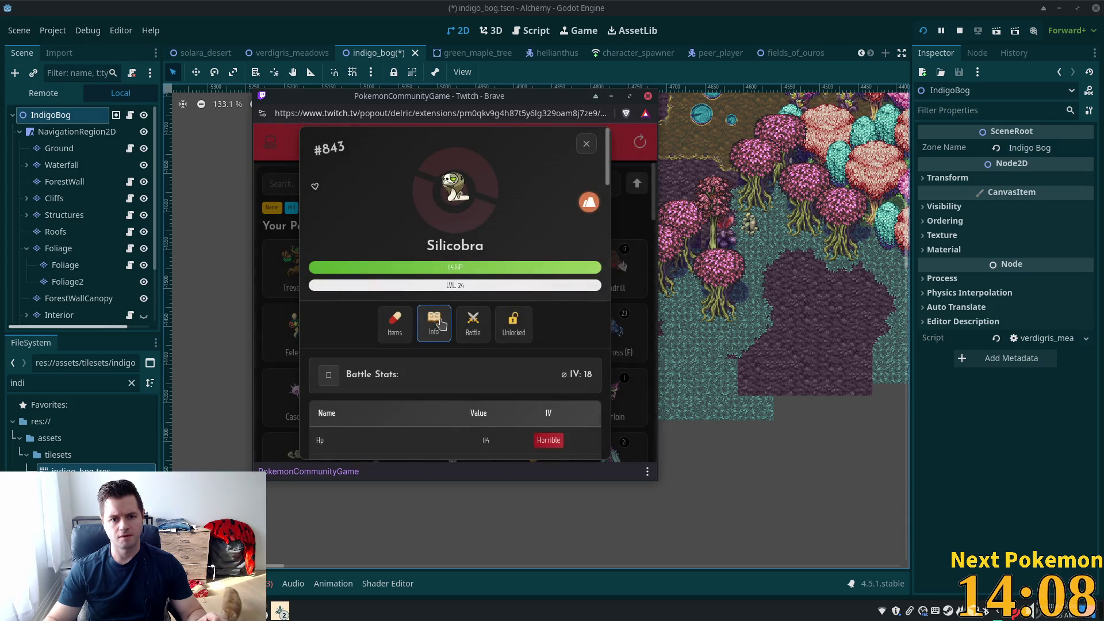
left_click(433, 322)
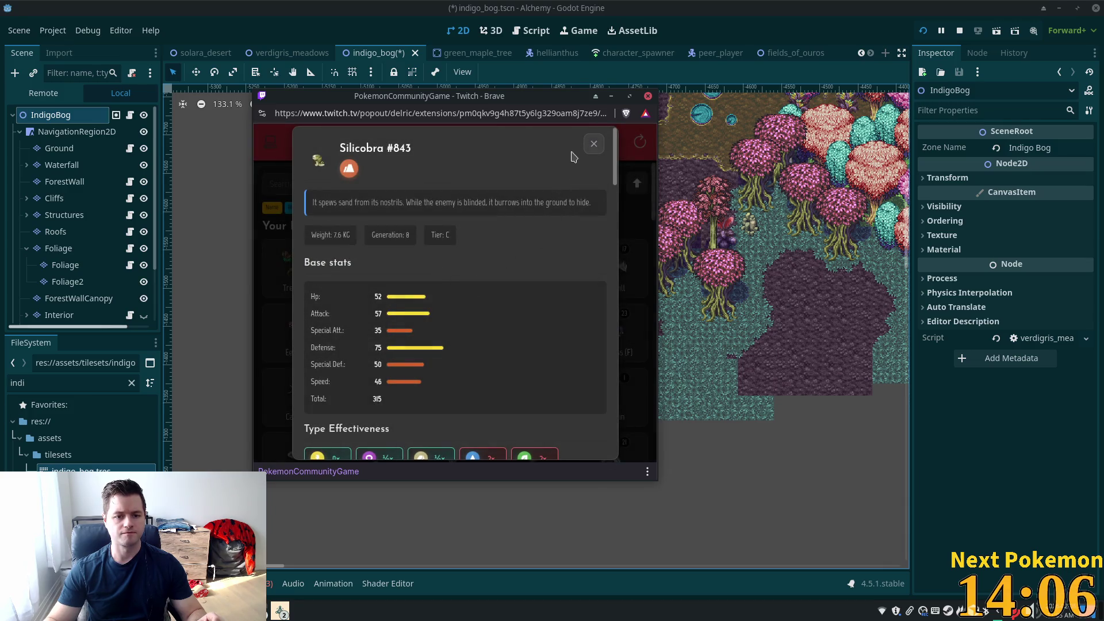
left_click(594, 144)
left_click(591, 150)
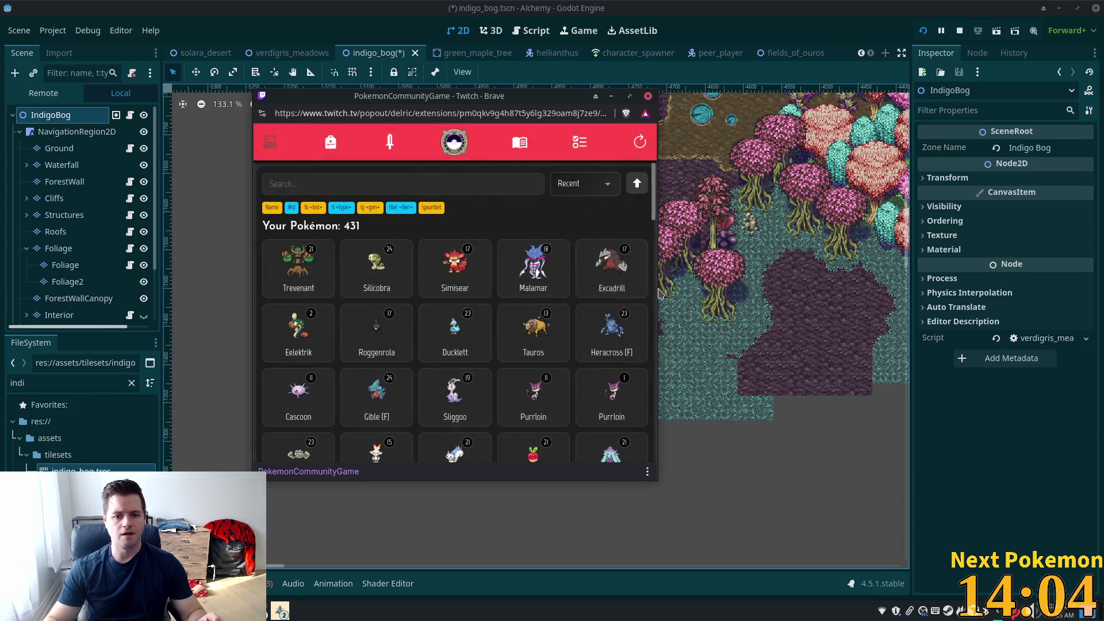
left_click(551, 286)
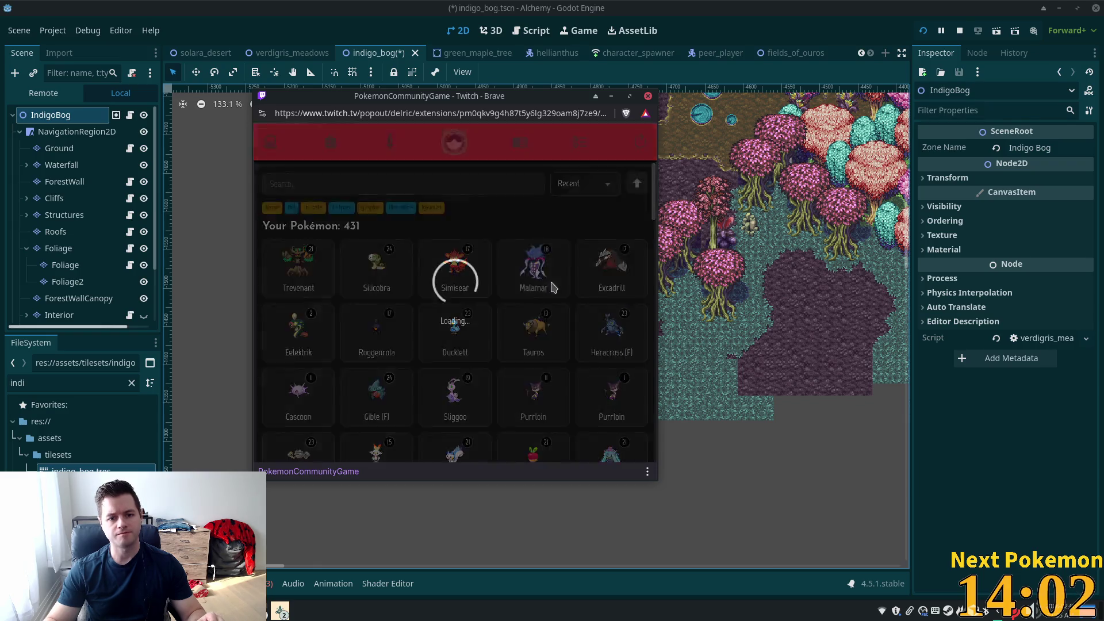
left_click(438, 342)
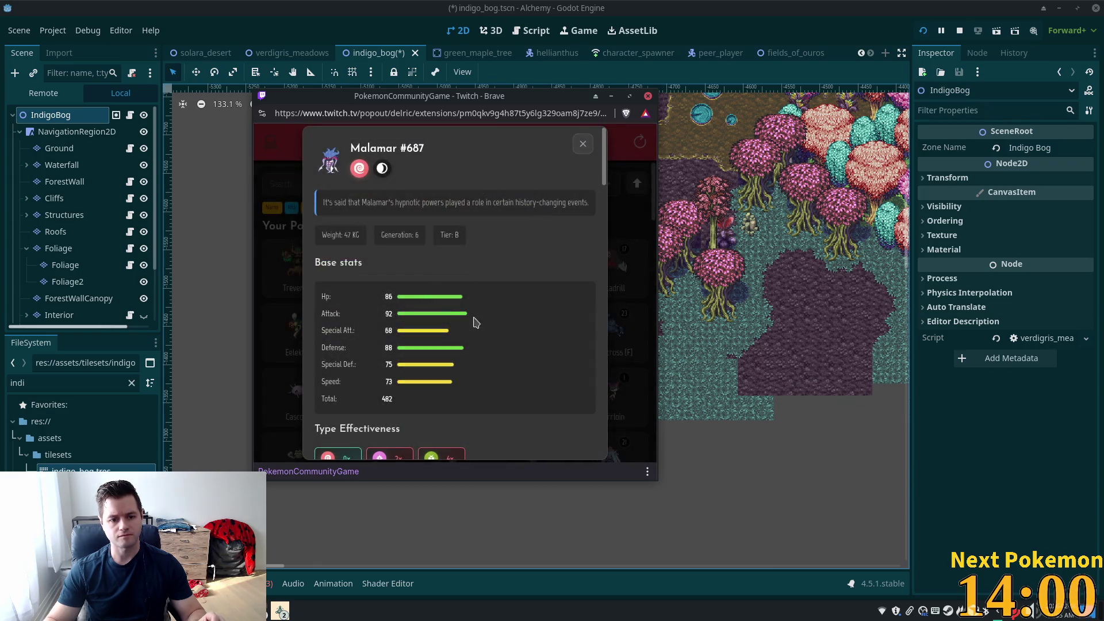
left_click(583, 144)
left_click(580, 200)
Step: Visit the Missions page, return to the collection and open its sort options
left_click(576, 141)
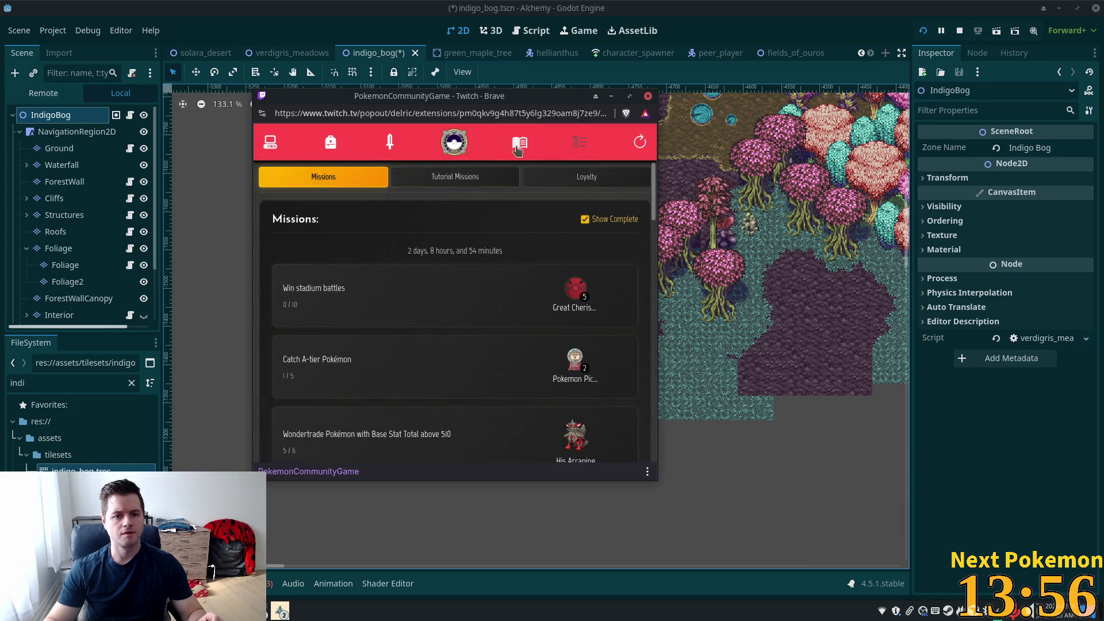
scroll(483, 315, "down", 1)
scroll(483, 315, "up", 1)
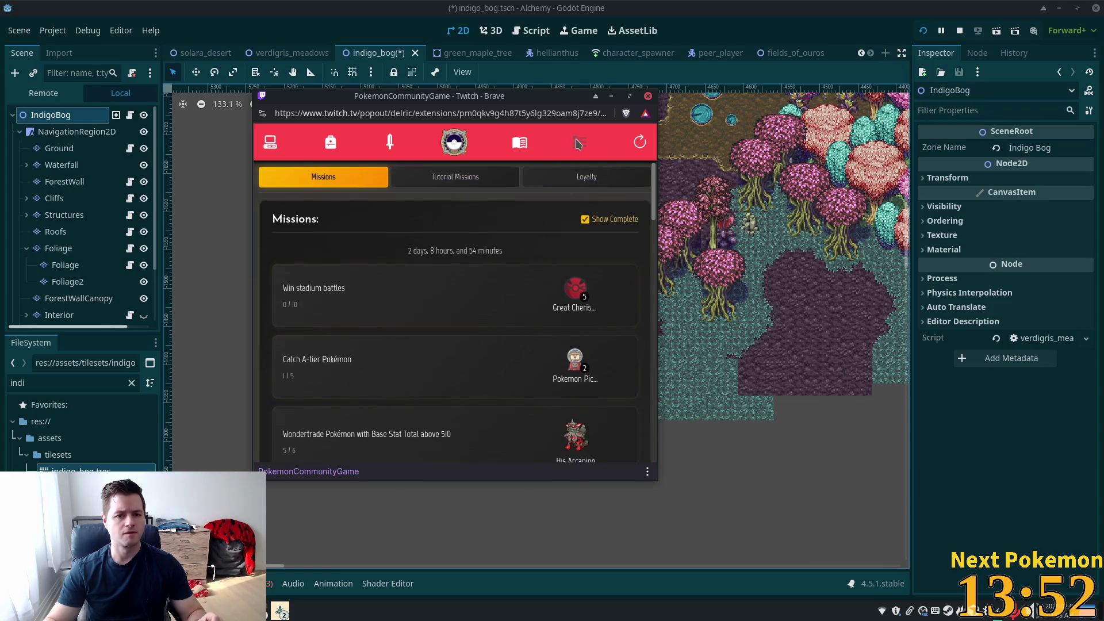
left_click(279, 141)
left_click(585, 183)
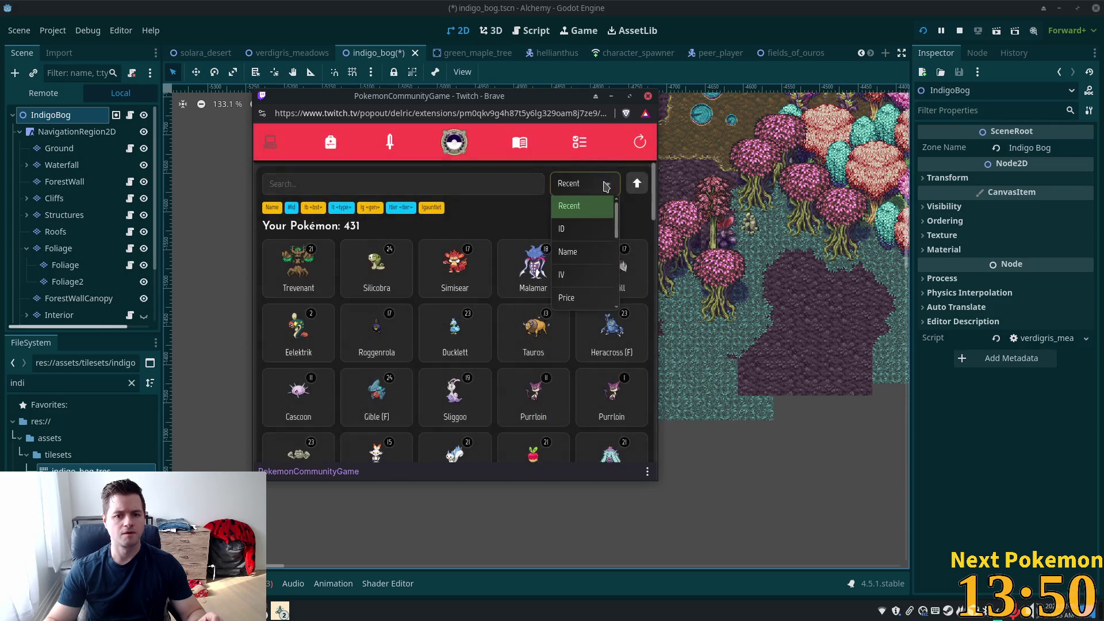
Step: Sort the collection by base stats and inspect Exeggutor's stats
scroll(588, 277, "down", 2)
left_click(582, 299)
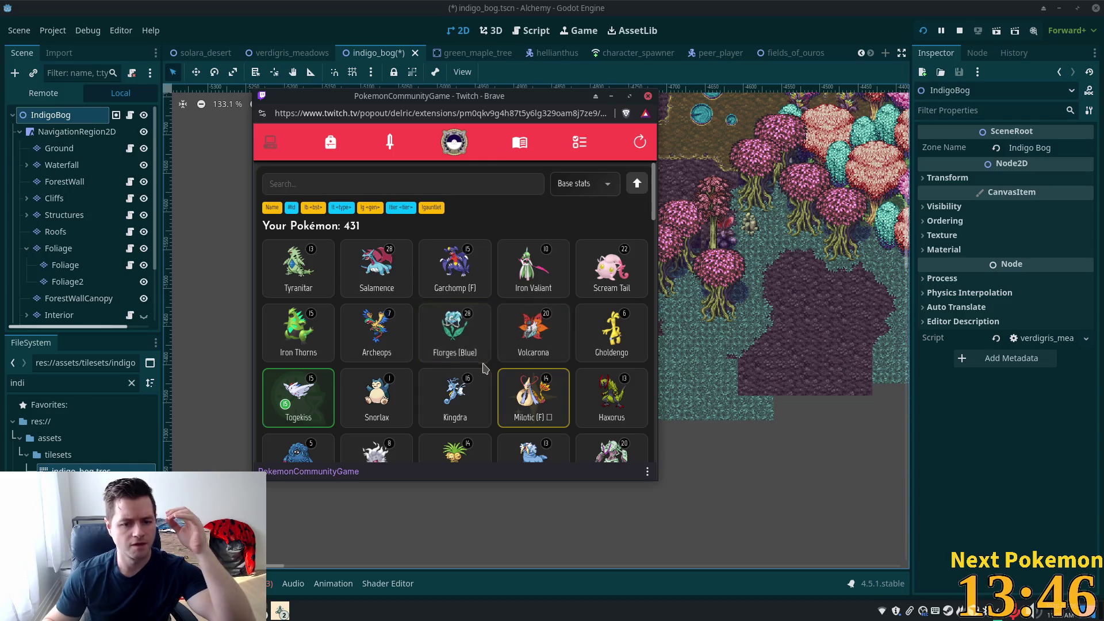
scroll(467, 345, "down", 1)
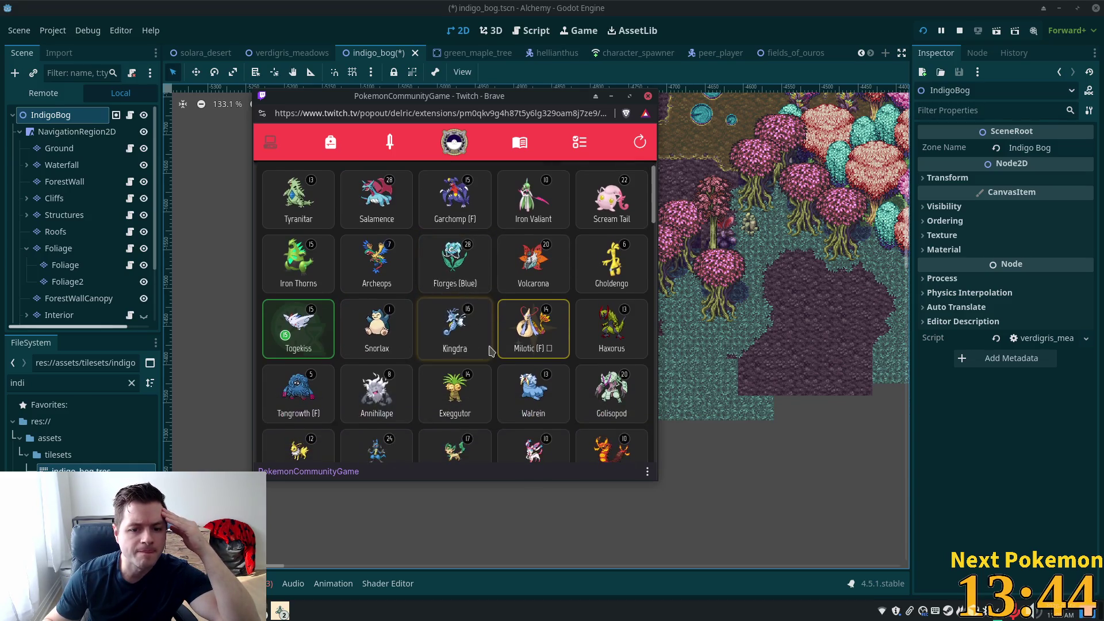
left_click(475, 396)
left_click(433, 325)
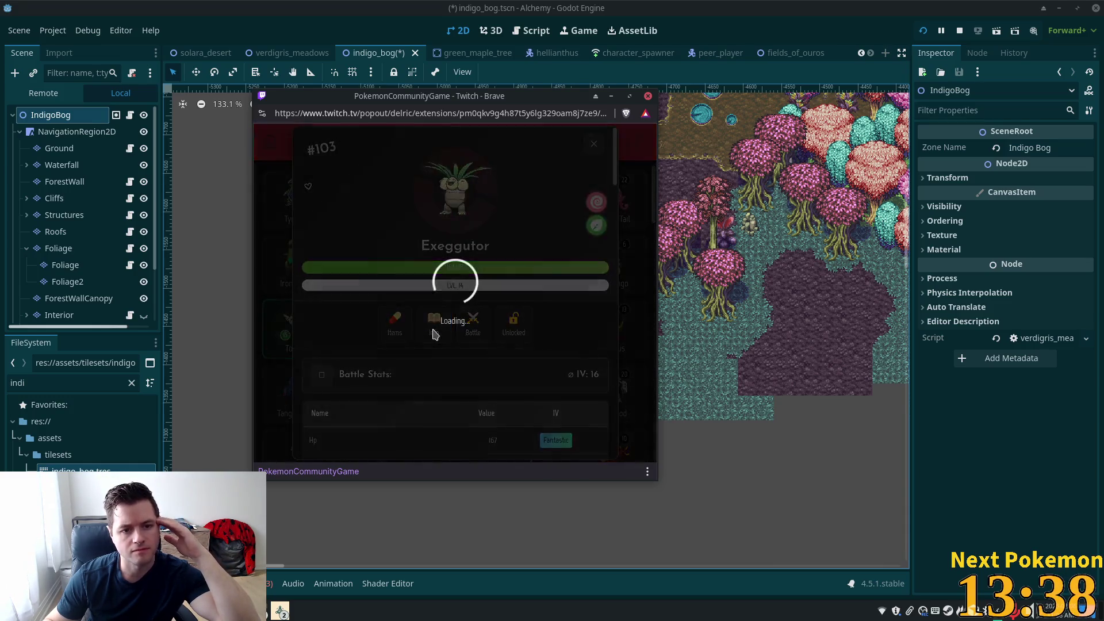
left_click(592, 147)
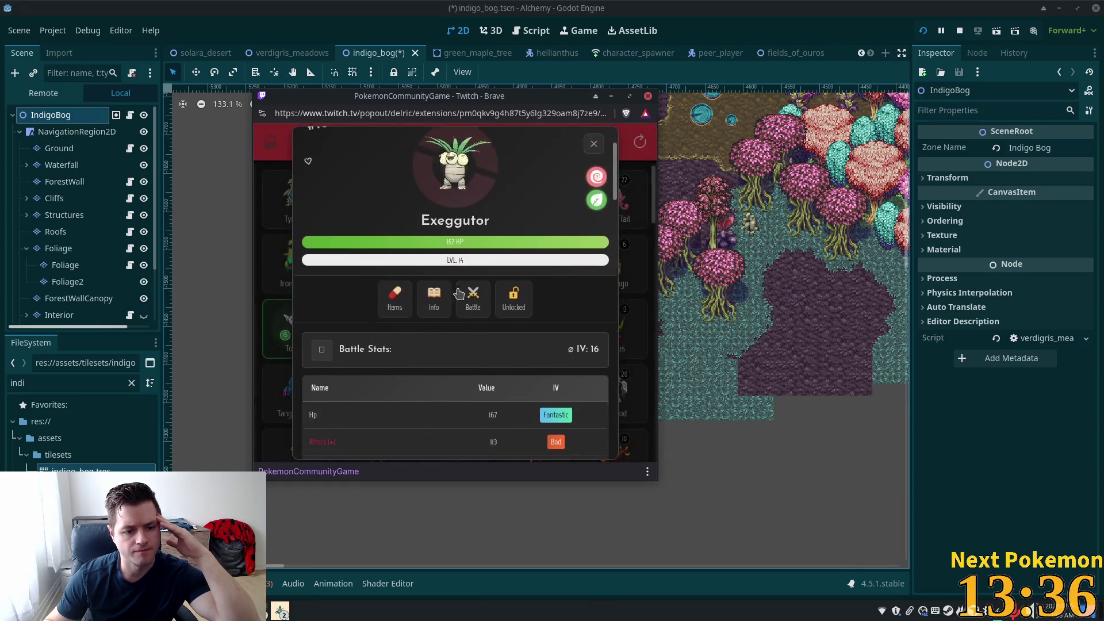
left_click(595, 147)
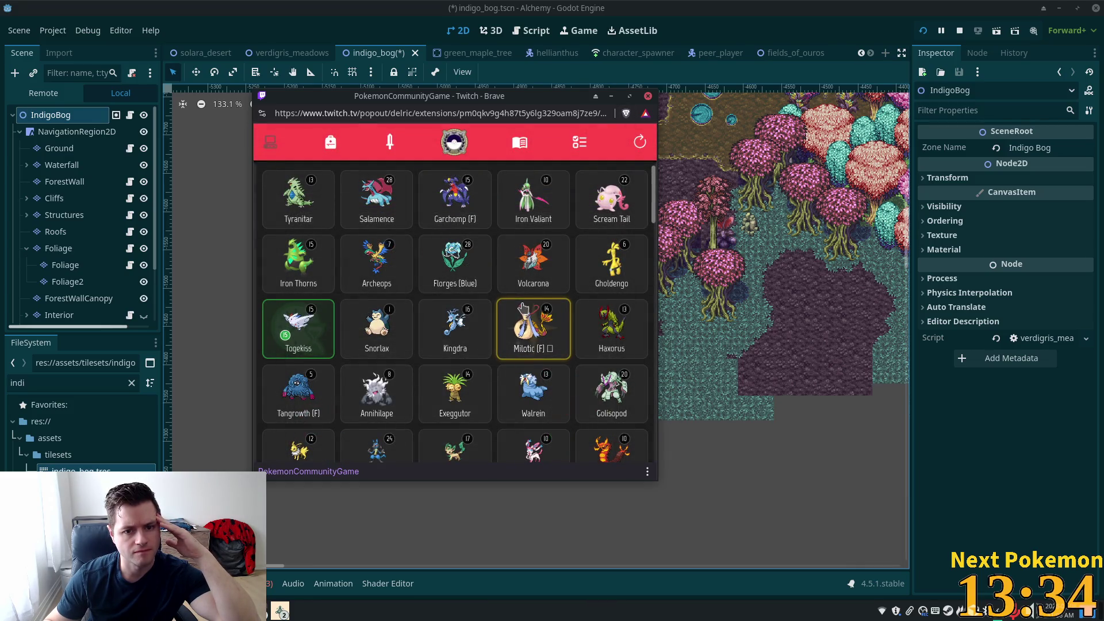
Step: Inspect Centiskorch's info page and battle stats
scroll(523, 309, "down", 2)
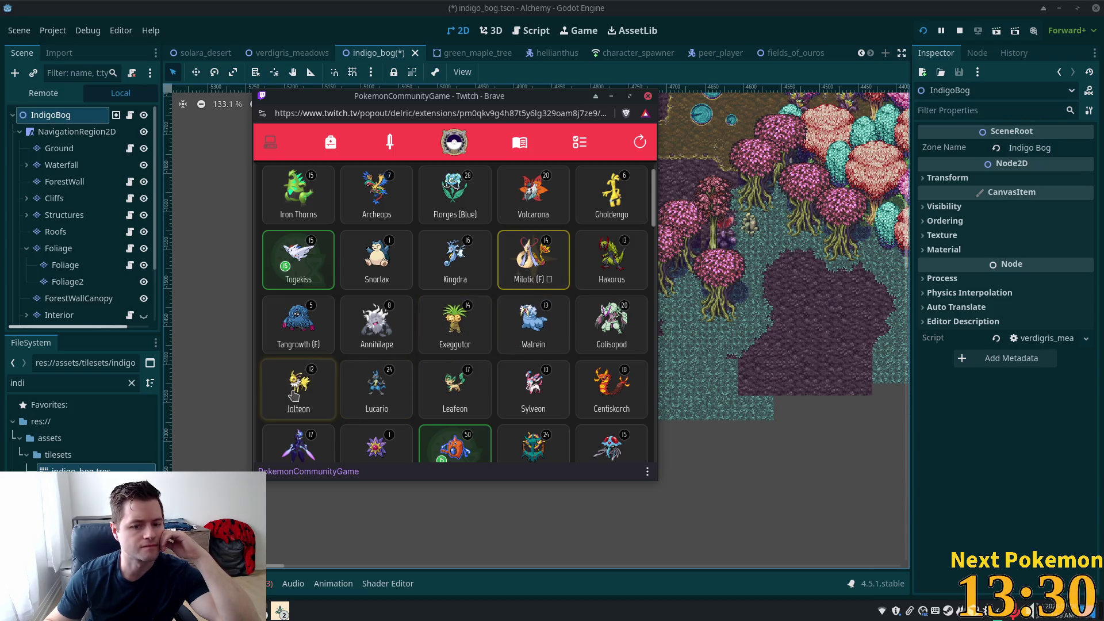
scroll(294, 395, "down", 2)
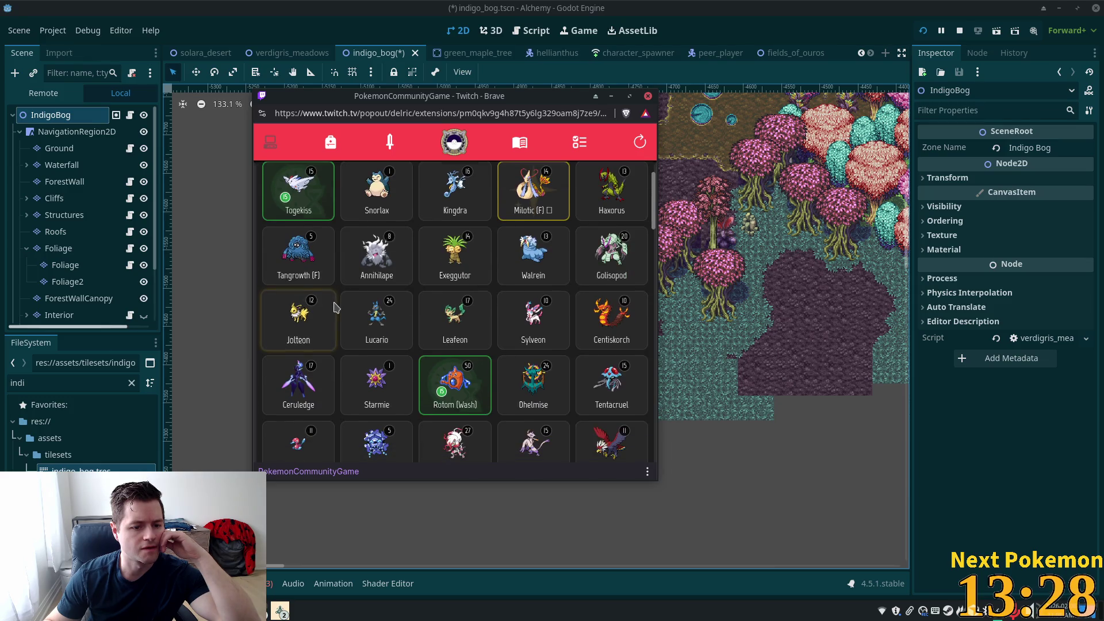
left_click(611, 324)
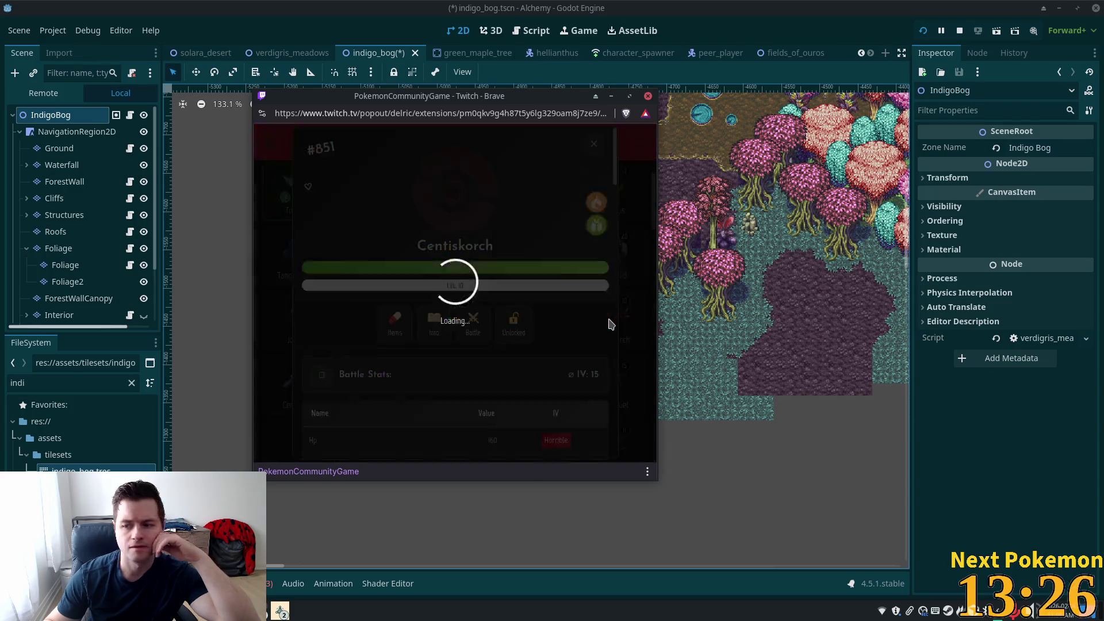
left_click(433, 323)
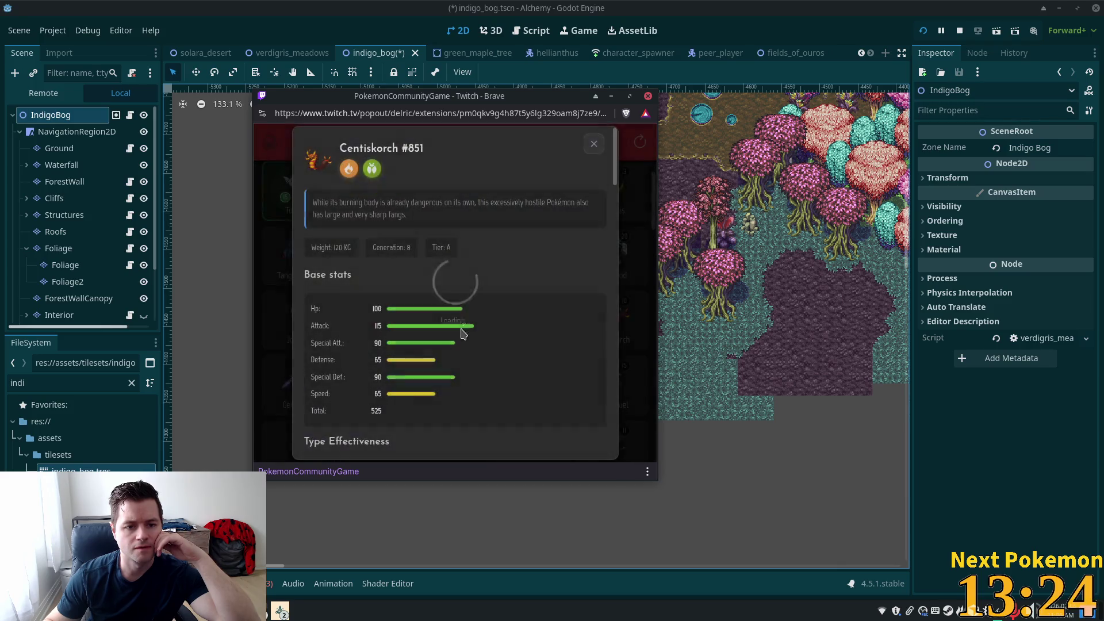
left_click(595, 149)
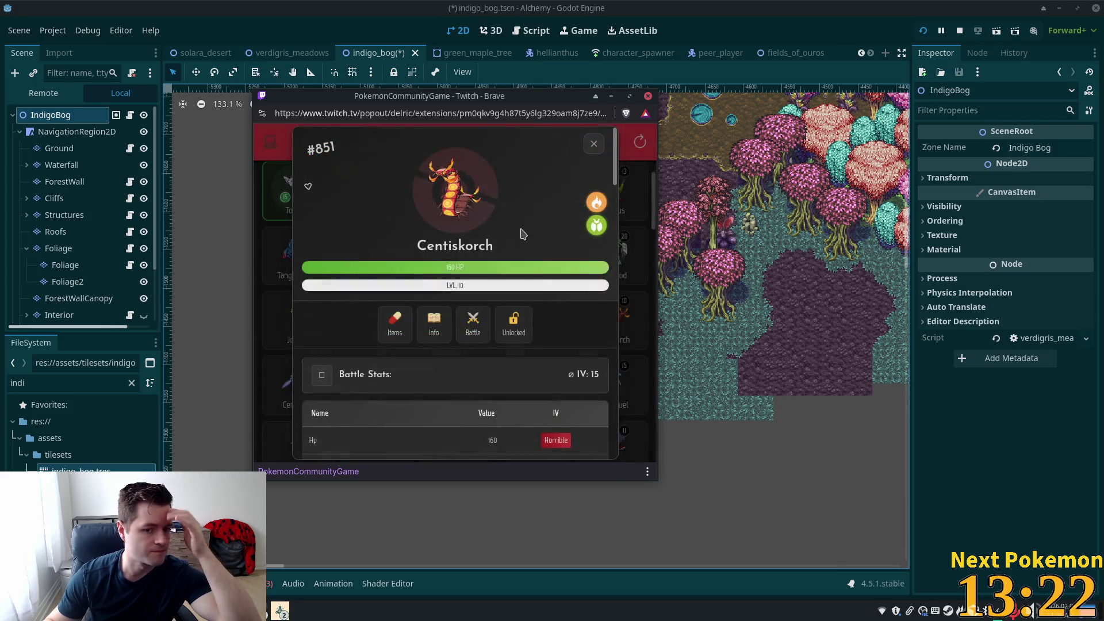
left_click(593, 145)
Step: Find Cryogonal and review its description and base stats
scroll(465, 236, "down", 1)
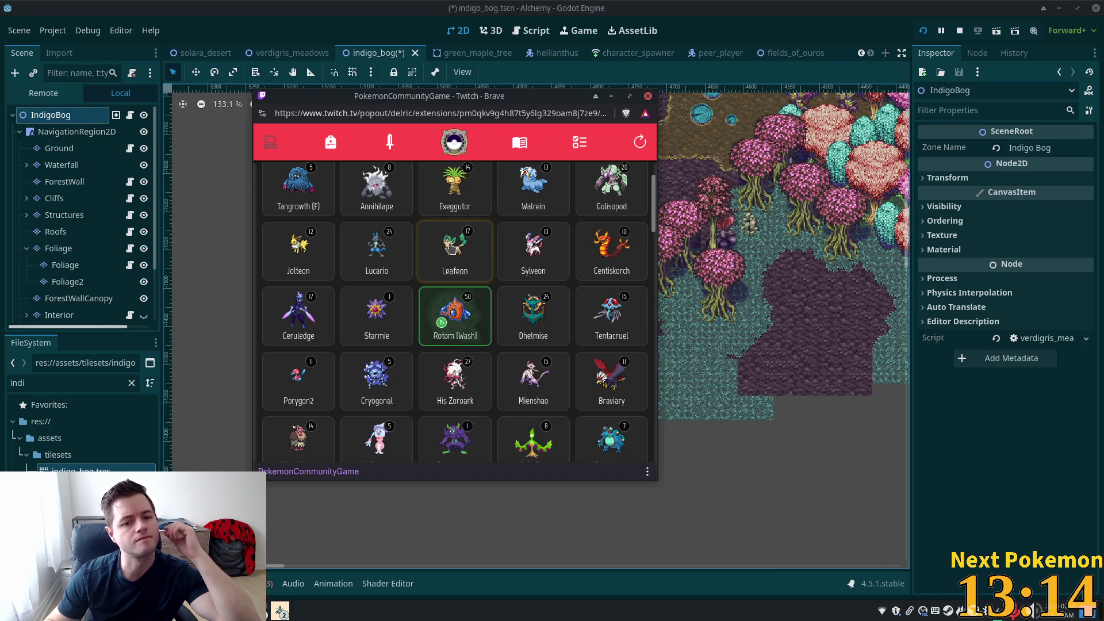
scroll(480, 262, "up", 2)
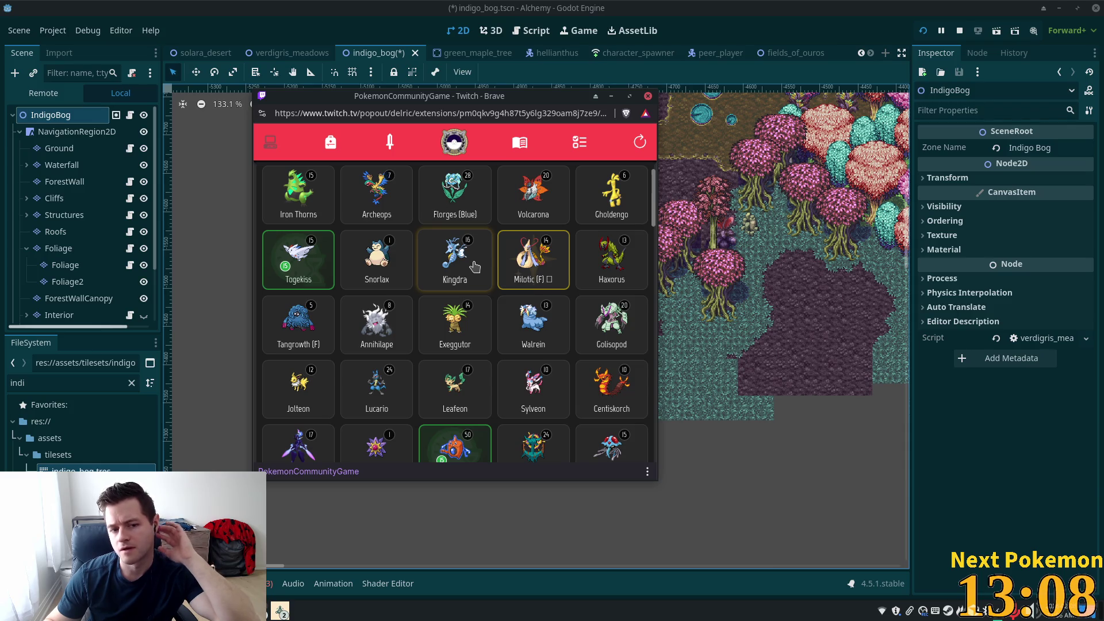
scroll(474, 269, "up", 1)
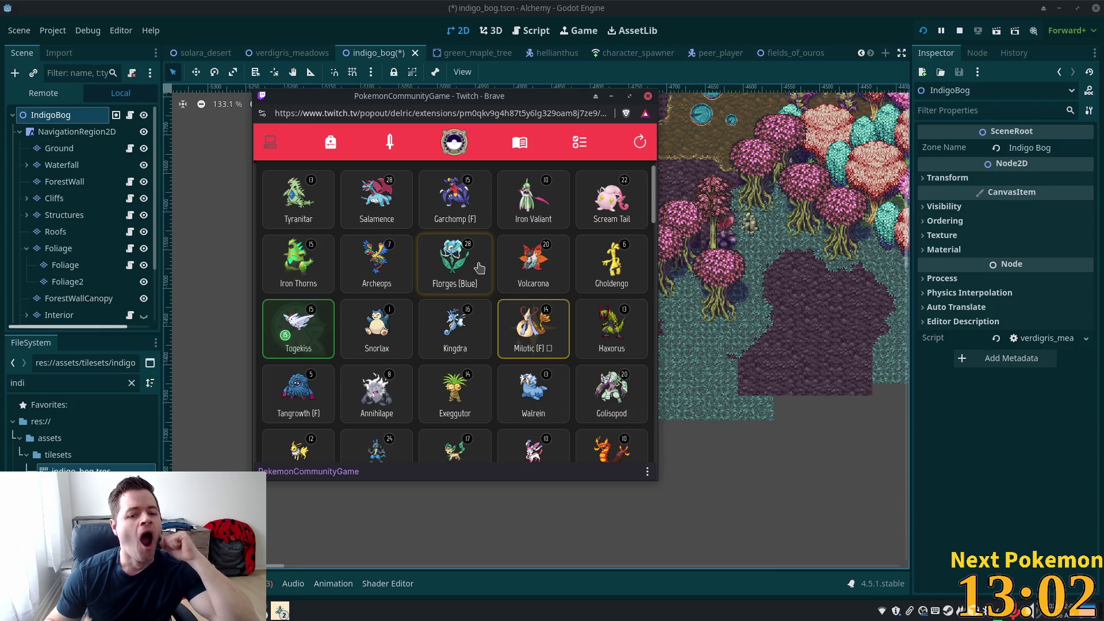
scroll(479, 268, "up", 2)
scroll(480, 269, "down", 4)
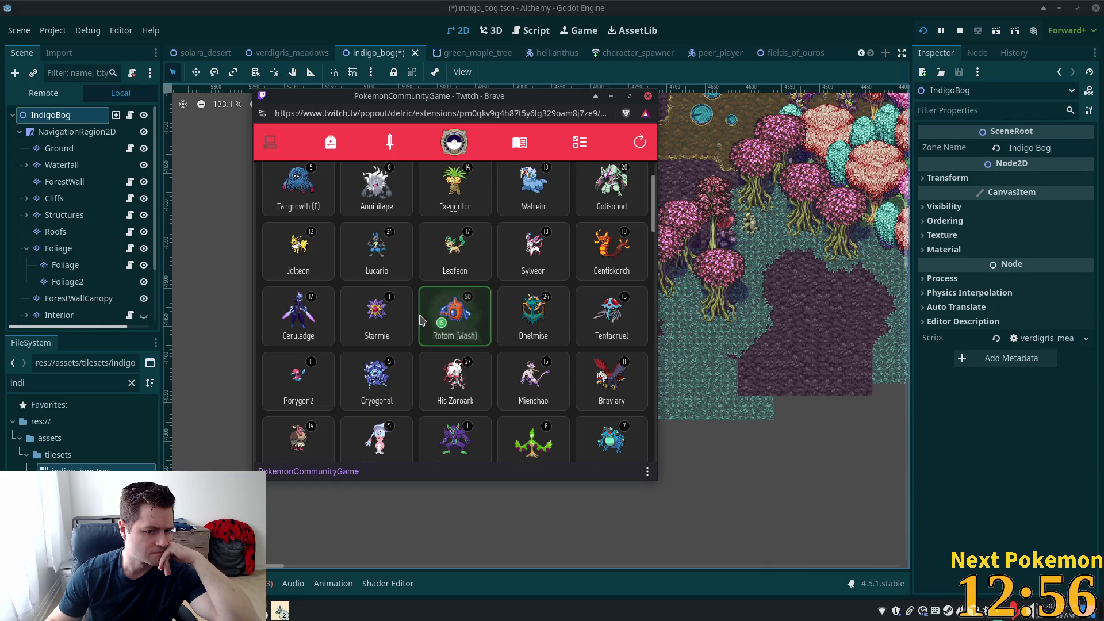
left_click(366, 391)
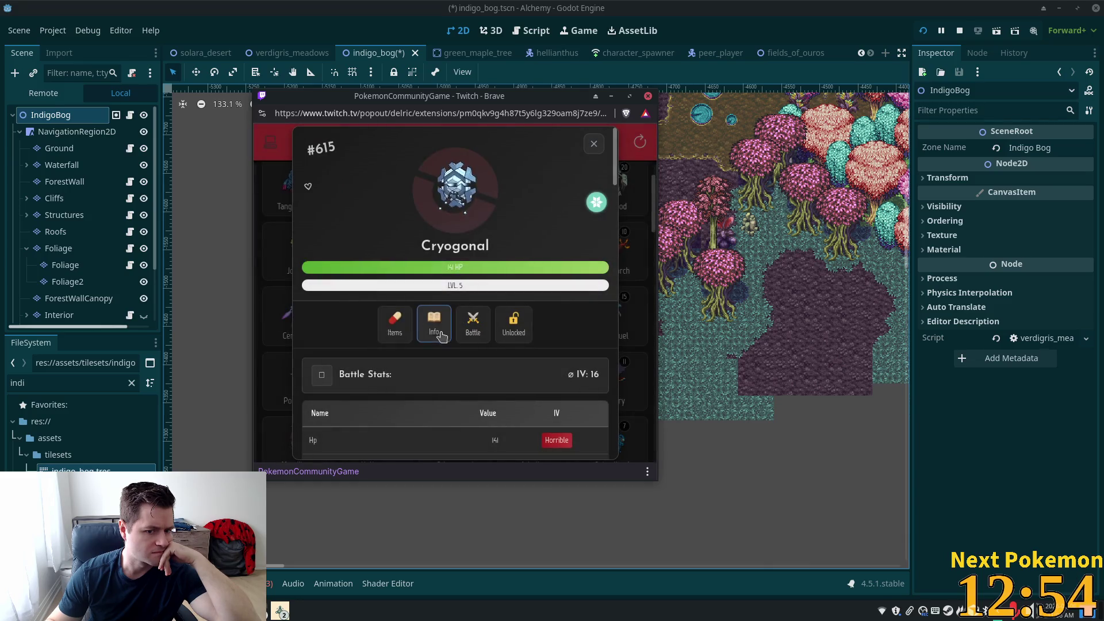
left_click(439, 328)
left_click(594, 145)
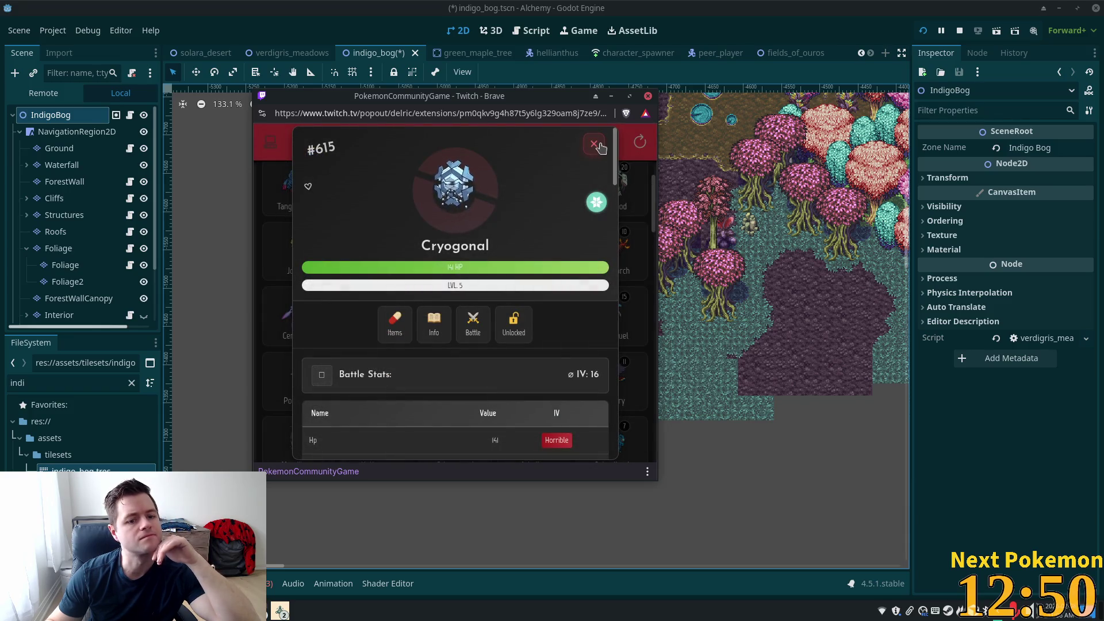
left_click(595, 145)
Step: Wondertrade Cryogonal away and close the received Tauros details
scroll(384, 373, "down", 2)
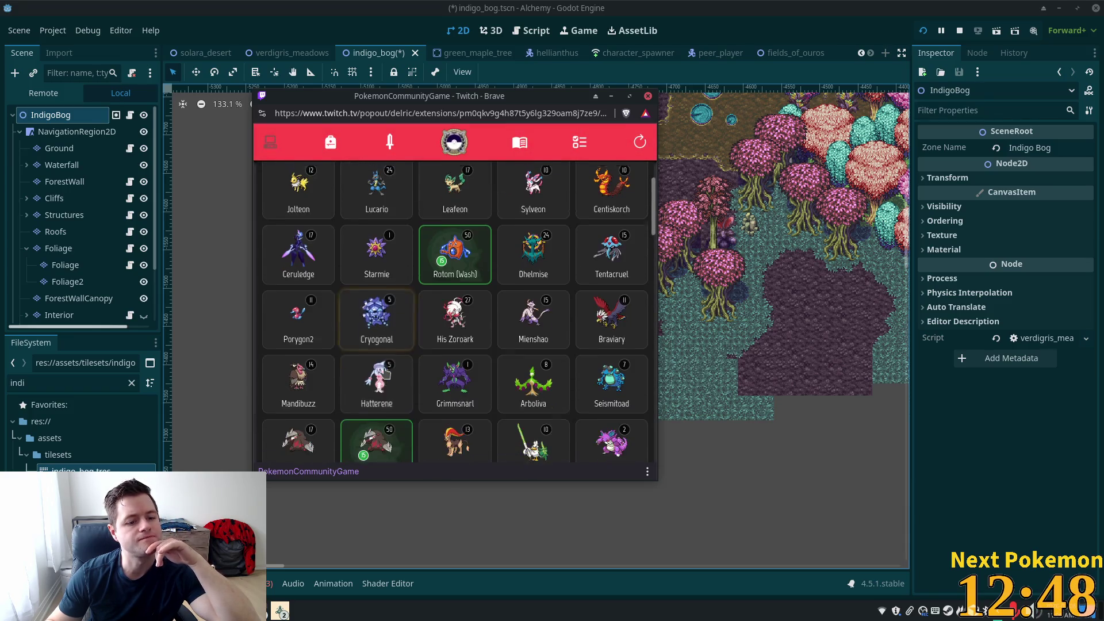
left_click(381, 312)
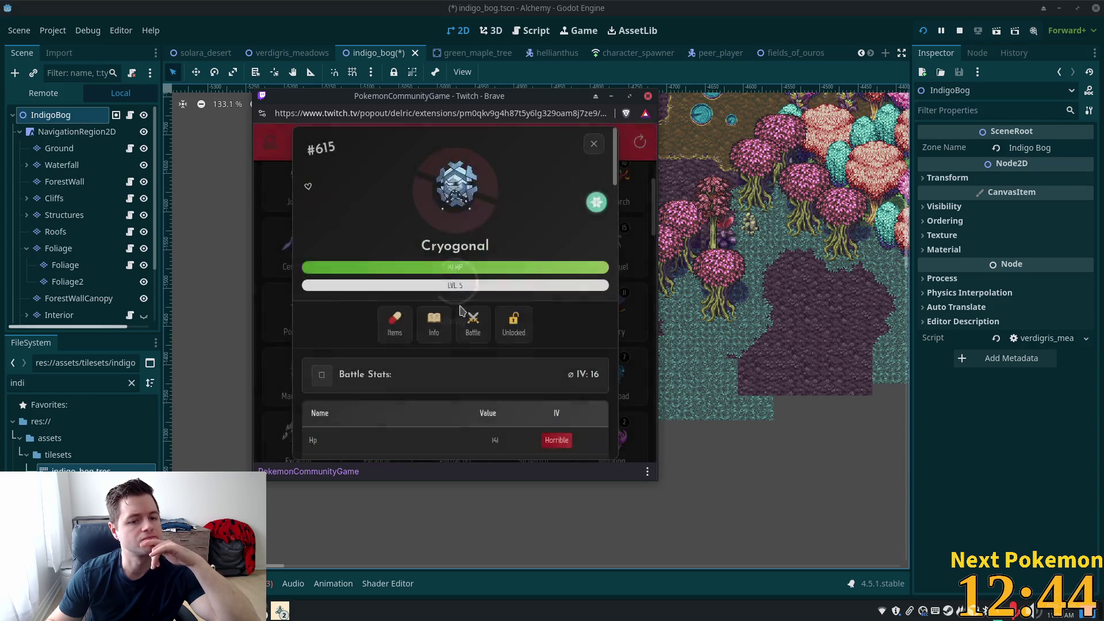
scroll(526, 328, "down", 5)
scroll(532, 331, "down", 3)
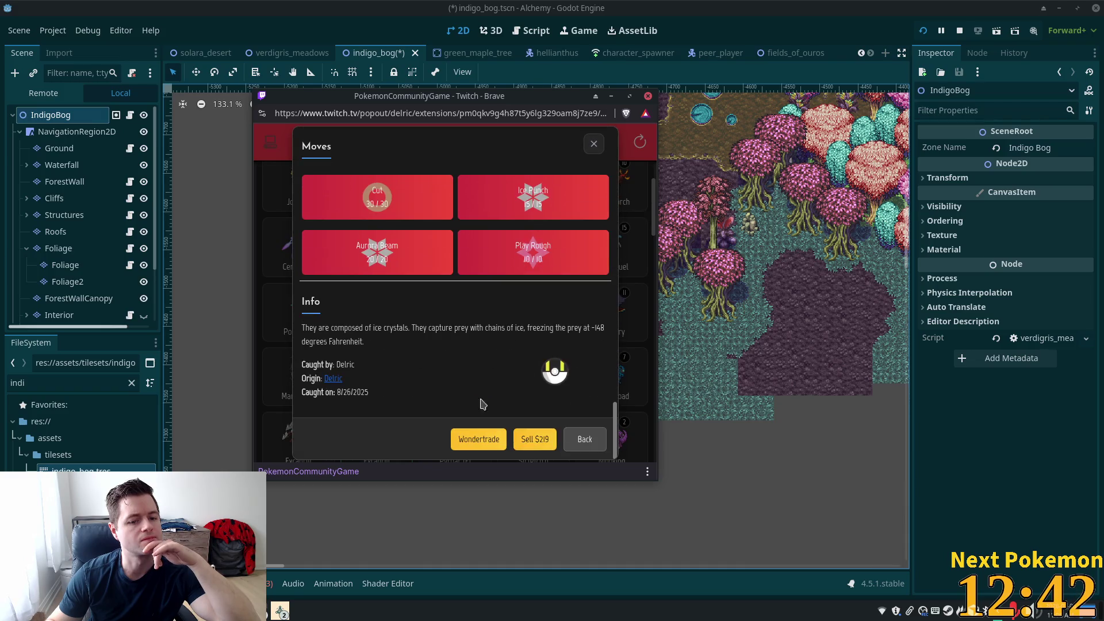
left_click(483, 439)
left_click(455, 314)
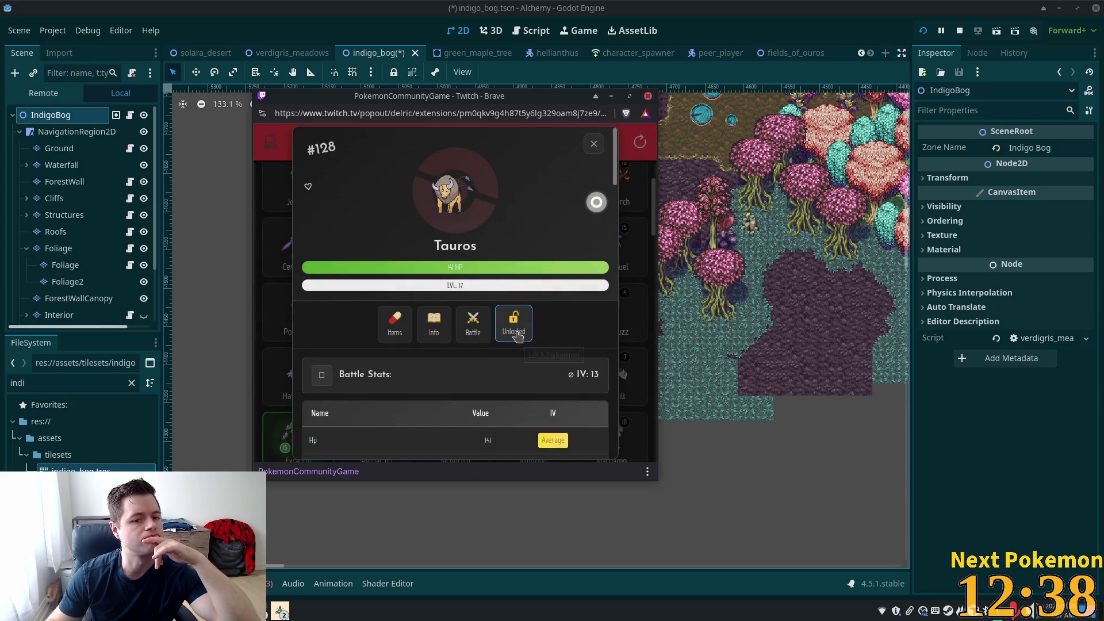
left_click(595, 145)
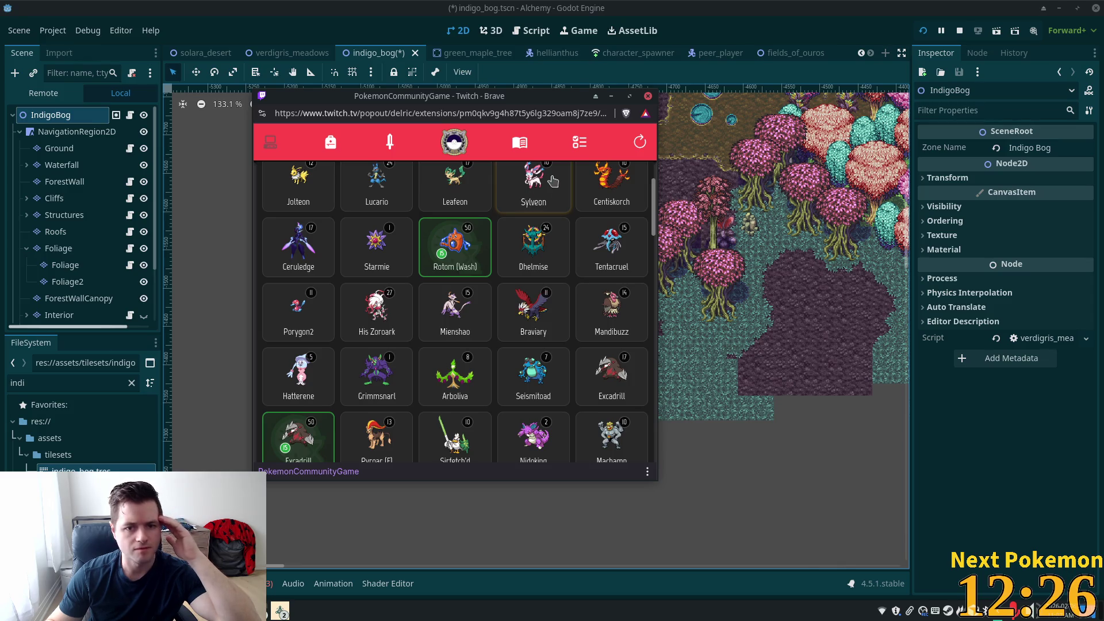
Step: Reload the collection, inspect His Arcanine, then go to the missions list
scroll(518, 230, "up", 5)
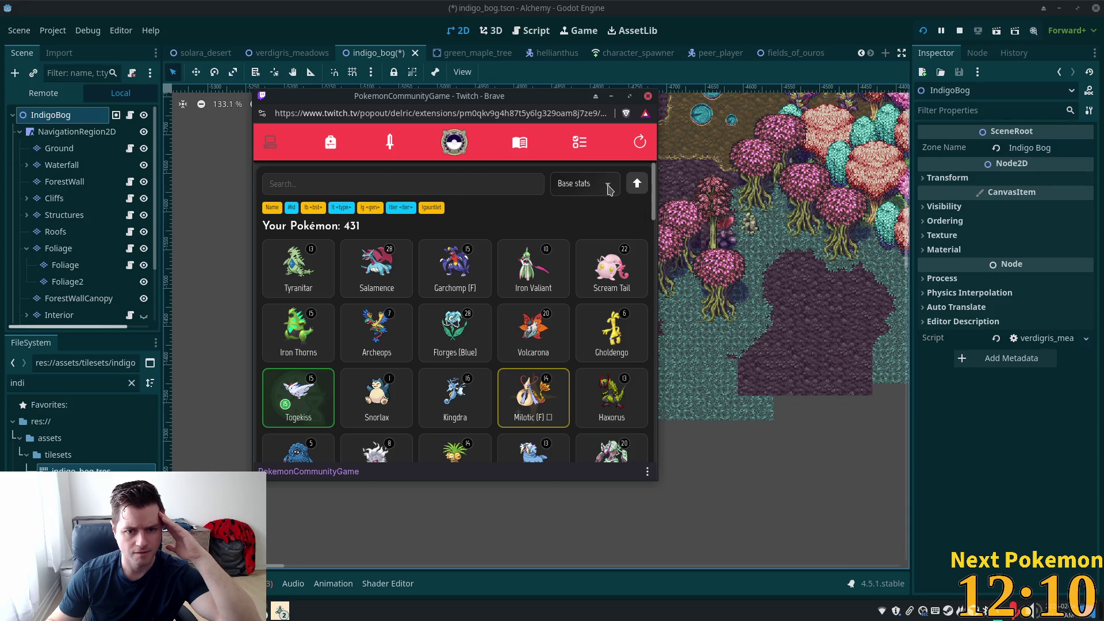
left_click(639, 142)
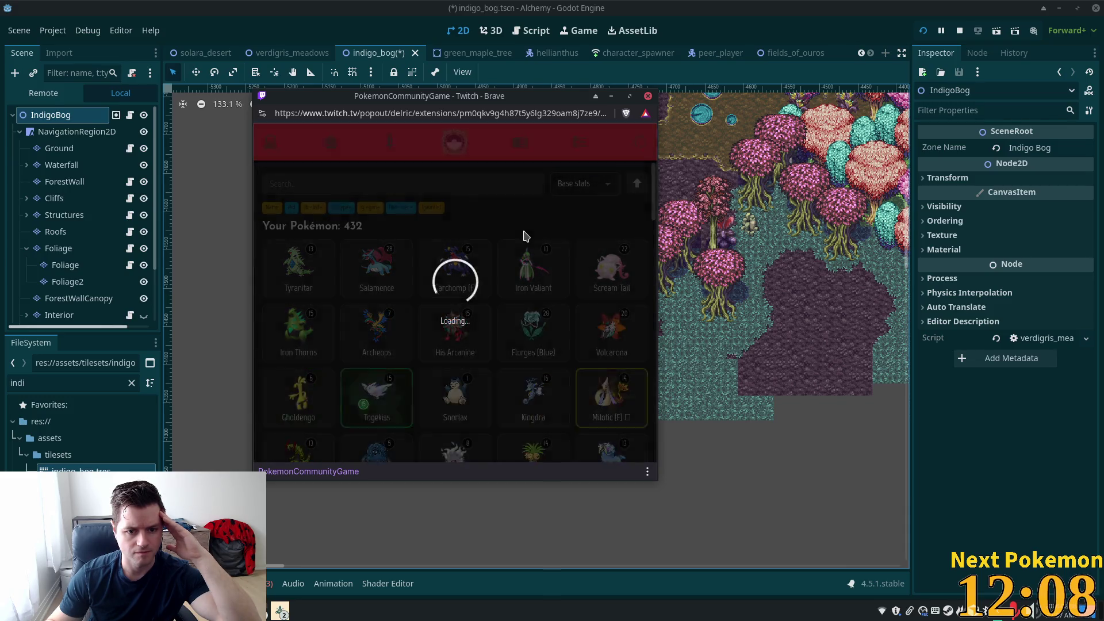
left_click(437, 334)
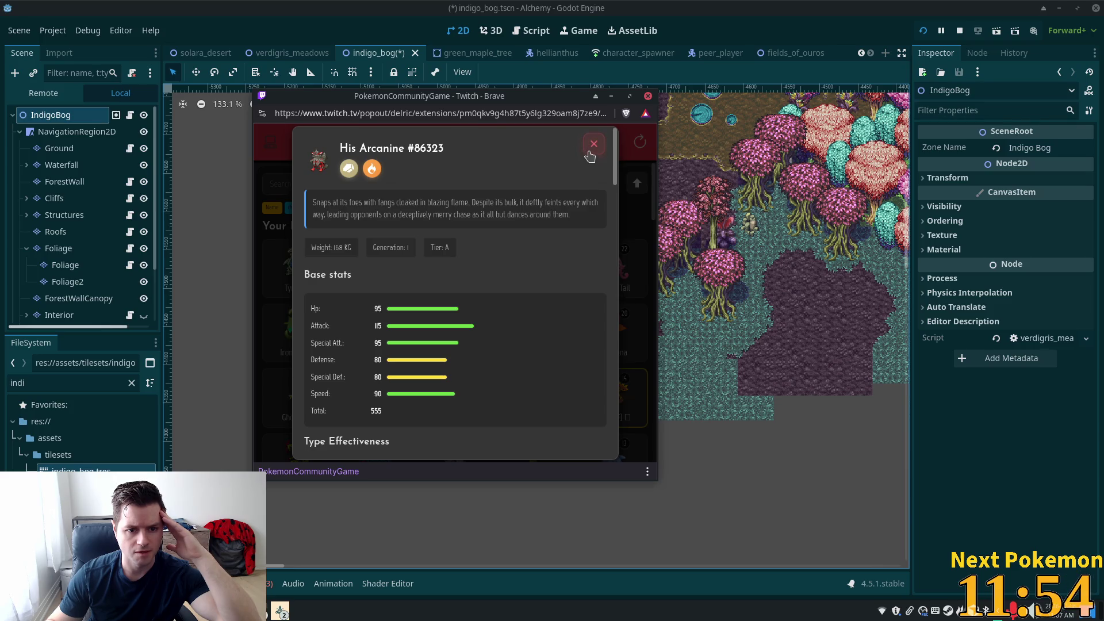
left_click(590, 151)
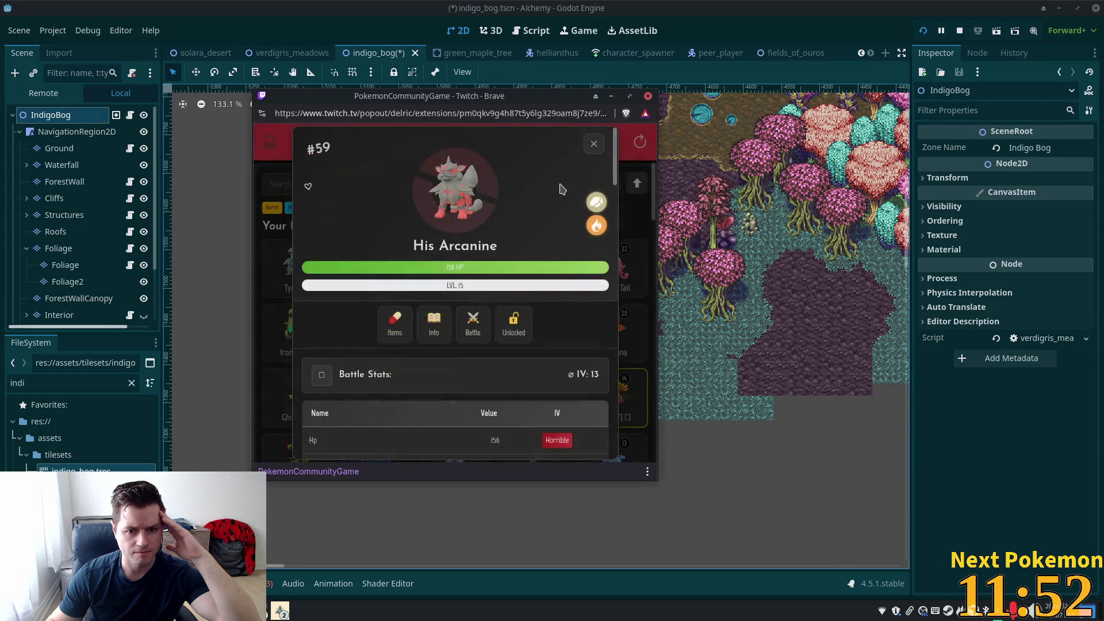
left_click(593, 149)
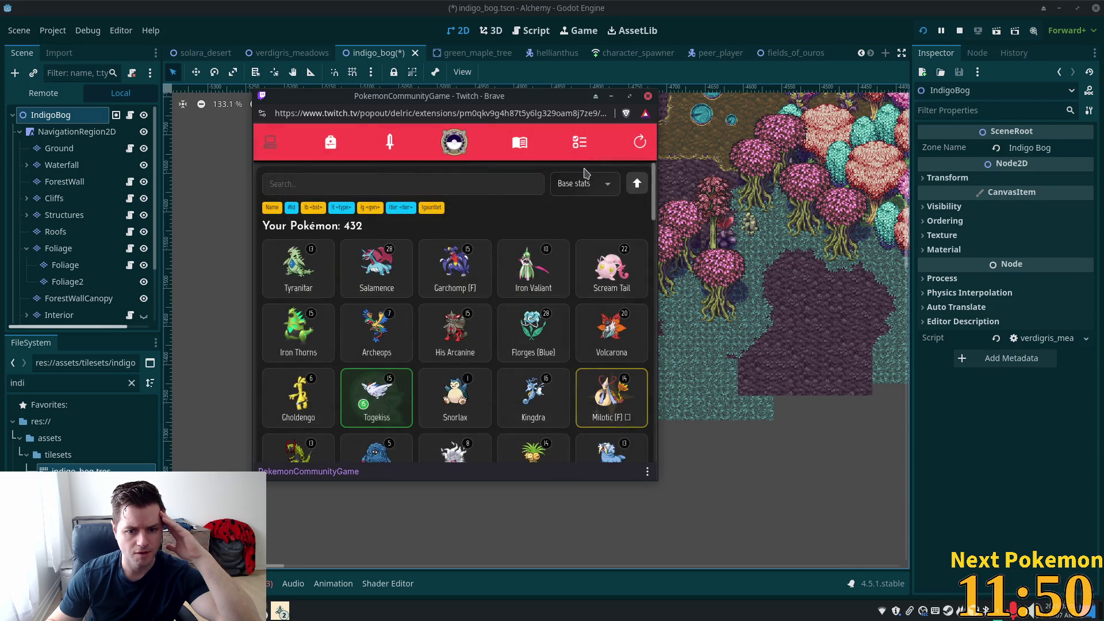
left_click(567, 148)
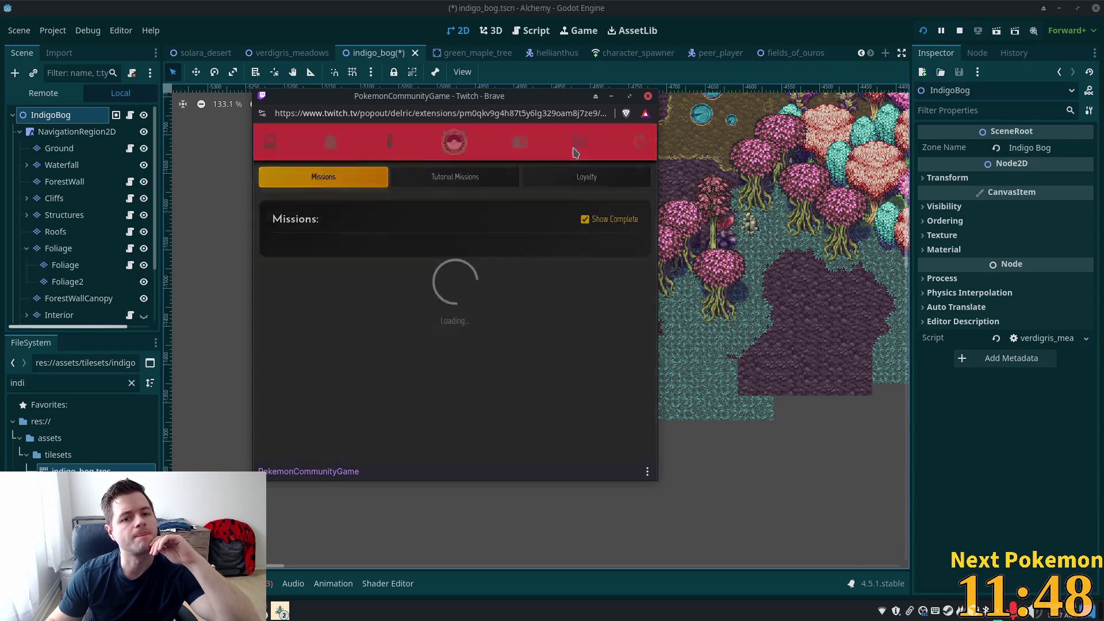
Step: Open the Golden Coin Shop, which shows a 5-coin balance and offers like Melmetal (20) and Infernape (7)
scroll(533, 279, "down", 5)
scroll(533, 279, "up", 2)
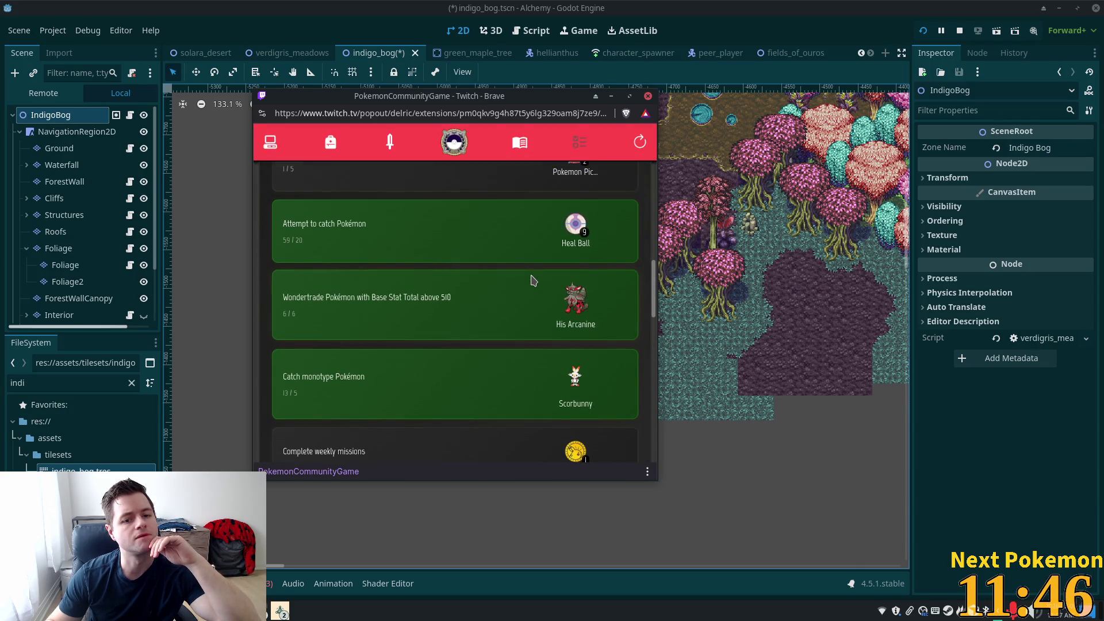
scroll(533, 278, "up", 2)
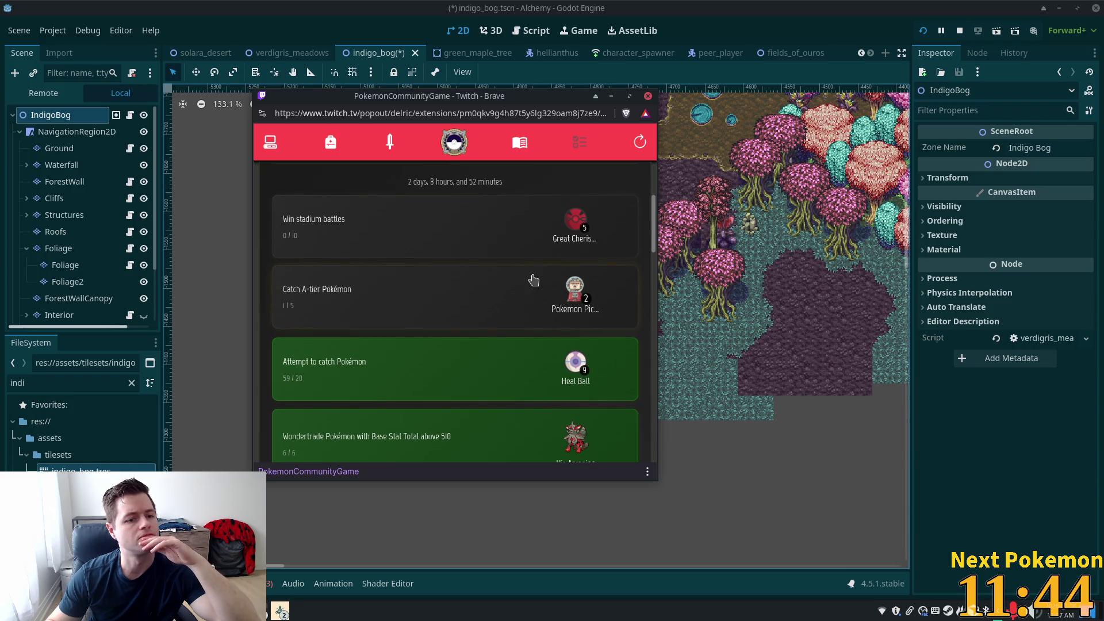
scroll(533, 279, "down", 5)
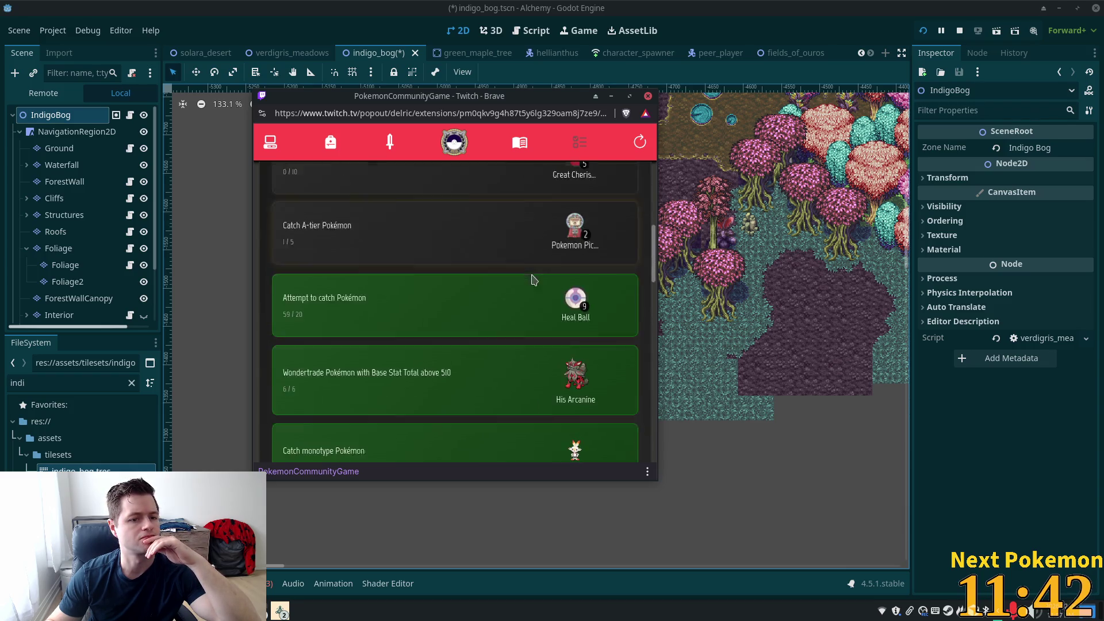
scroll(533, 279, "up", 5)
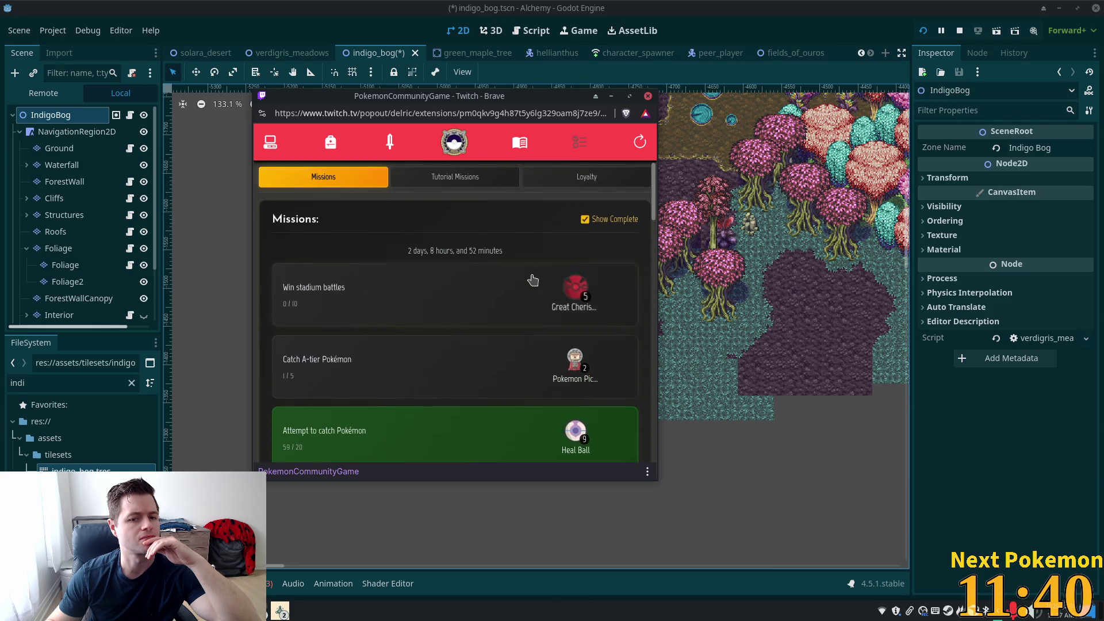
left_click(330, 142)
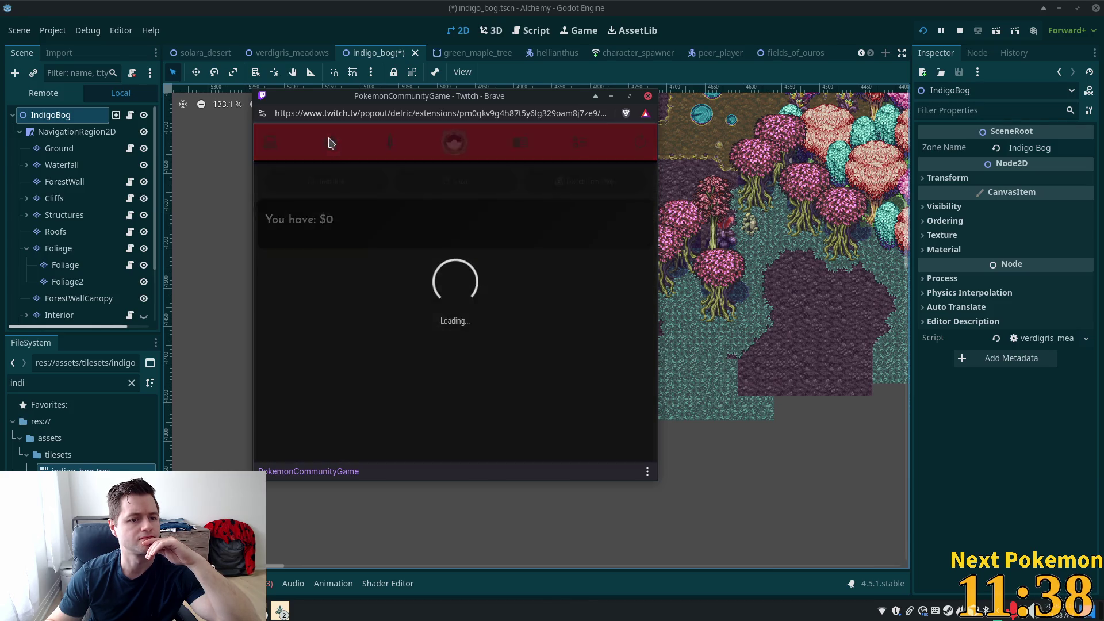
left_click(426, 184)
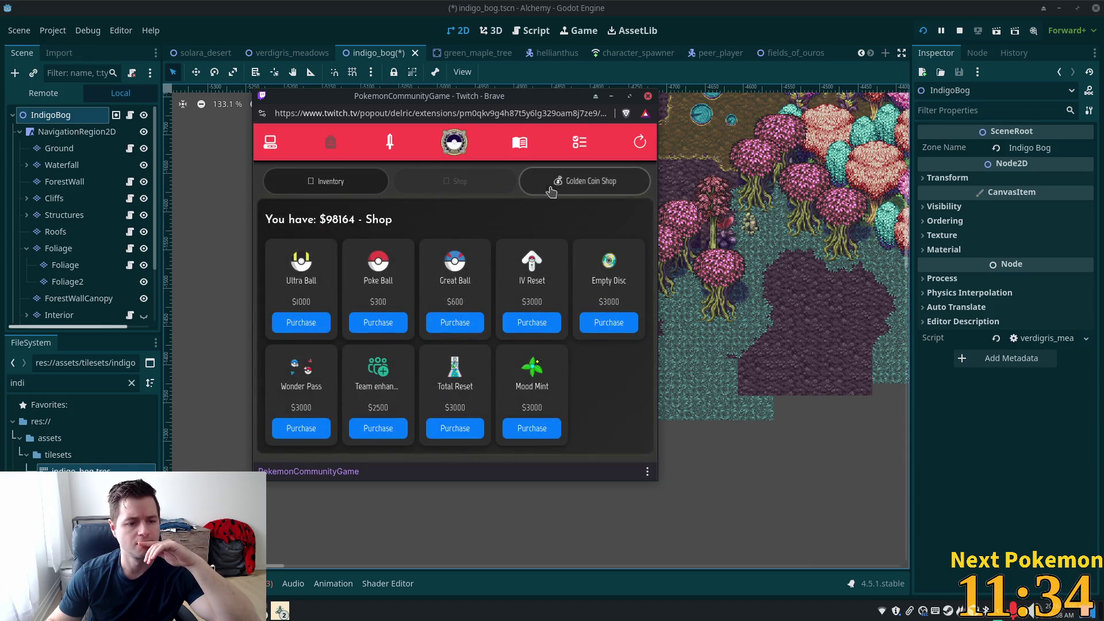
left_click(596, 192)
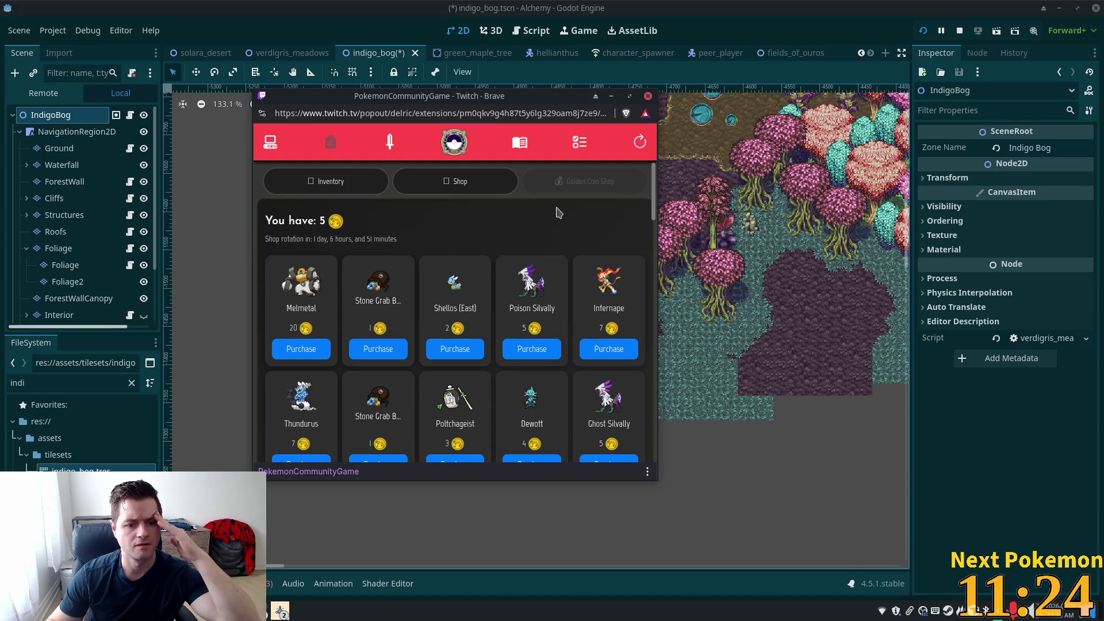
Step: Browse the shop grid and inspect the details and base stats of Latias and Thundurus
scroll(557, 213, "down", 2)
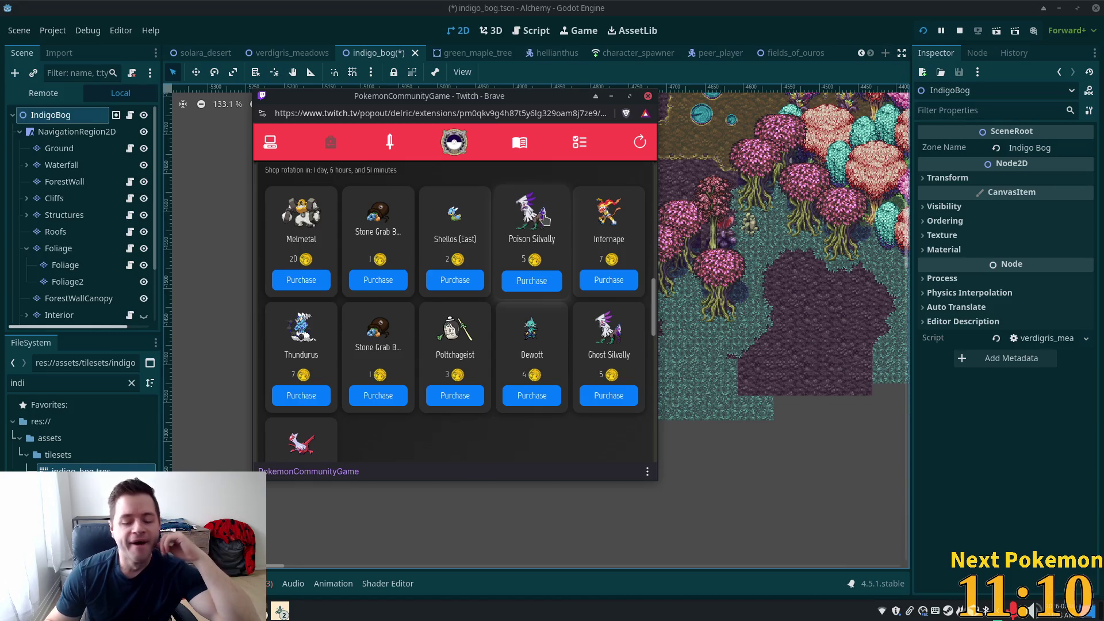
scroll(539, 230, "down", 2)
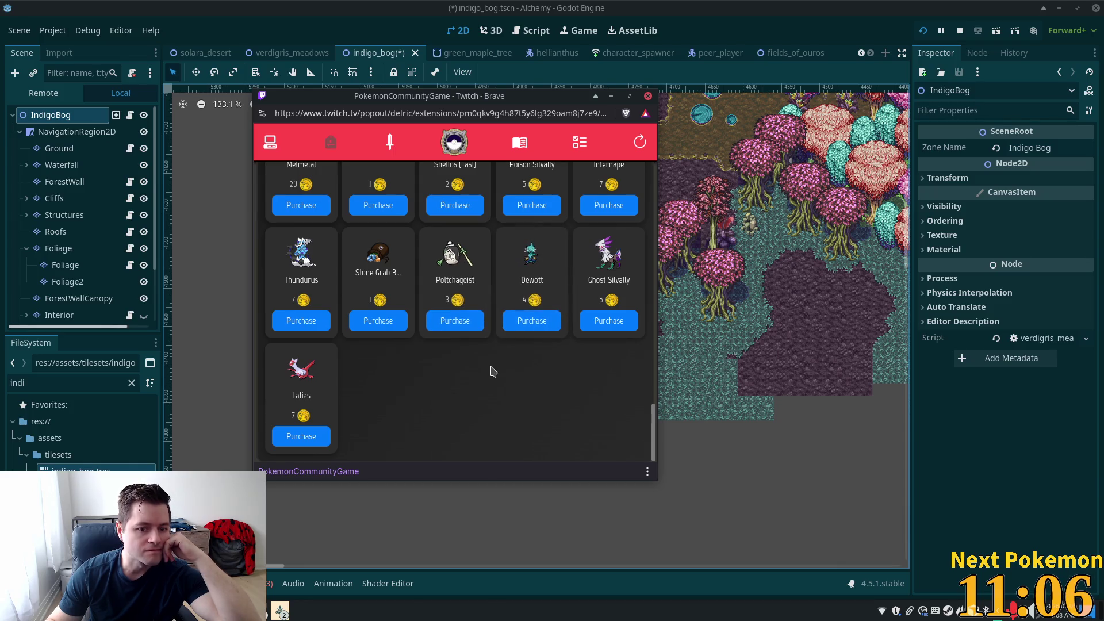
scroll(483, 367, "up", 3)
scroll(456, 374, "down", 3)
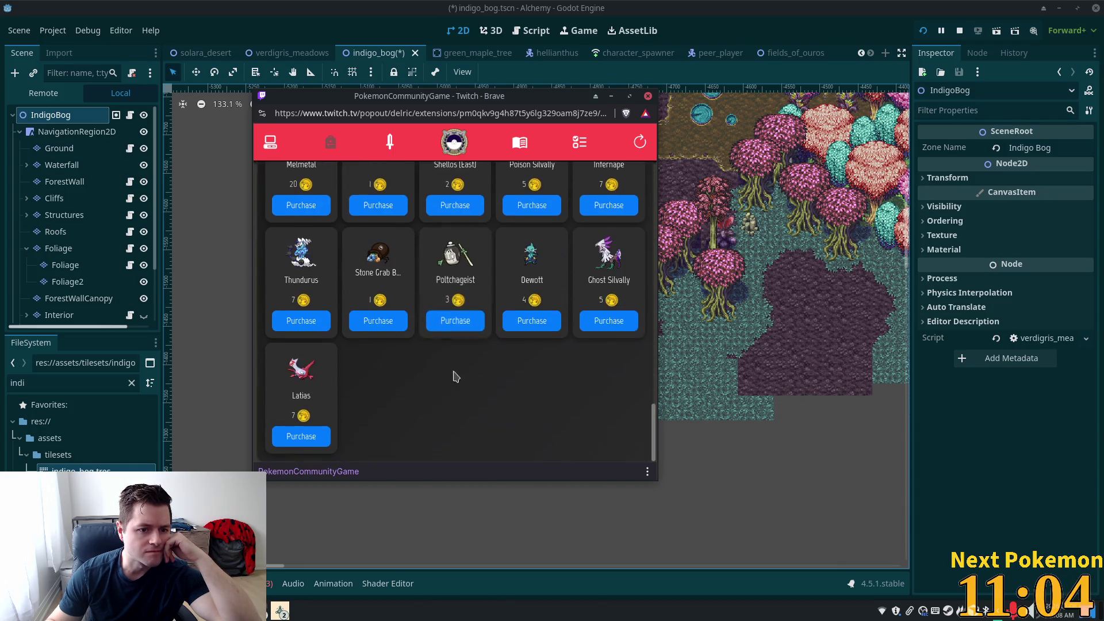
left_click(316, 383)
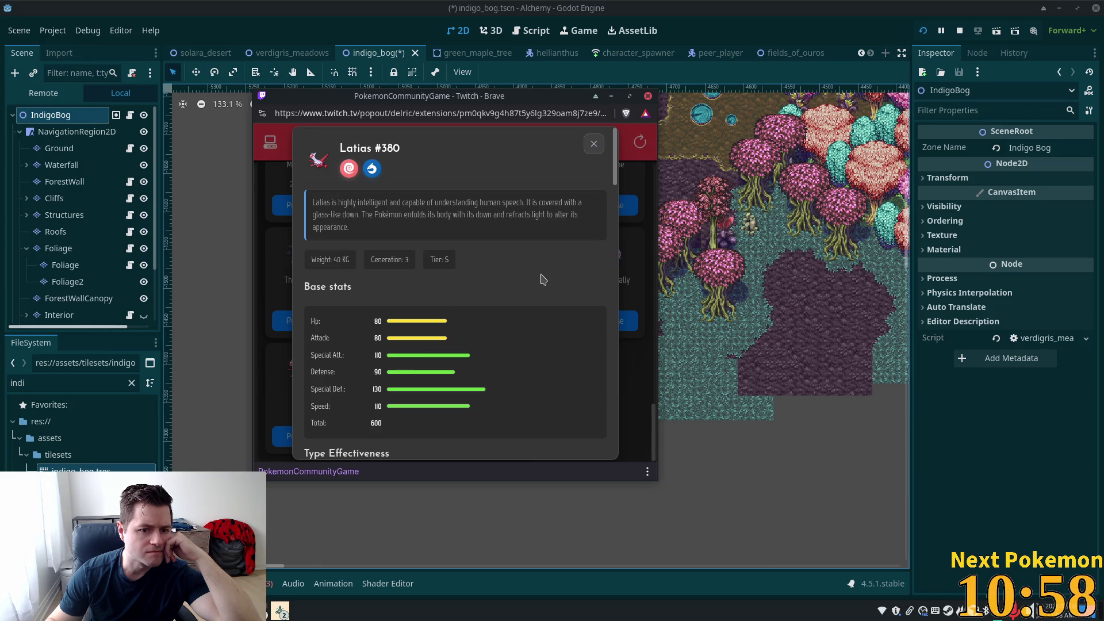
left_click(595, 146)
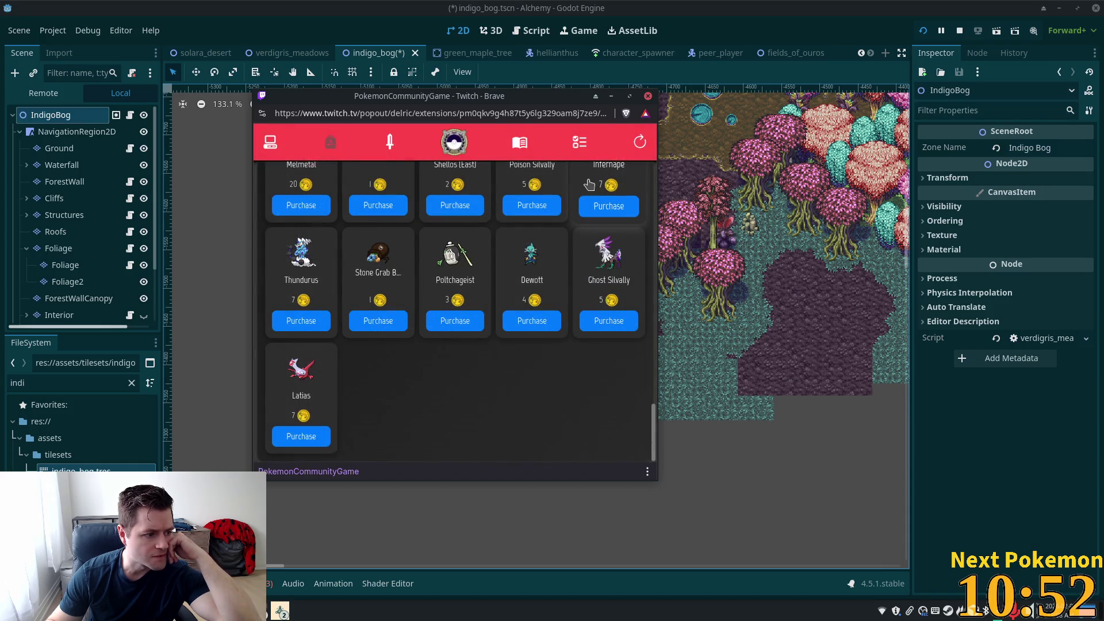
left_click(304, 259)
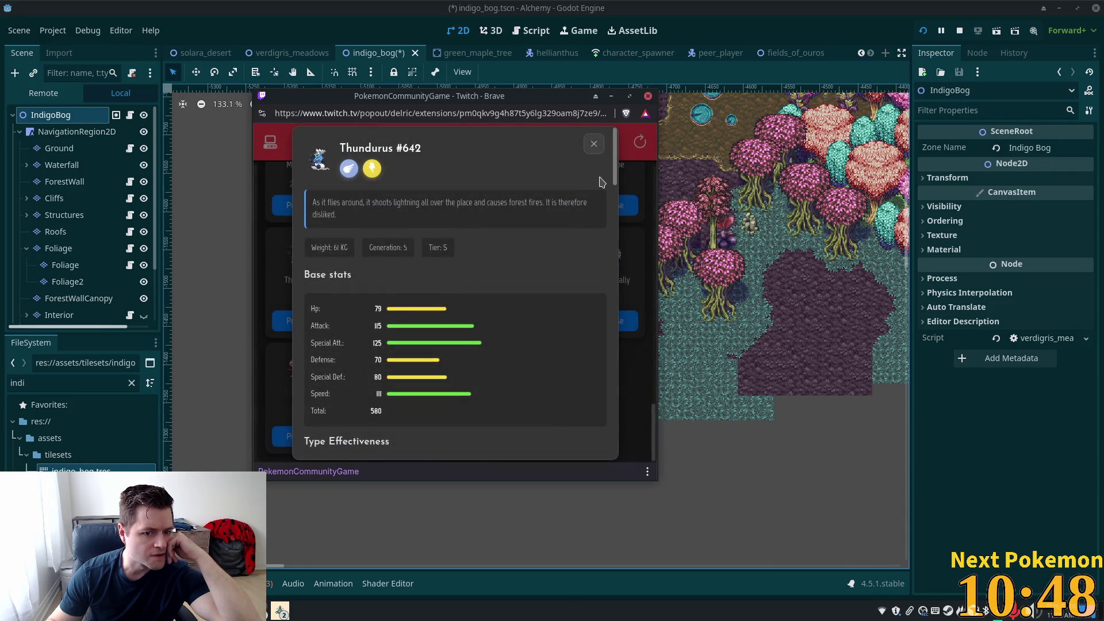
left_click(594, 144)
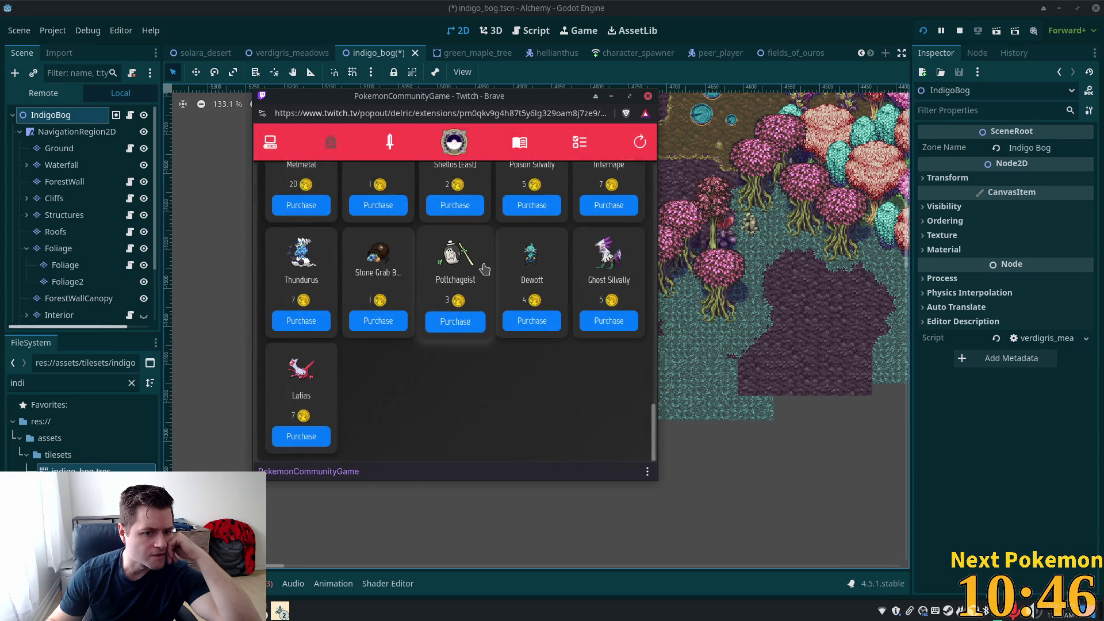
Step: View and close Melmetal's details card, then close the Twitch shop window
scroll(484, 268, "up", 2)
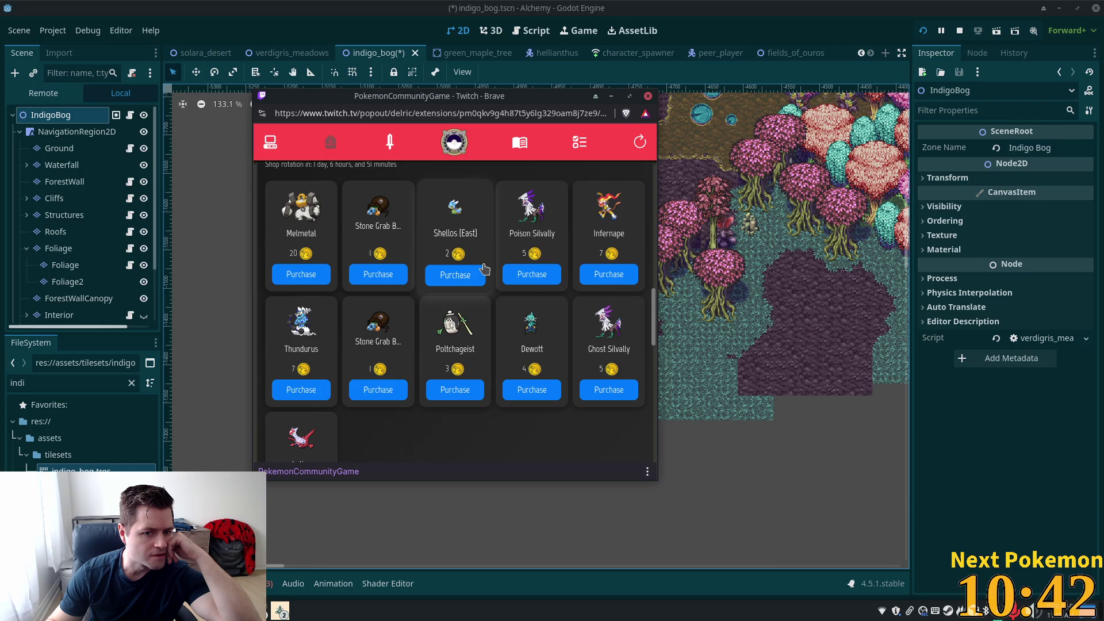
scroll(485, 268, "up", 2)
scroll(485, 269, "down", 4)
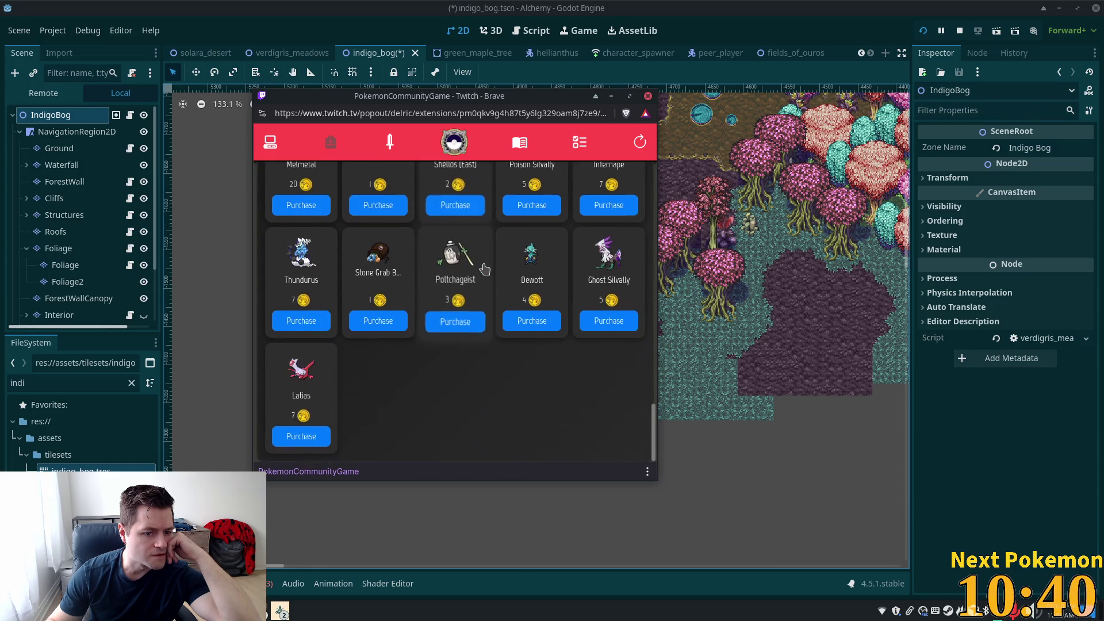
scroll(485, 269, "up", 4)
left_click(317, 274)
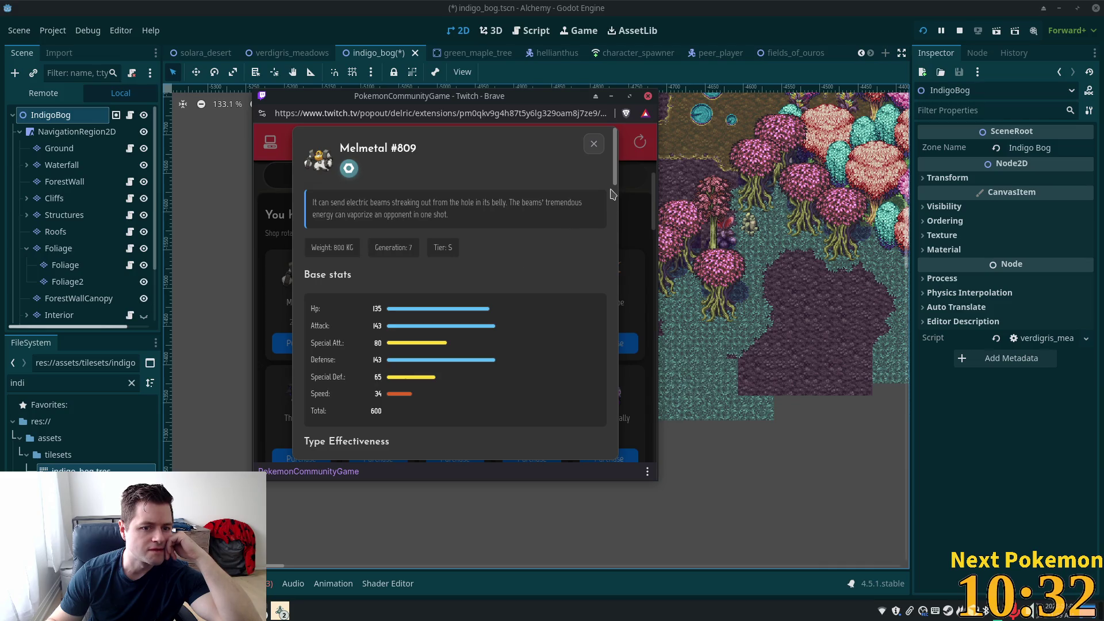
left_click(594, 144)
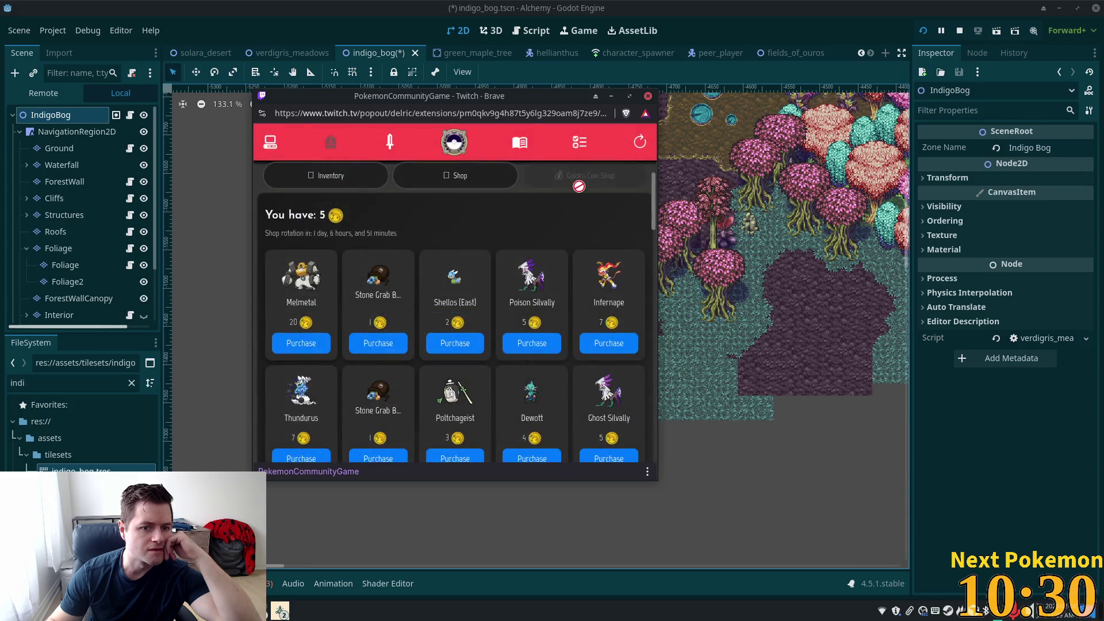
left_click(719, 75)
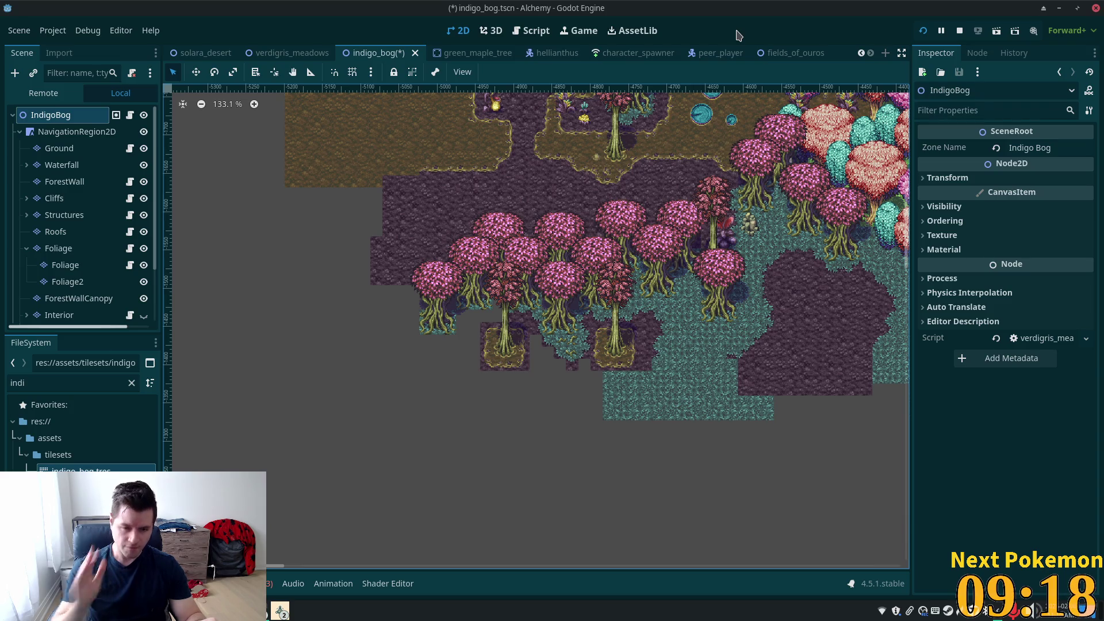
Step: Scroll the canvas to view the indigo_bog trees standing on their gold-rimmed soil squares
scroll(498, 352, "up", 4)
Step: On the Ground layer, paint soil terrain columns and a small rectangle below the tree patches
scroll(498, 352, "up", 3)
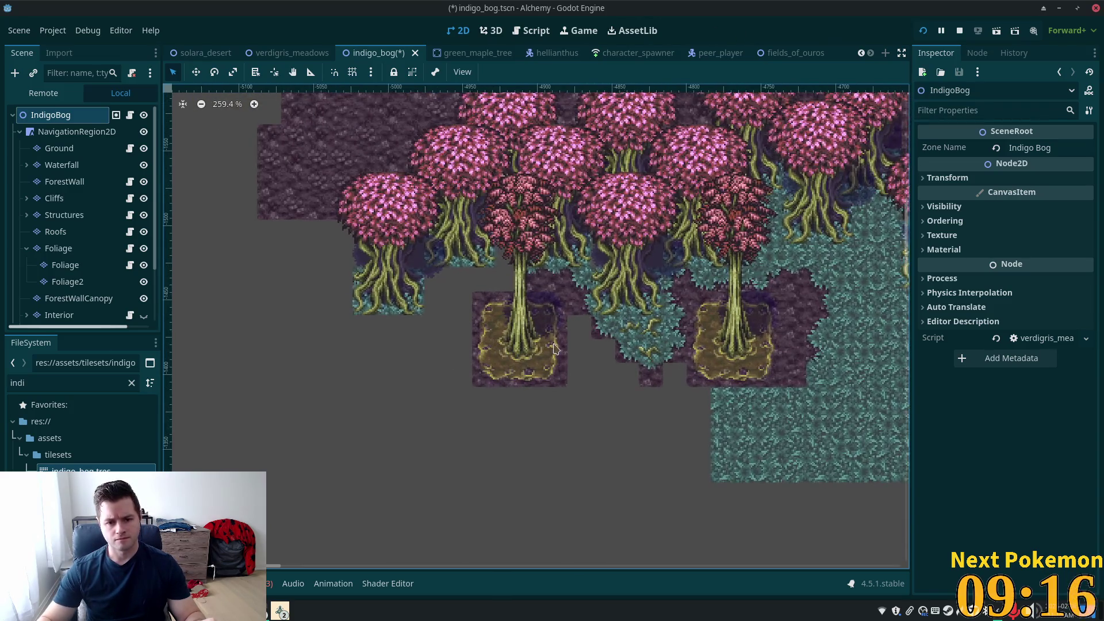
scroll(549, 349, "up", 3)
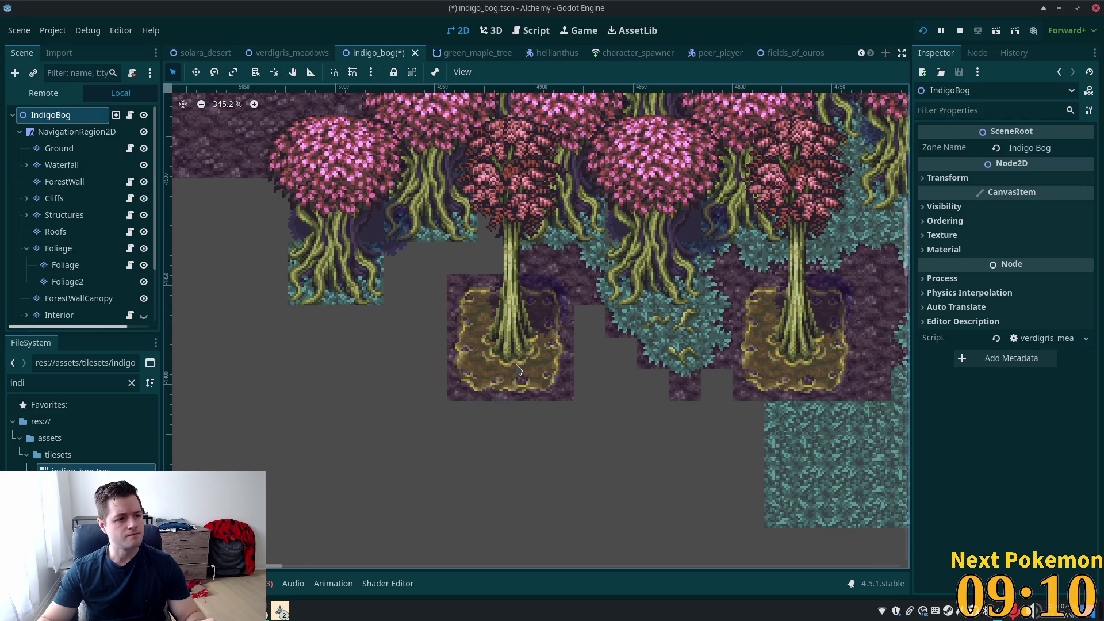
left_click(59, 149)
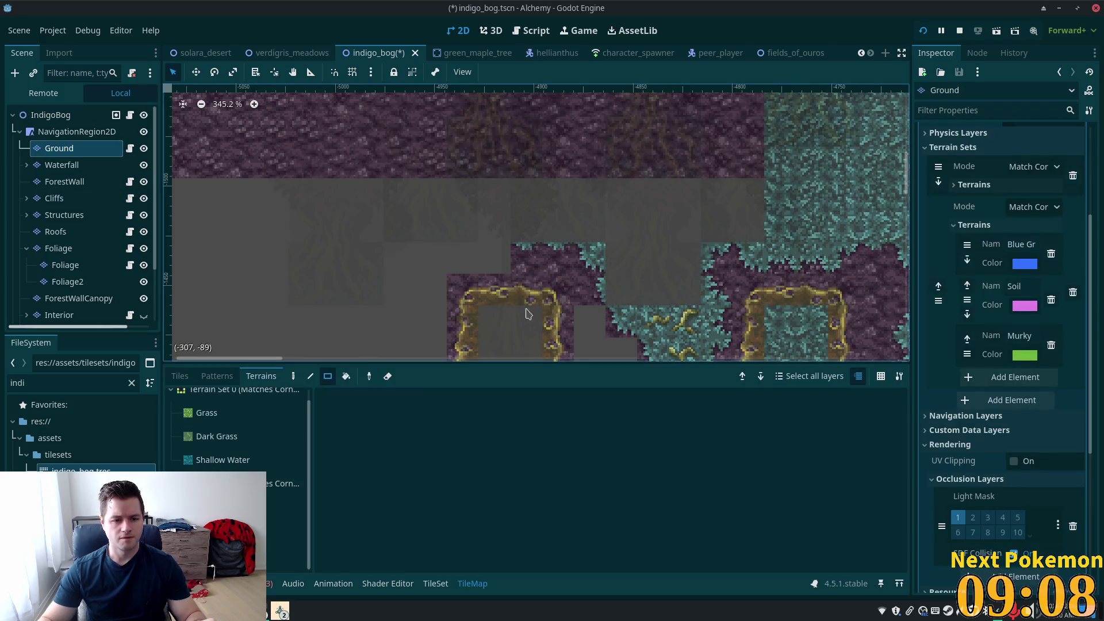
left_click_drag(463, 313, 389, 185)
left_click(286, 530)
left_click_drag(512, 187, 516, 352)
left_click_drag(548, 224, 548, 351)
left_click_drag(578, 255, 629, 273)
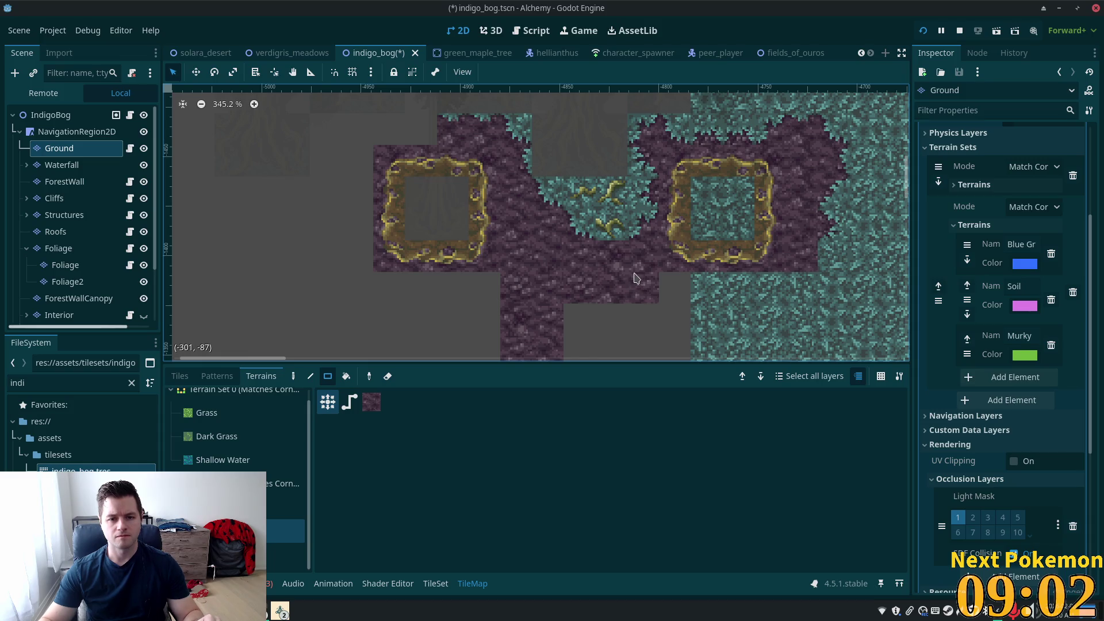
Step: Undo the accidental Ground layer deletion and reselect Ground with the soil terrain
key("Delete")
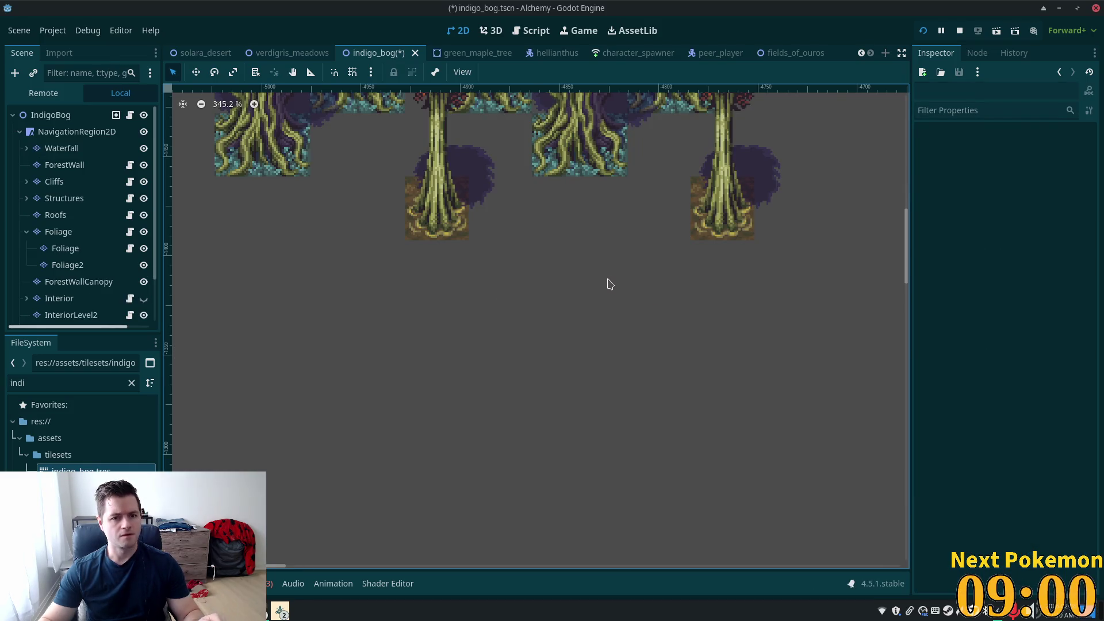
scroll(588, 269, "up", 2)
scroll(534, 216, "down", 3)
key("ctrl+z")
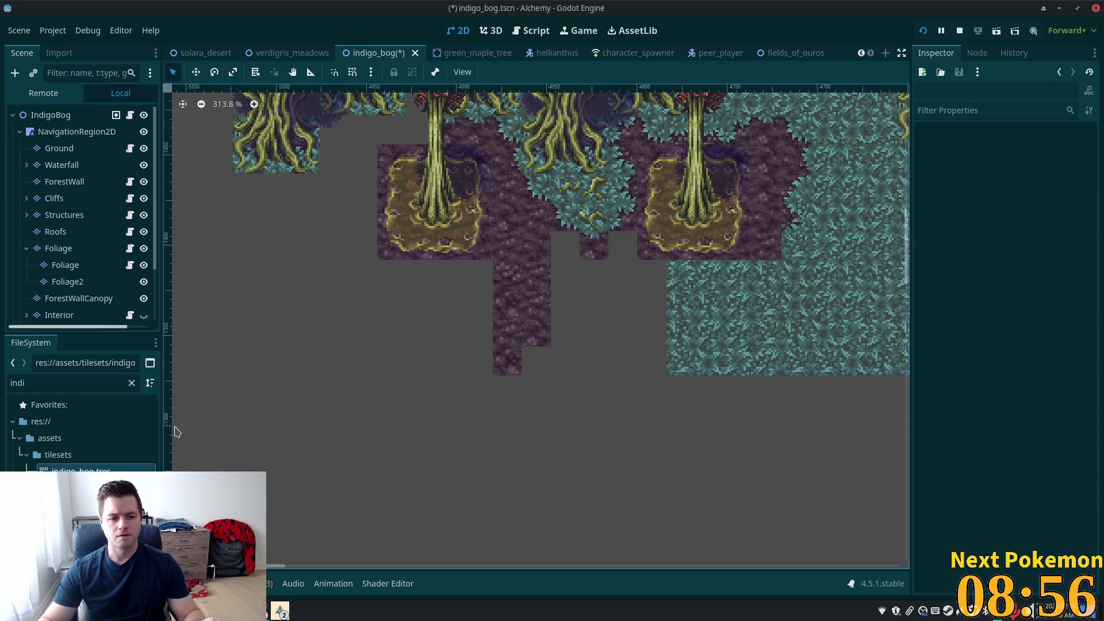
left_click(63, 148)
left_click(284, 532)
Step: Paint soil rectangles over the grey gap and the teal area, extending the soil leftward
key("e")
key("e")
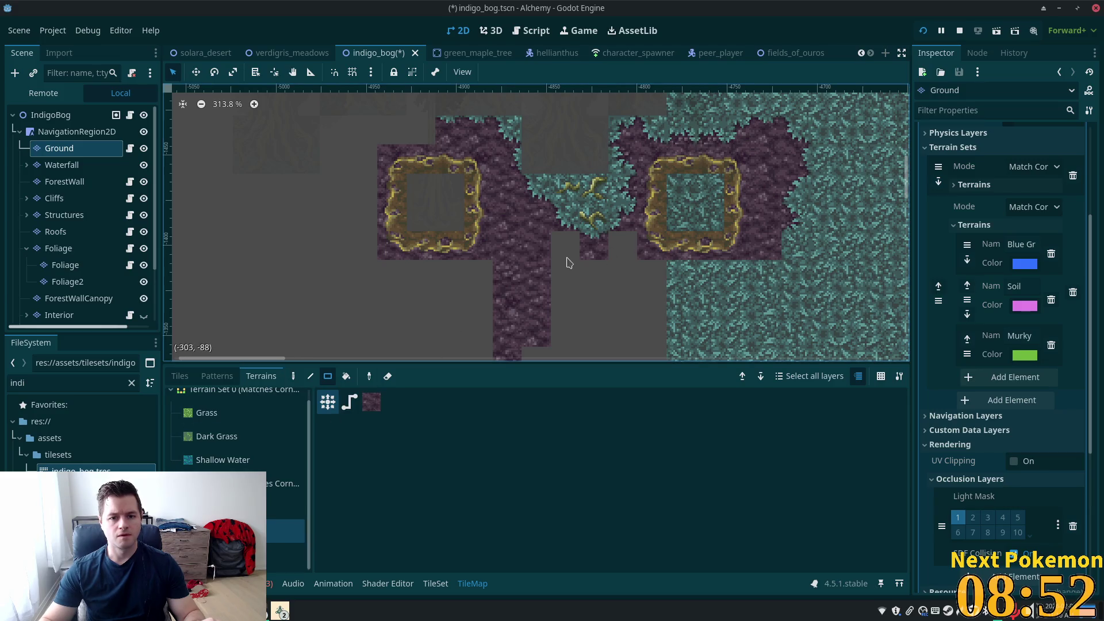
left_click(567, 253)
left_click(624, 247)
left_click_drag(564, 273, 661, 338)
scroll(660, 340, "down", 3)
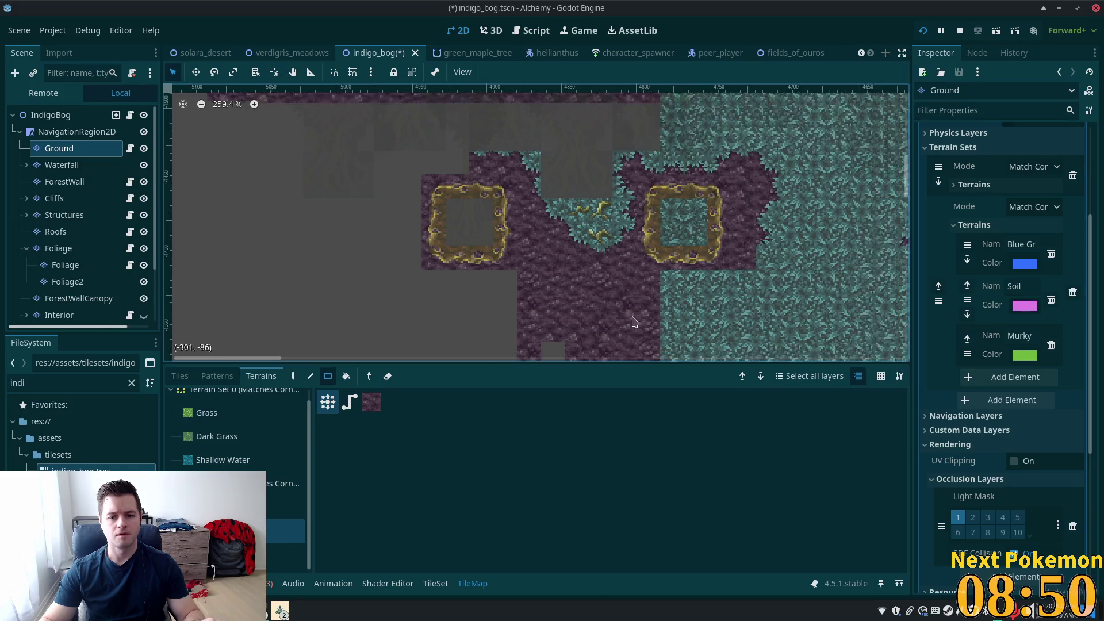
left_click_drag(642, 262, 684, 323)
left_click_drag(444, 271, 601, 344)
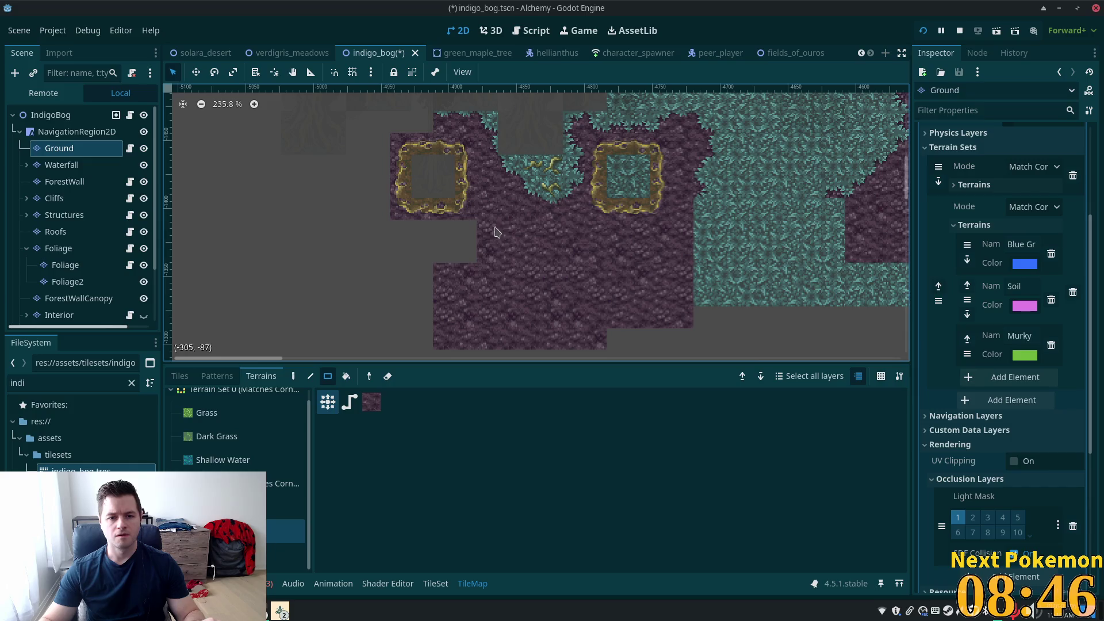
left_click_drag(496, 228, 198, 279)
left_click_drag(324, 272, 439, 343)
Step: Add a large soil rectangle, a narrow strip and an 11x5 block at lower left, then save
scroll(440, 267, "left", 5)
scroll(440, 266, "up", 5)
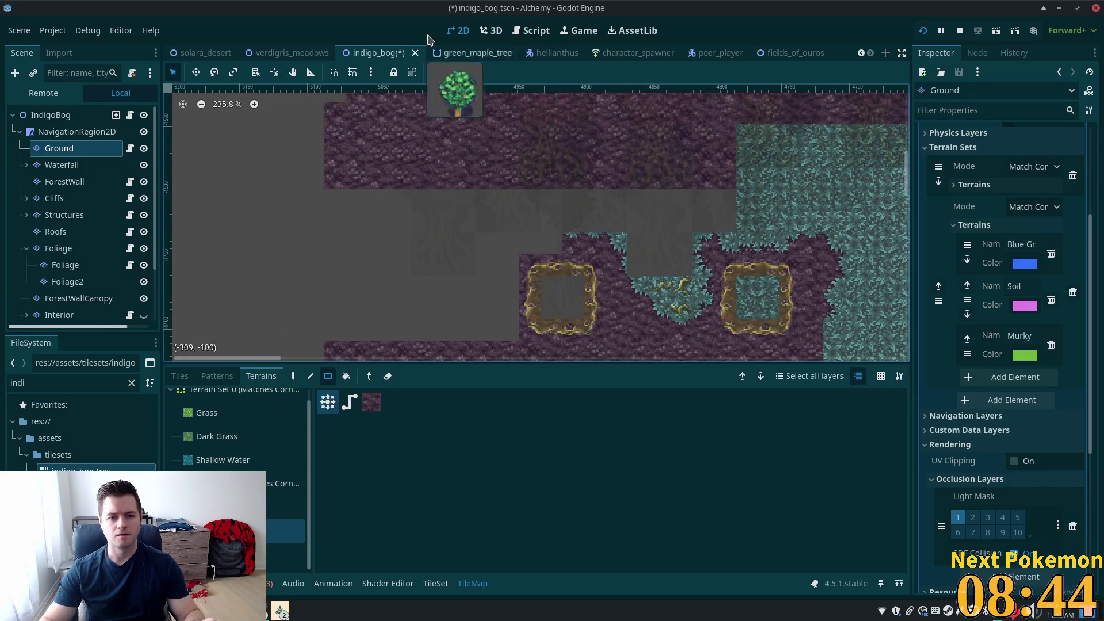
scroll(429, 190, "left", 3)
scroll(429, 190, "down", 5)
left_click_drag(567, 168, 364, 310)
left_click_drag(596, 179, 592, 225)
left_click_drag(558, 265, 360, 321)
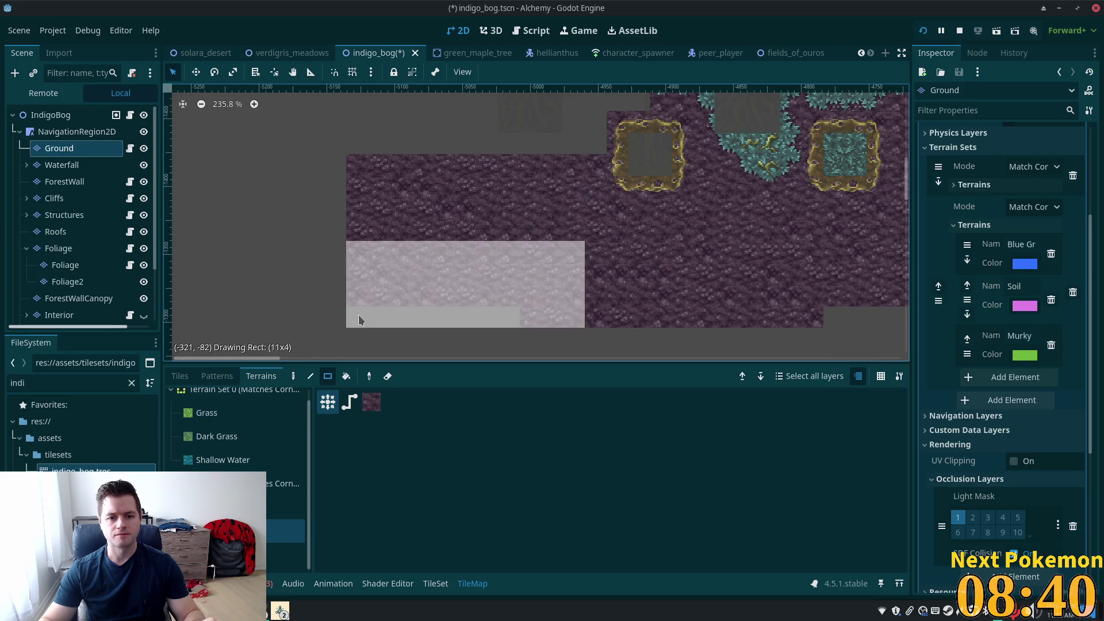
scroll(702, 253, "down", 8)
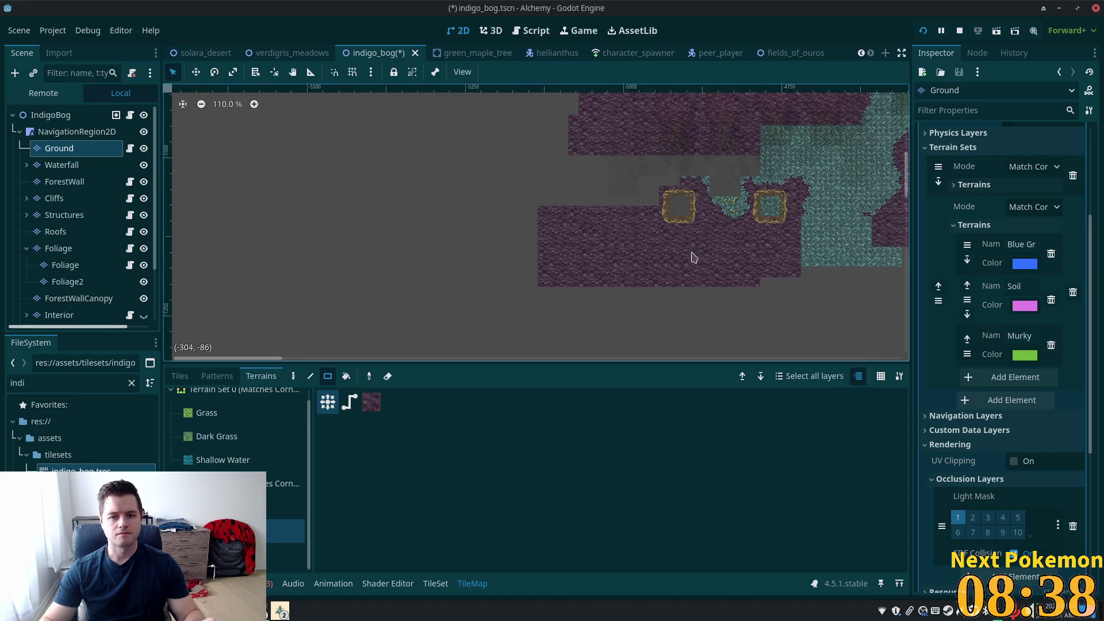
left_click_drag(537, 111, 530, 321)
key("ctrl+s")
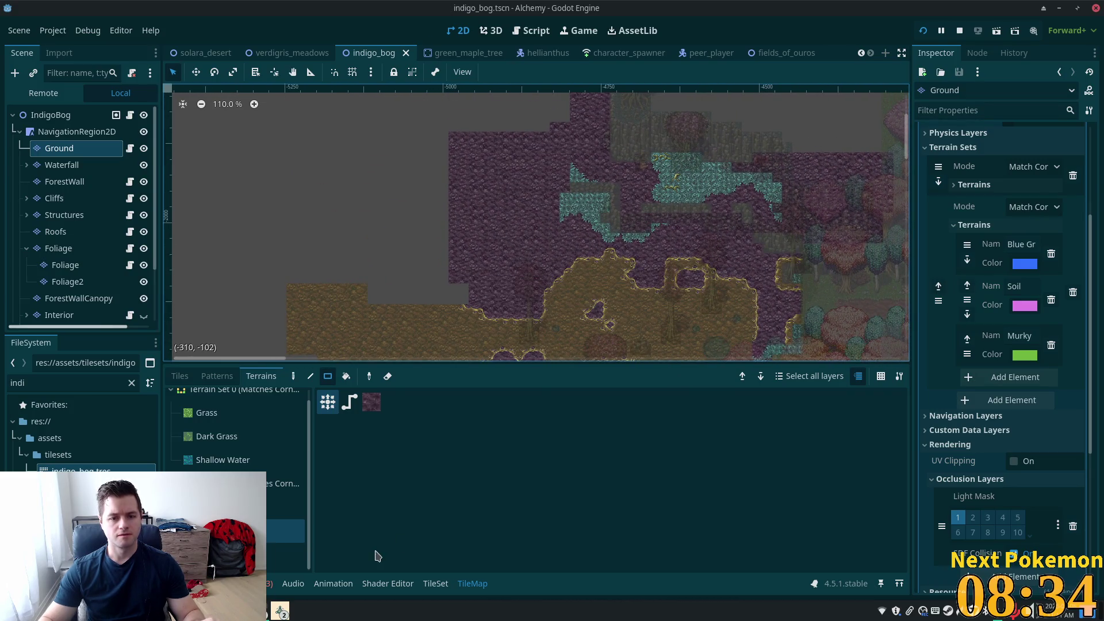
left_click(282, 613)
Step: Bring the Alchemy (DEBUG) game forward and walk the character north past the trees toward the lily pads
left_click(322, 566)
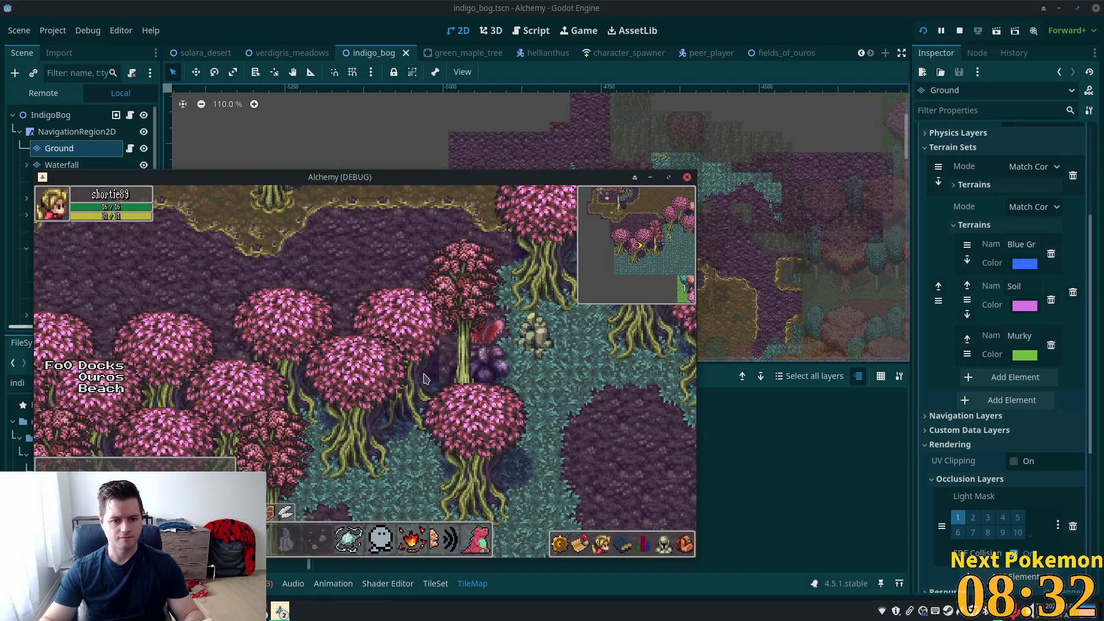
key("Up")
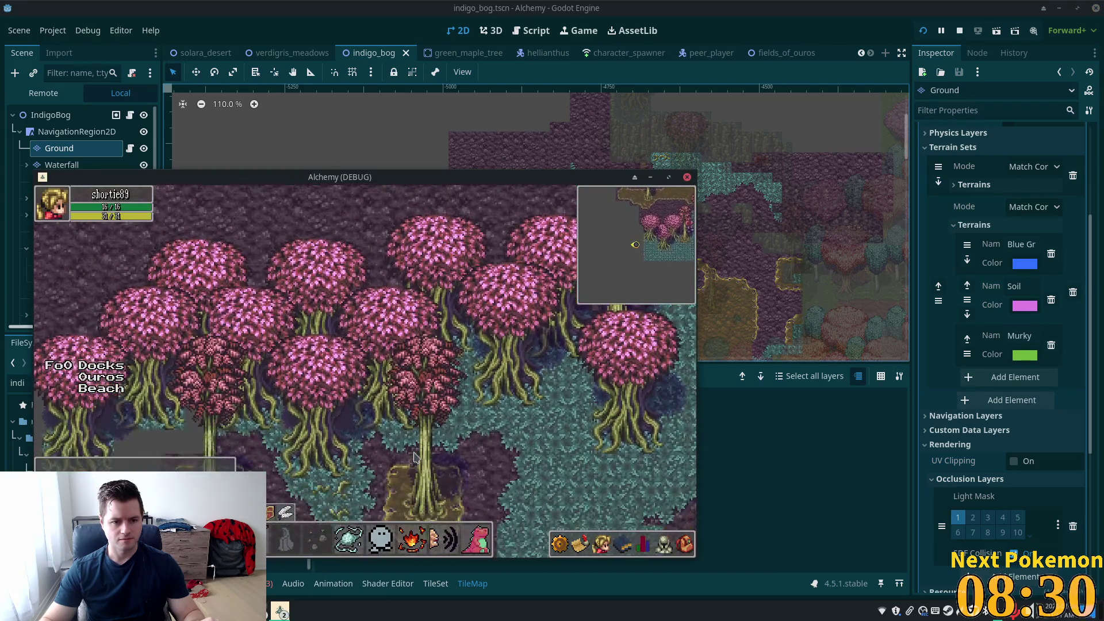
key("Up")
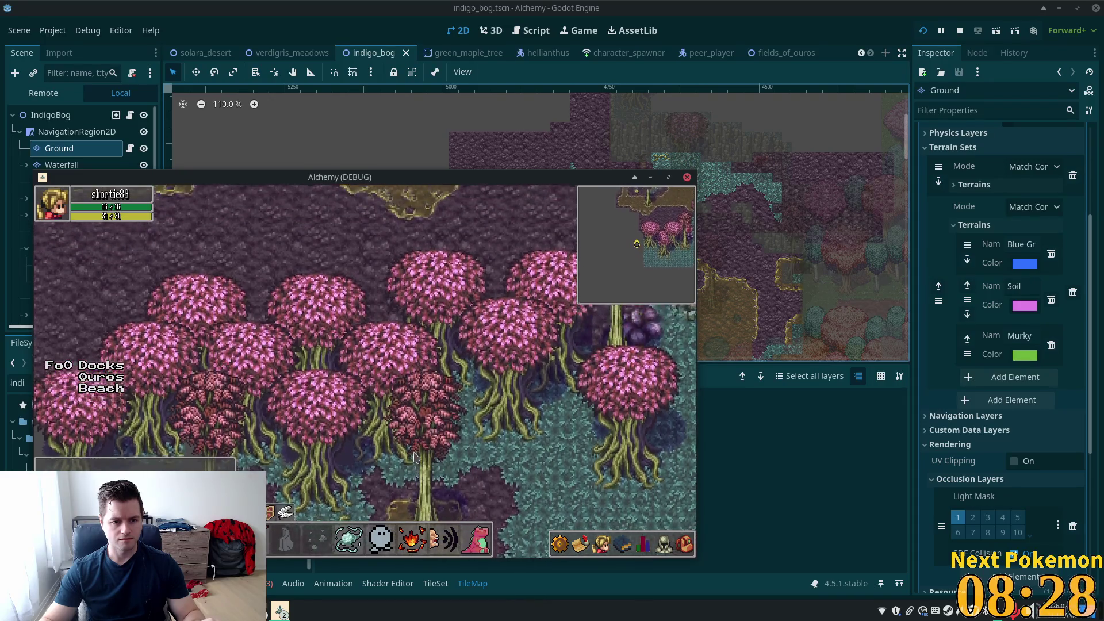
key("Up")
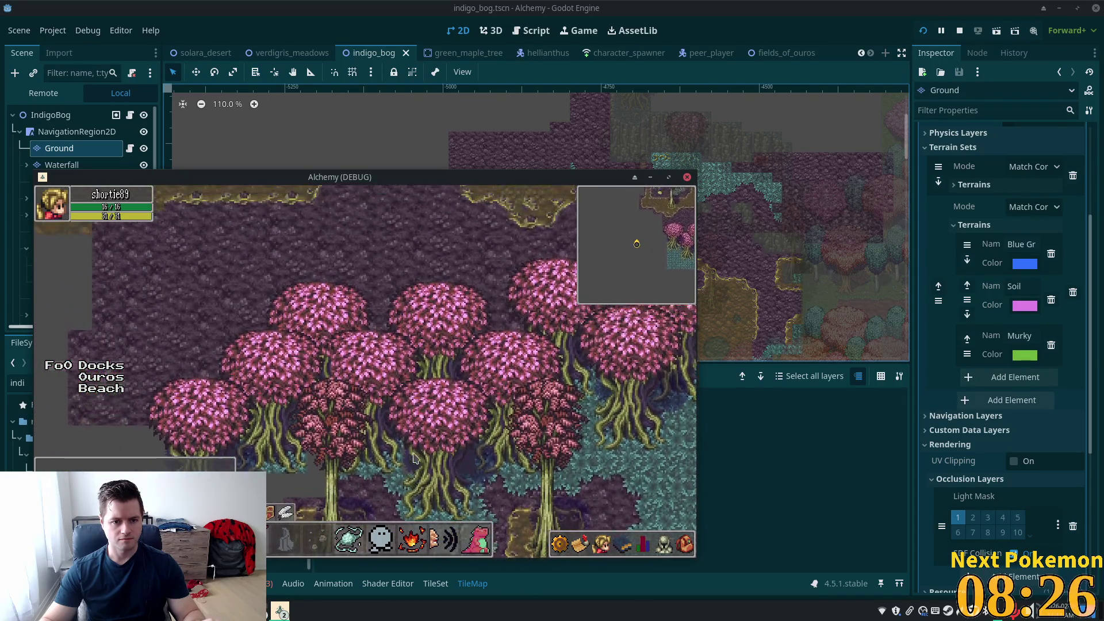
key("Up")
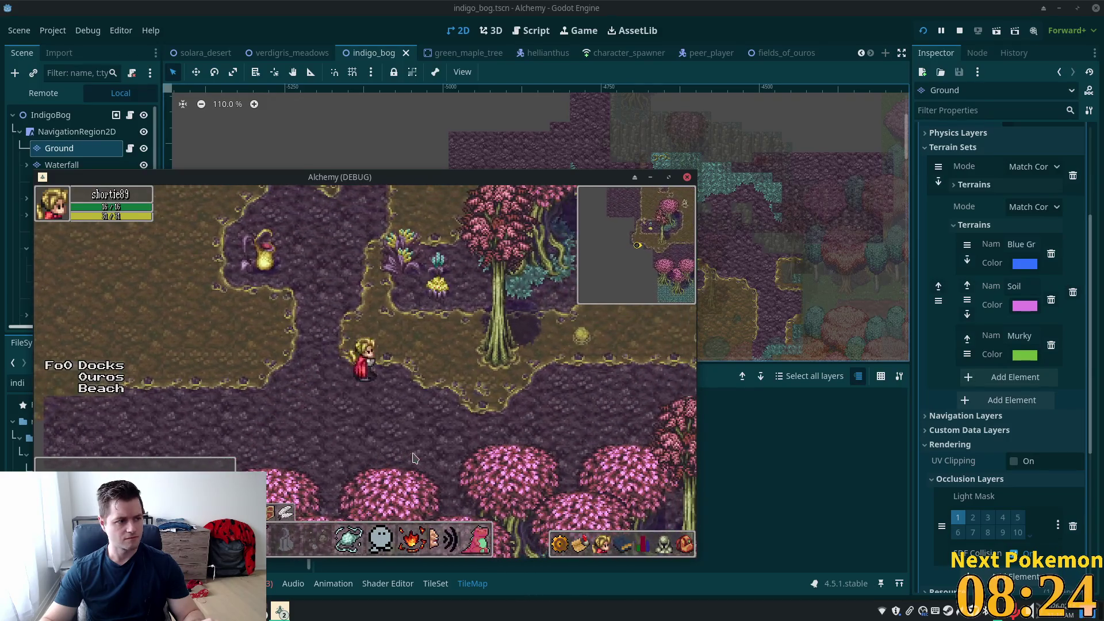
key("Right")
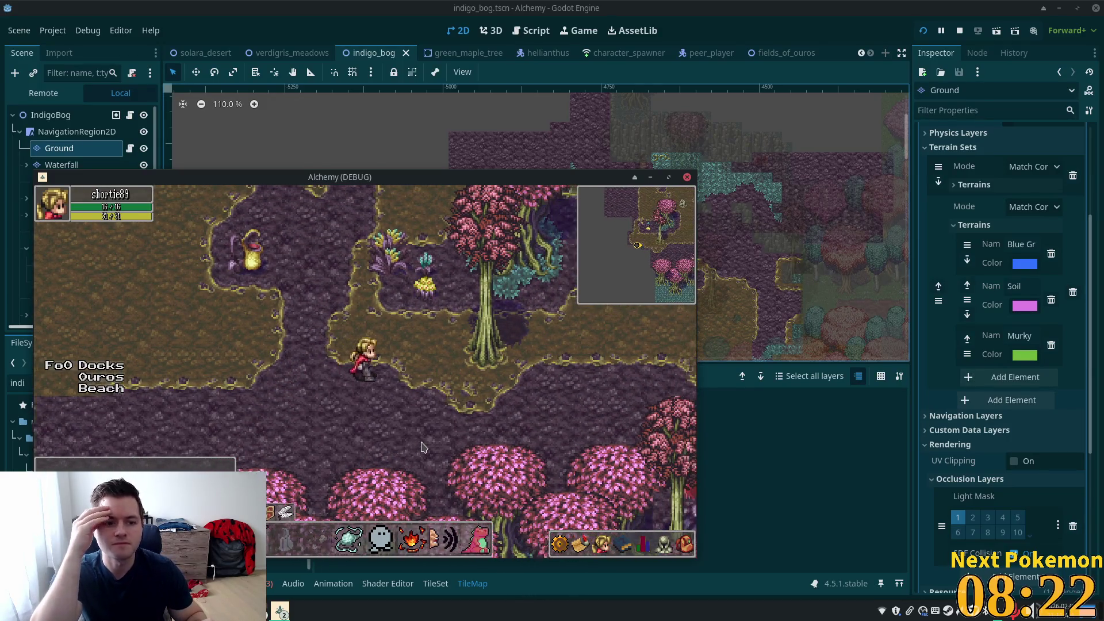
key("Up")
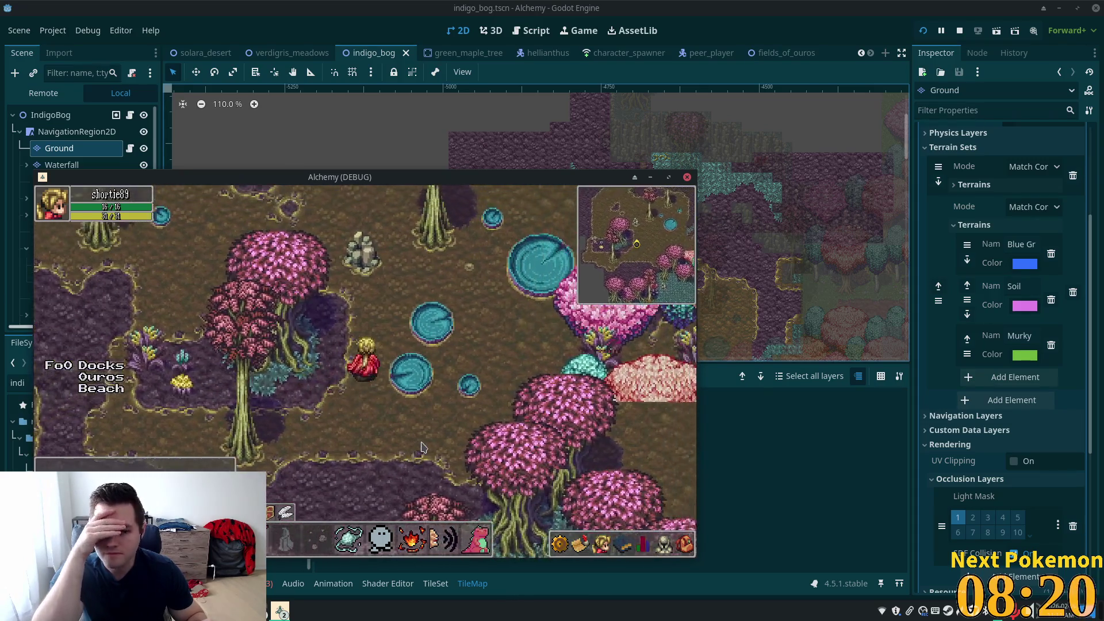
Step: Walk the character west and then south through the bog
key("Up")
key("Left")
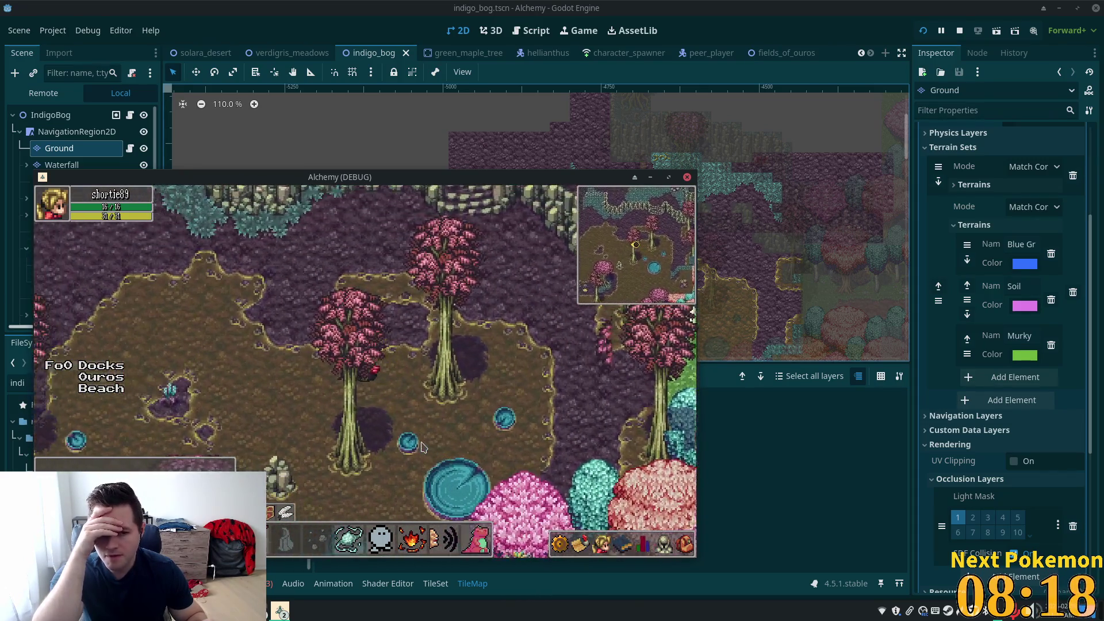
key("Left")
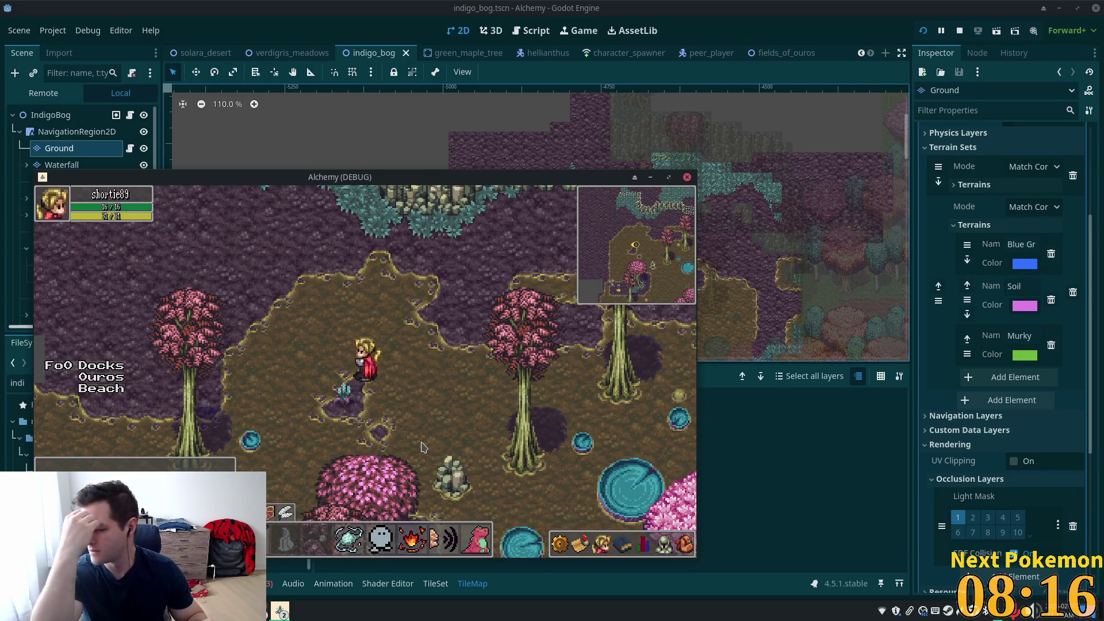
key("Up")
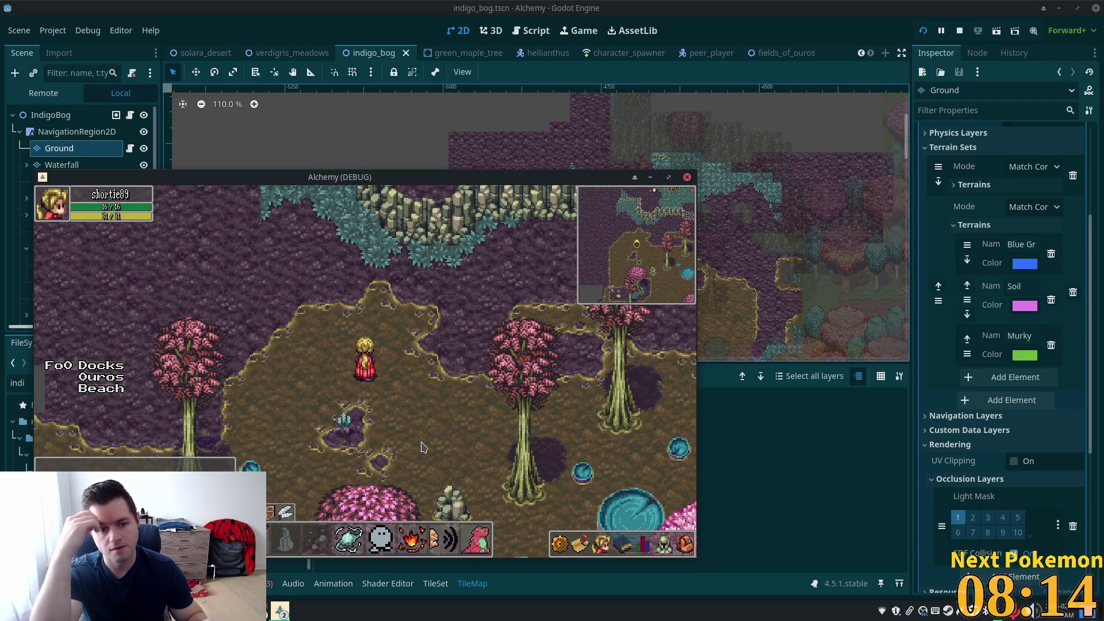
key("Down")
key("Left")
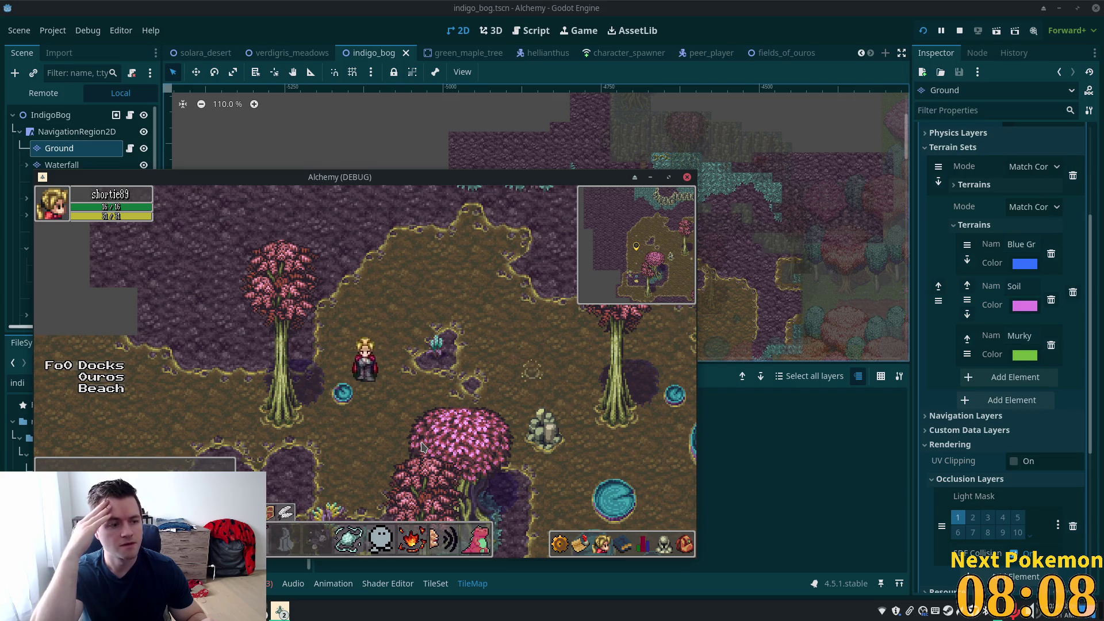
key("Down")
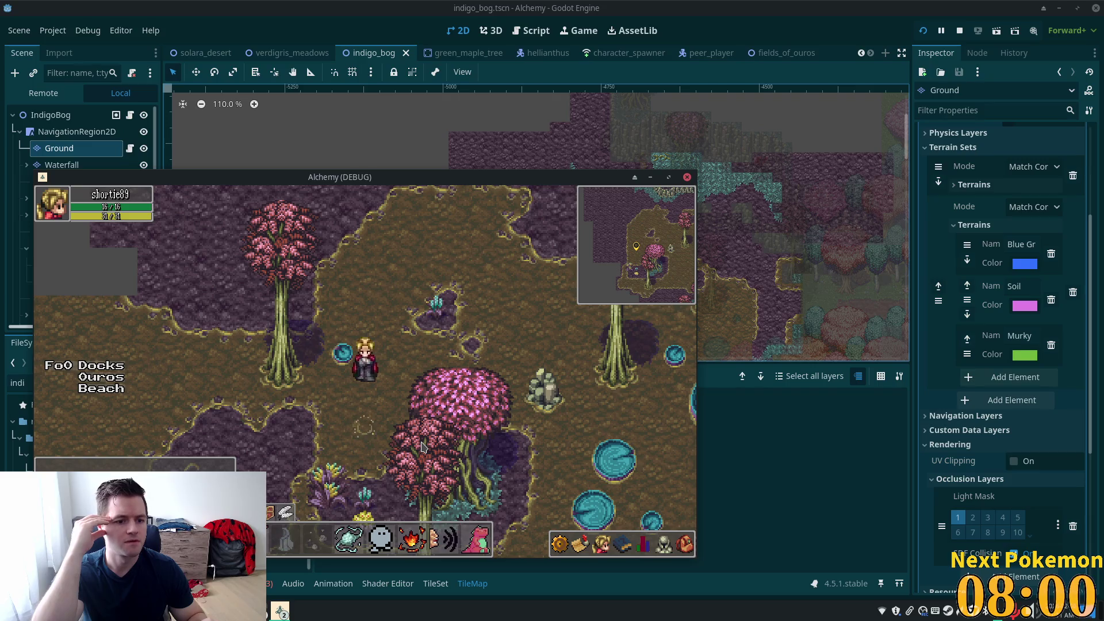
key("Down")
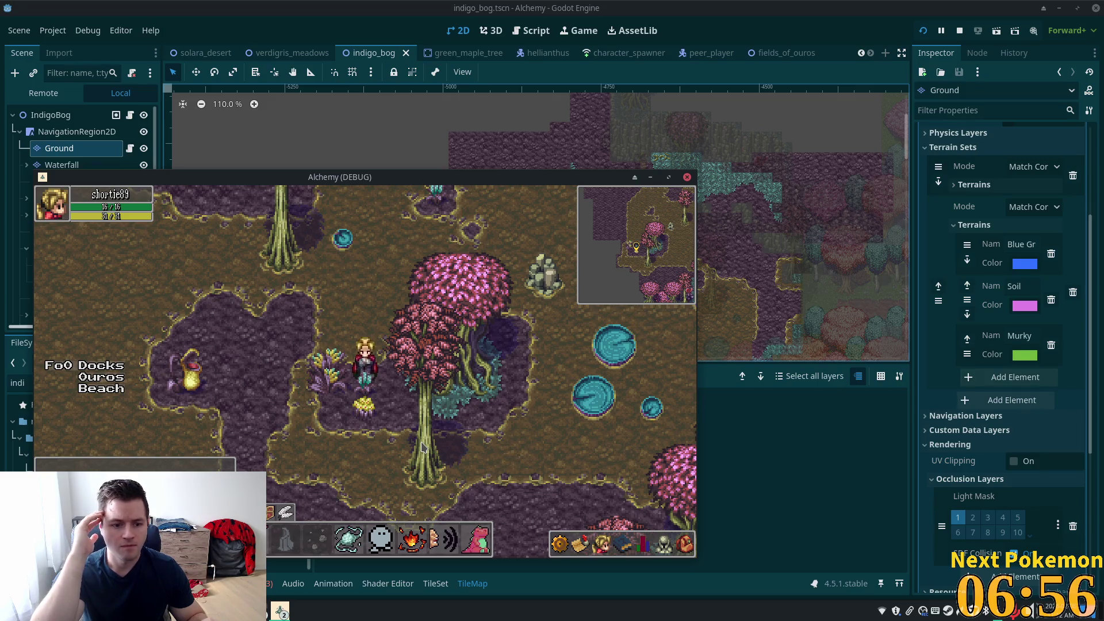
Step: Walk the character north, then east onto a lily pad, then down and left
key("w")
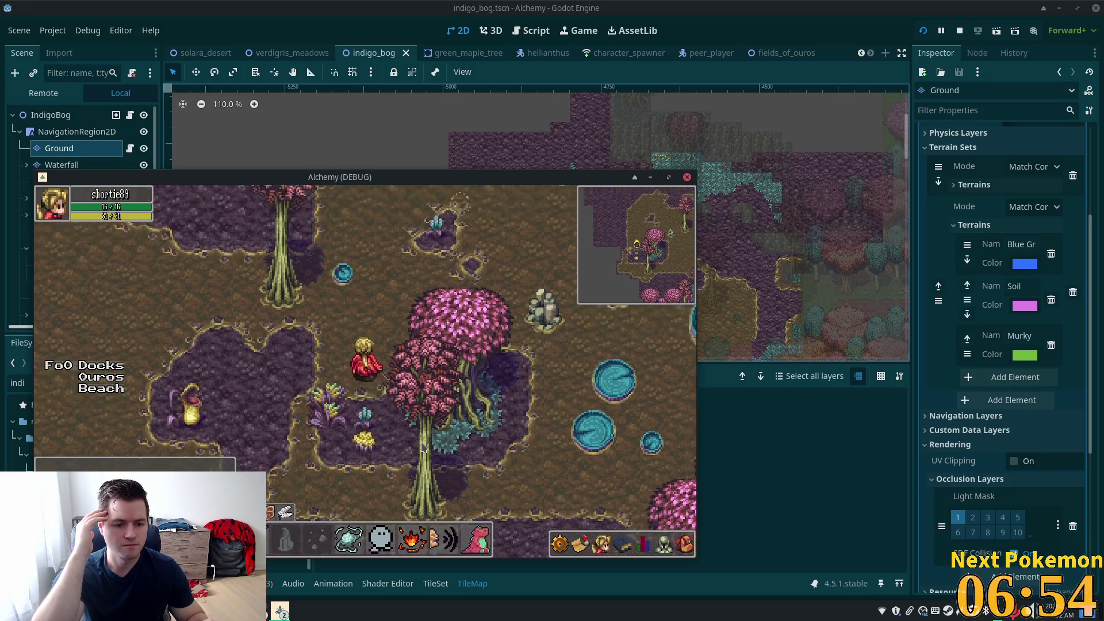
key("w")
key("s")
key("d")
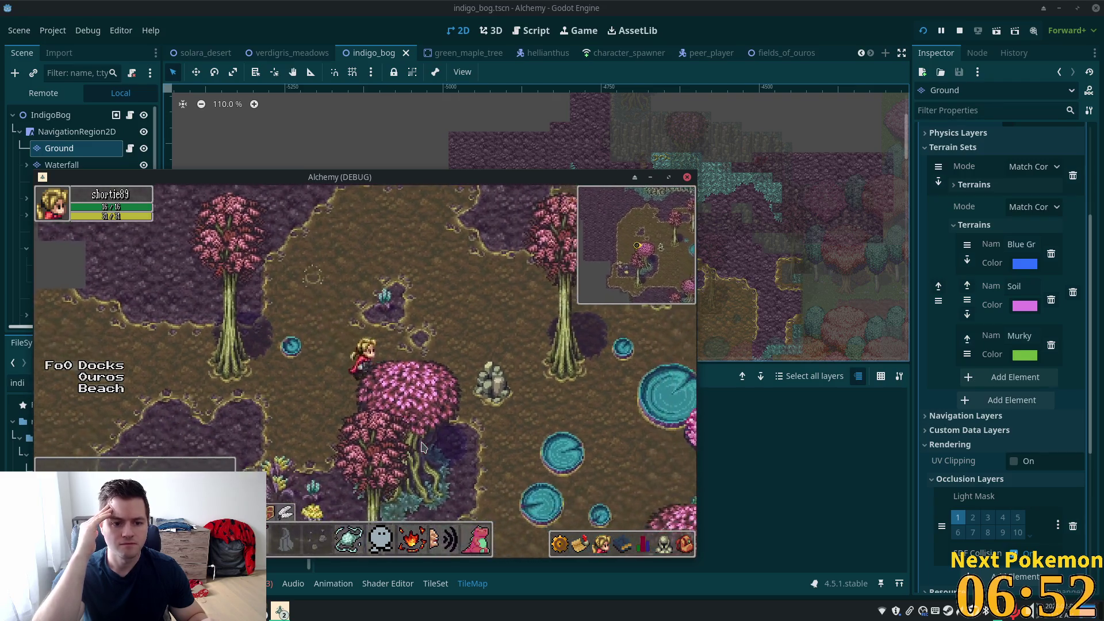
key("s")
key("d")
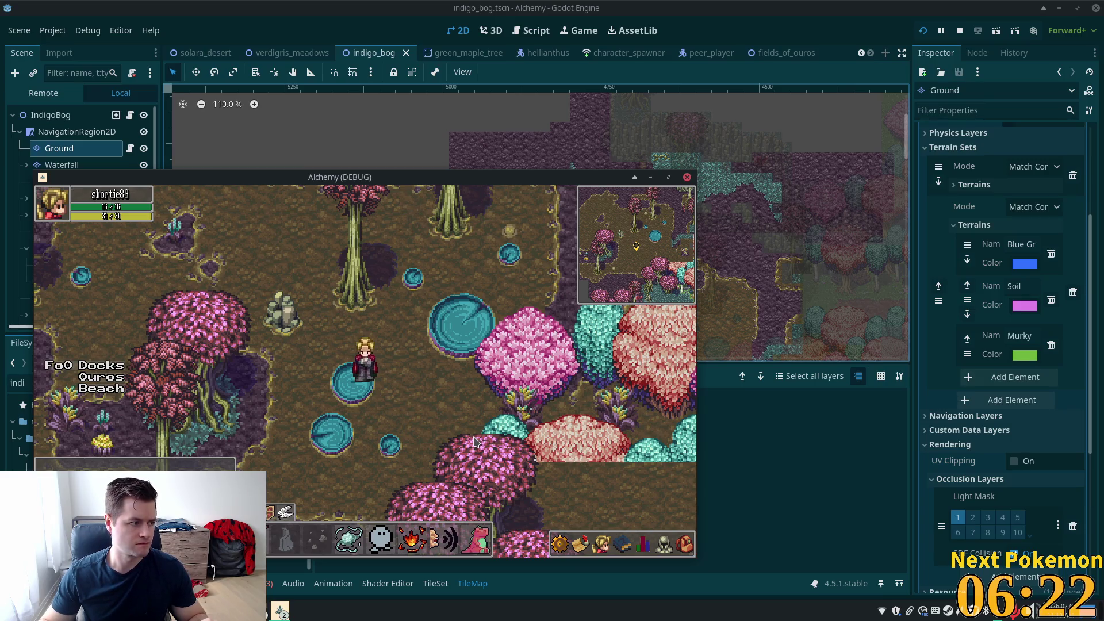
key("Down")
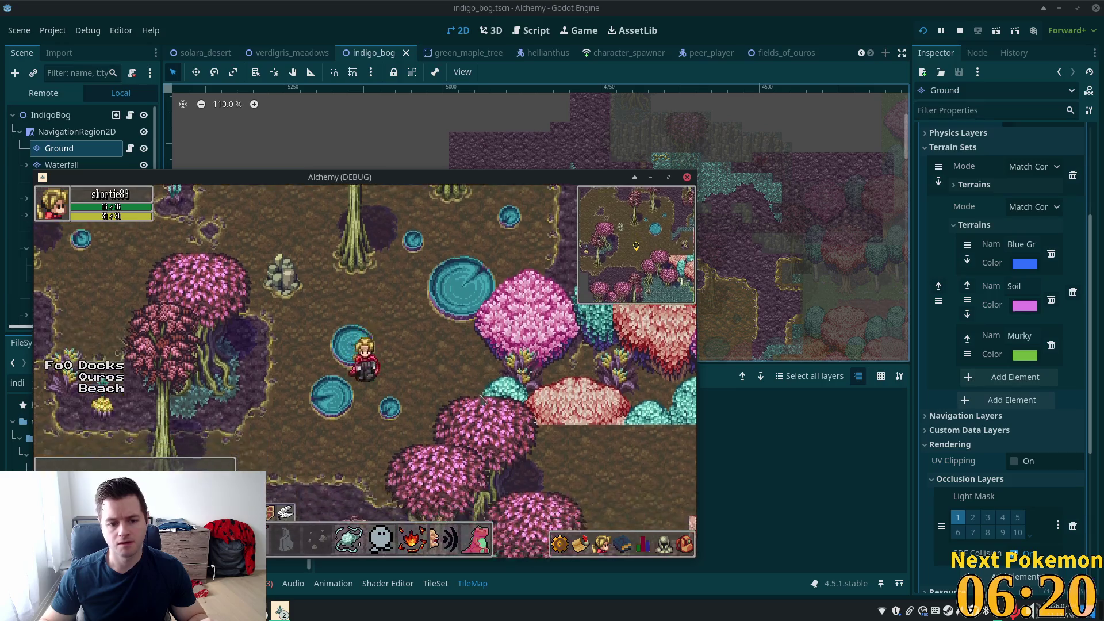
key("Left")
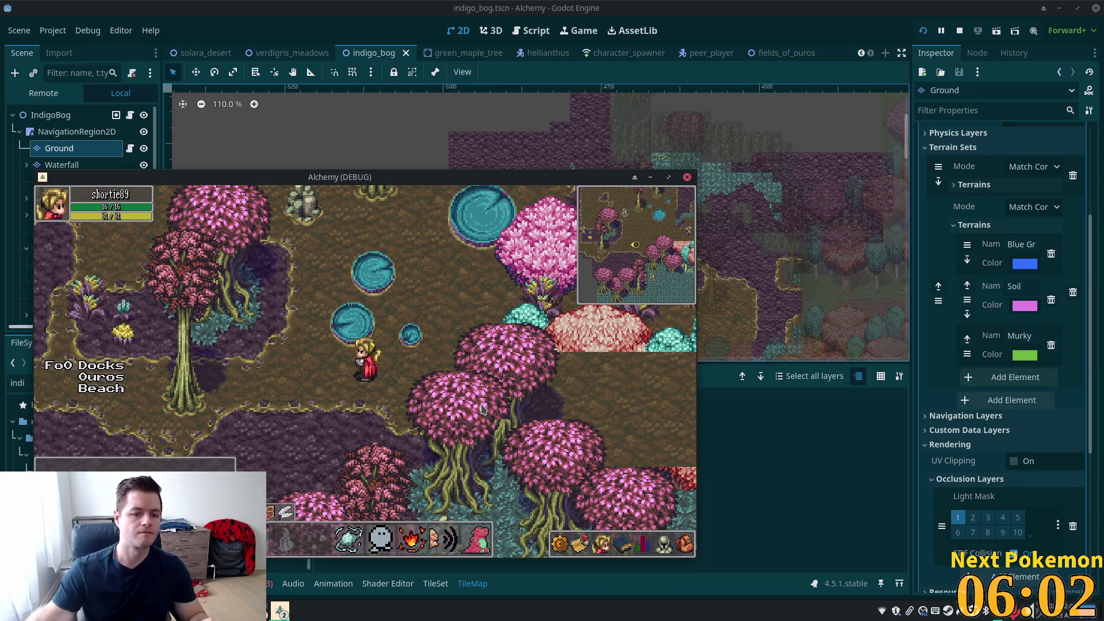
Step: Walk the character up-right toward the trees, then down and left around the tree grove
key("Right")
key("Up")
key("Right")
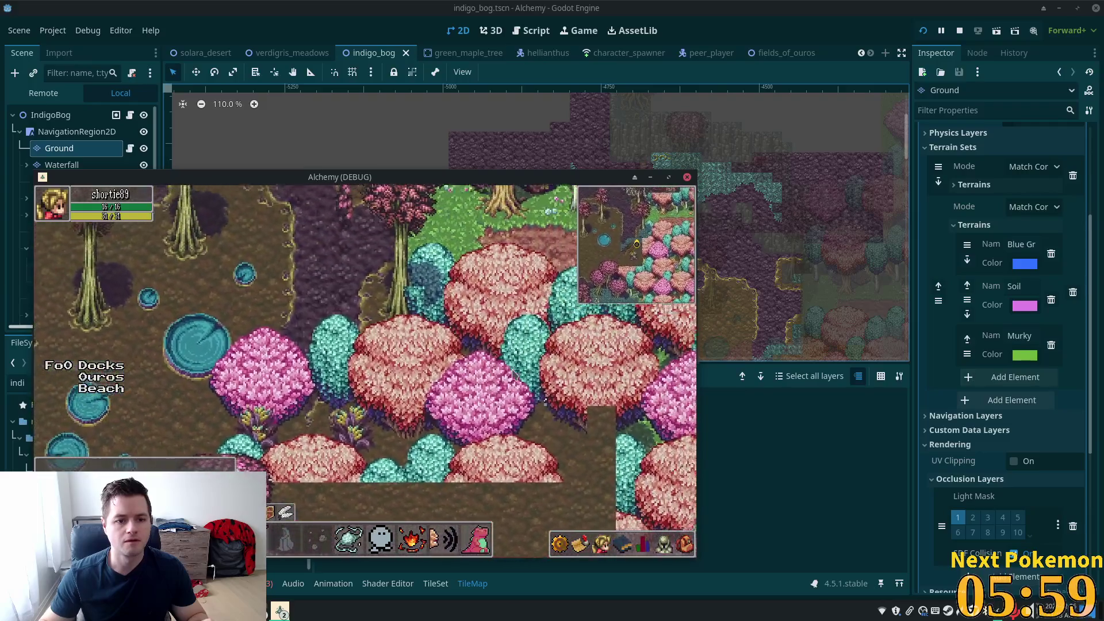
key("Down")
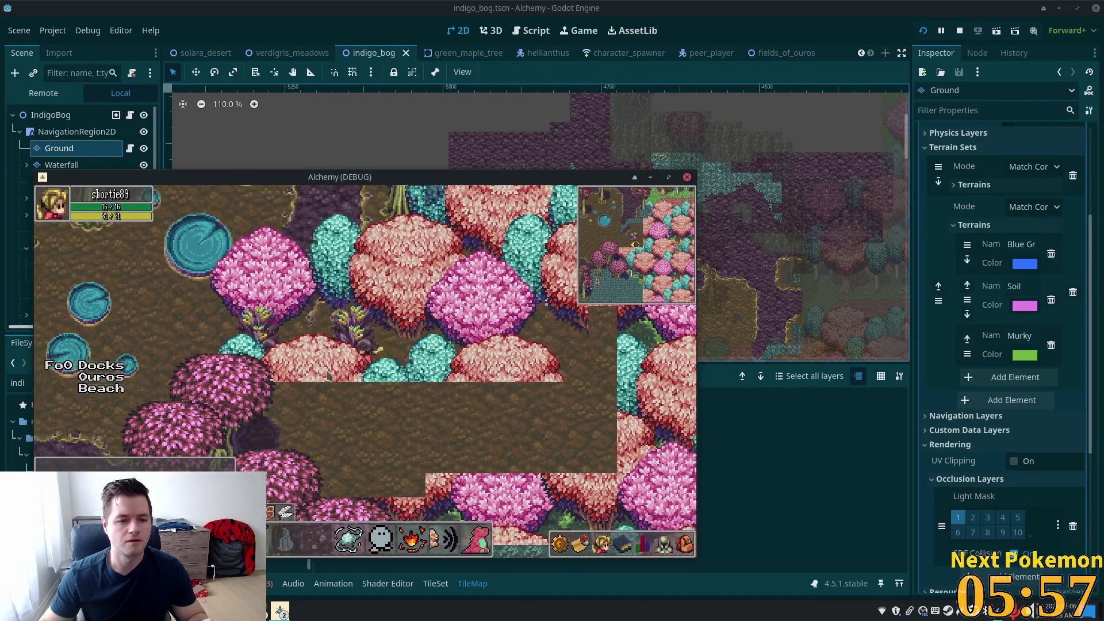
key("Left")
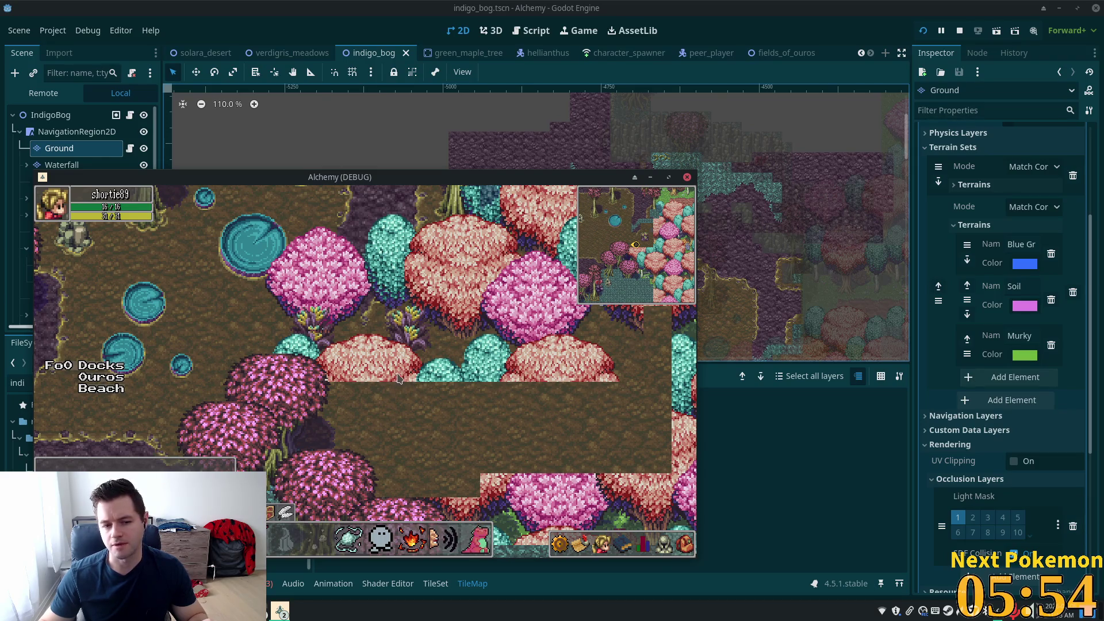
key("Up")
key("Left")
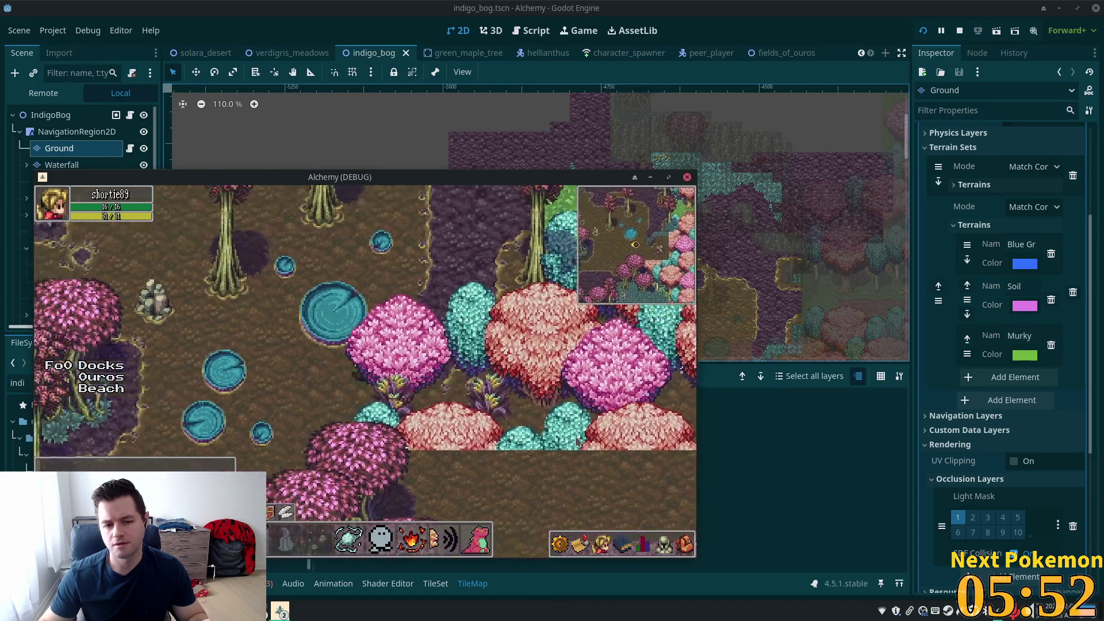
key("Down")
key("Right")
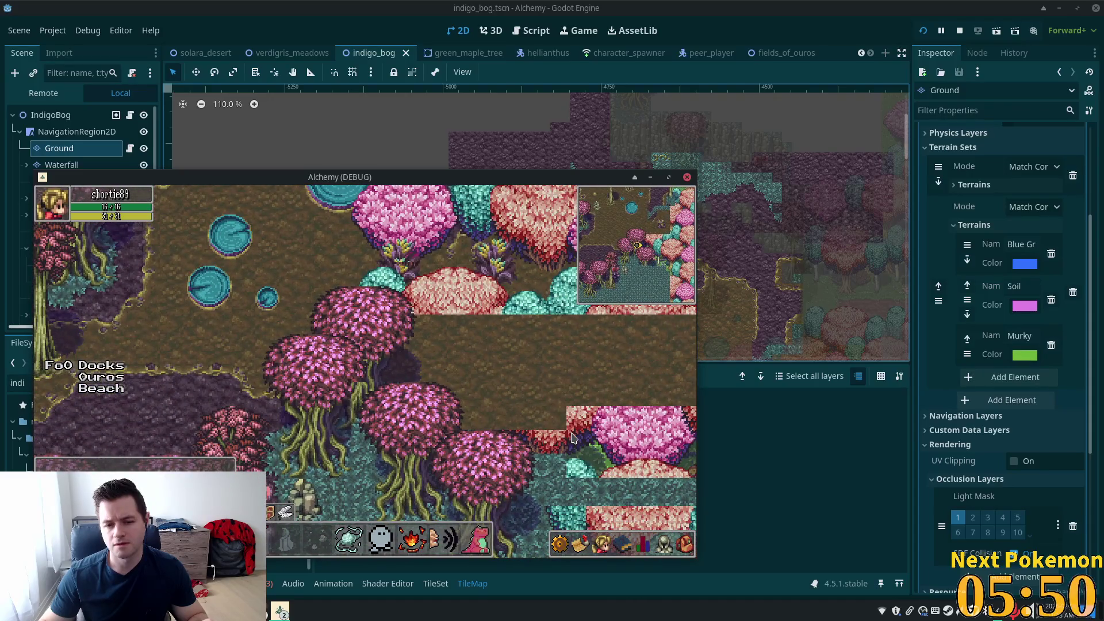
key("Up")
key("Right")
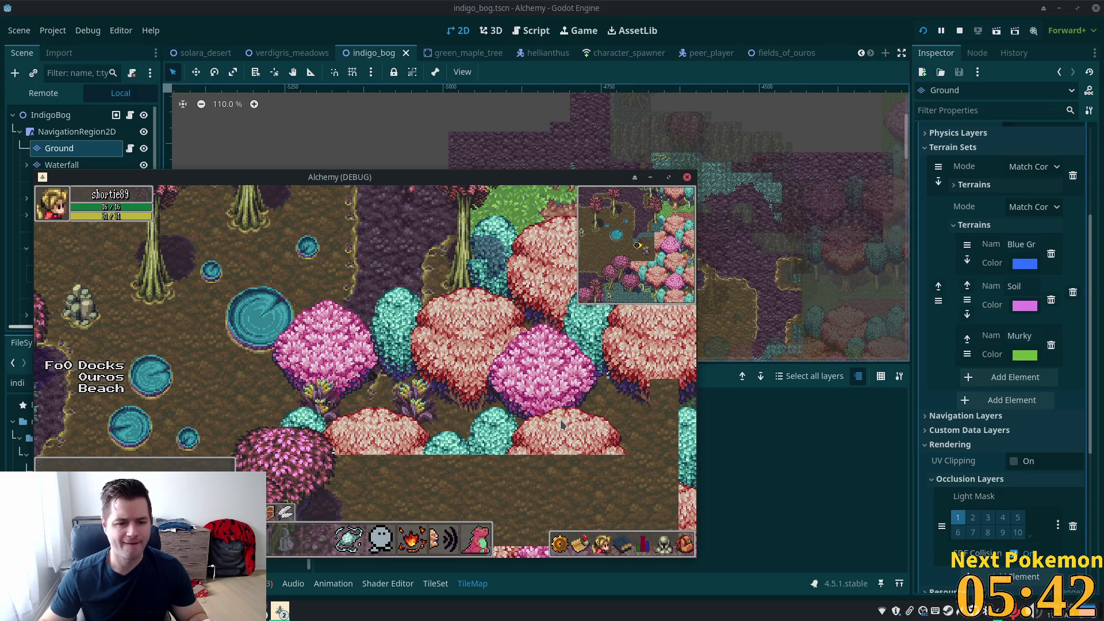
Step: Using WASD, walk the character down-left through the swamp, then up-right into the tree grove
key("a")
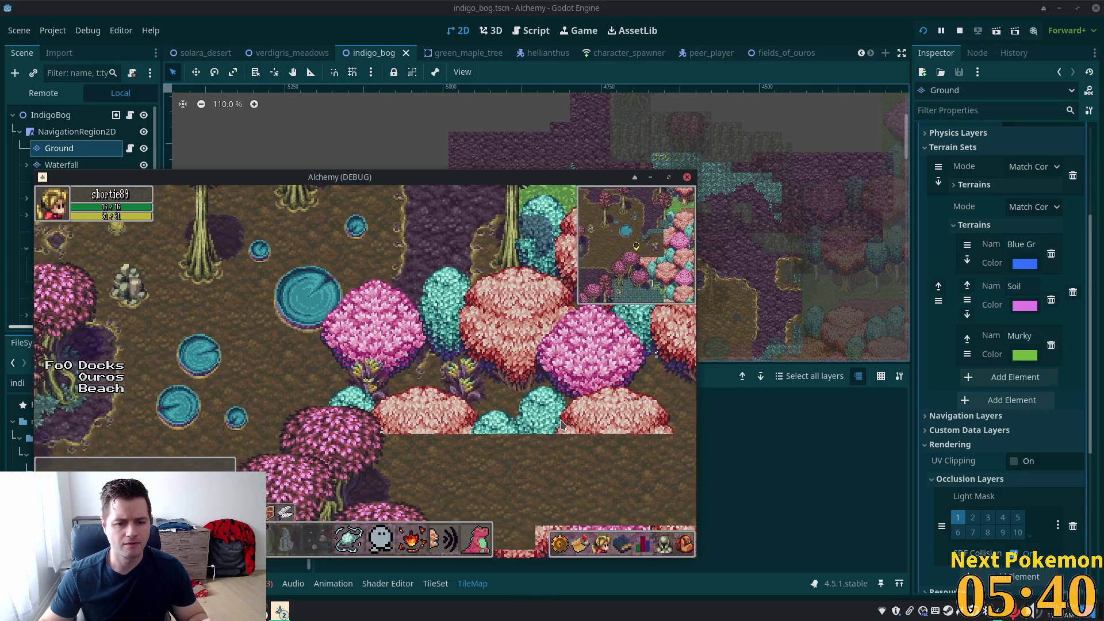
key("s")
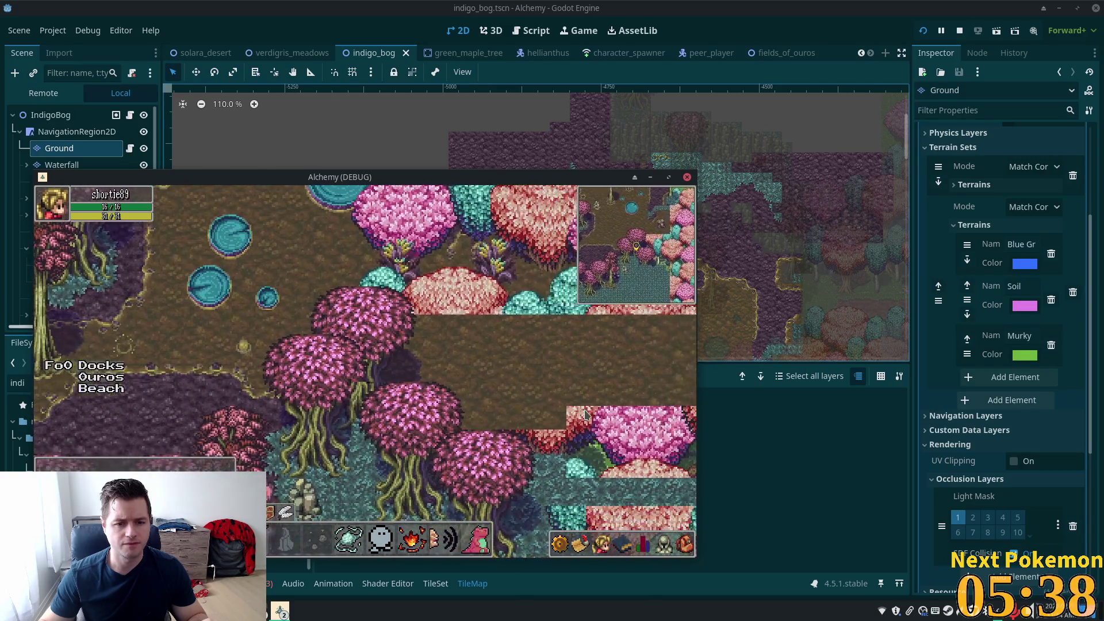
key("s")
key("a")
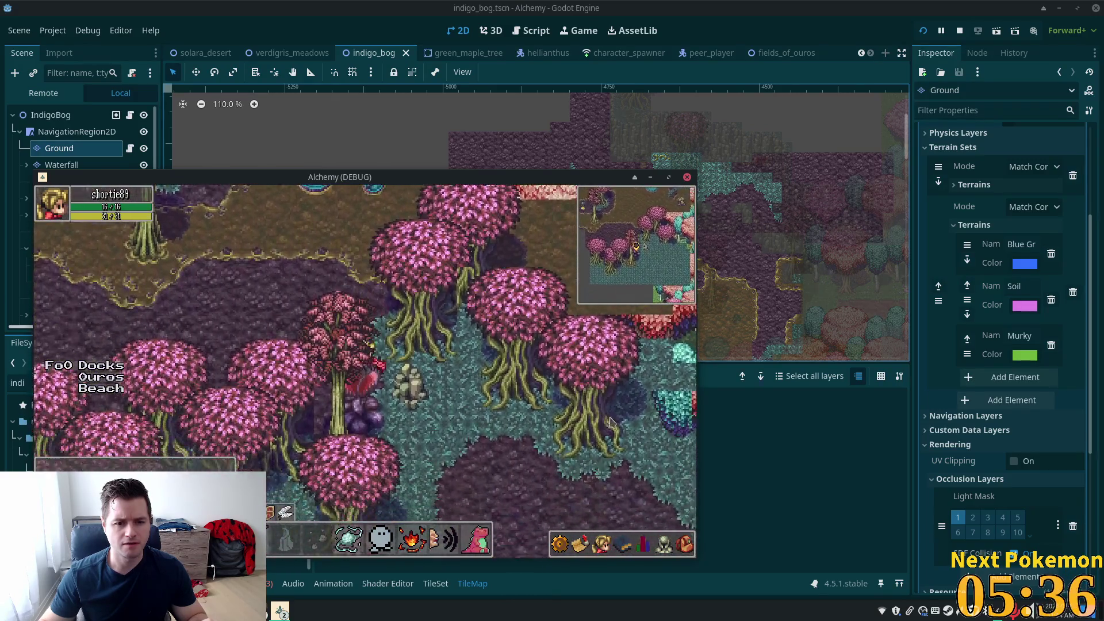
key("w")
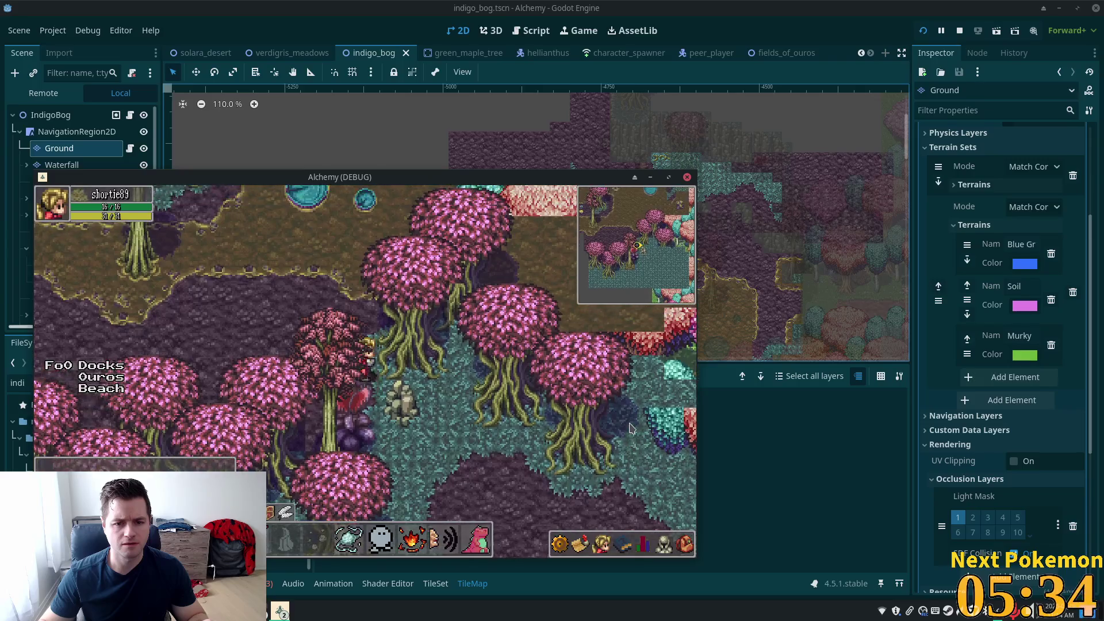
key("w")
key("d")
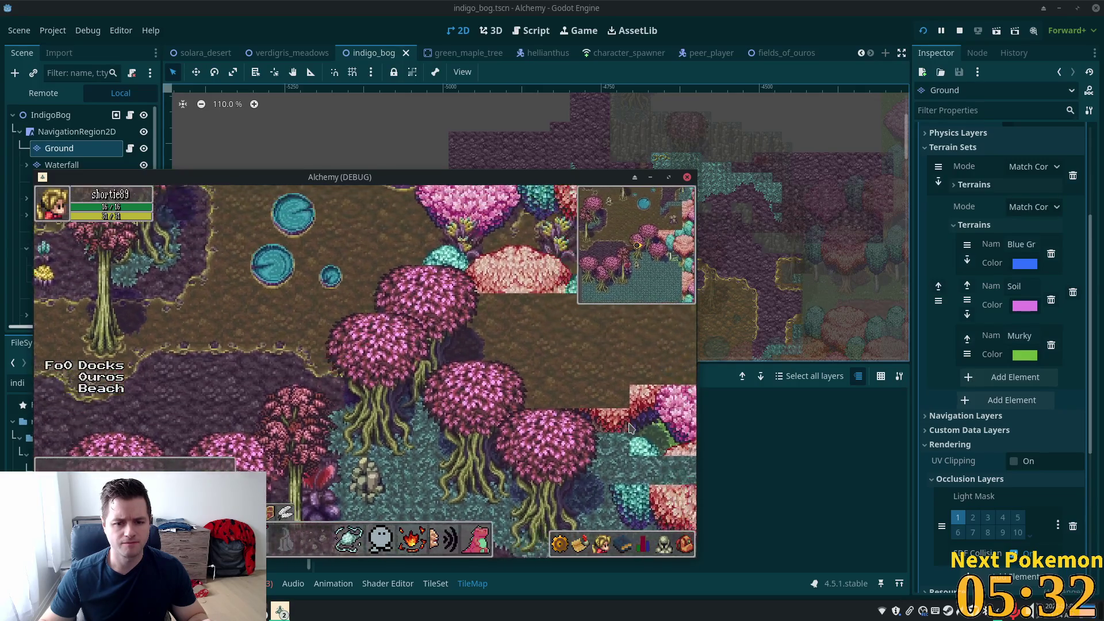
key("w")
key("d")
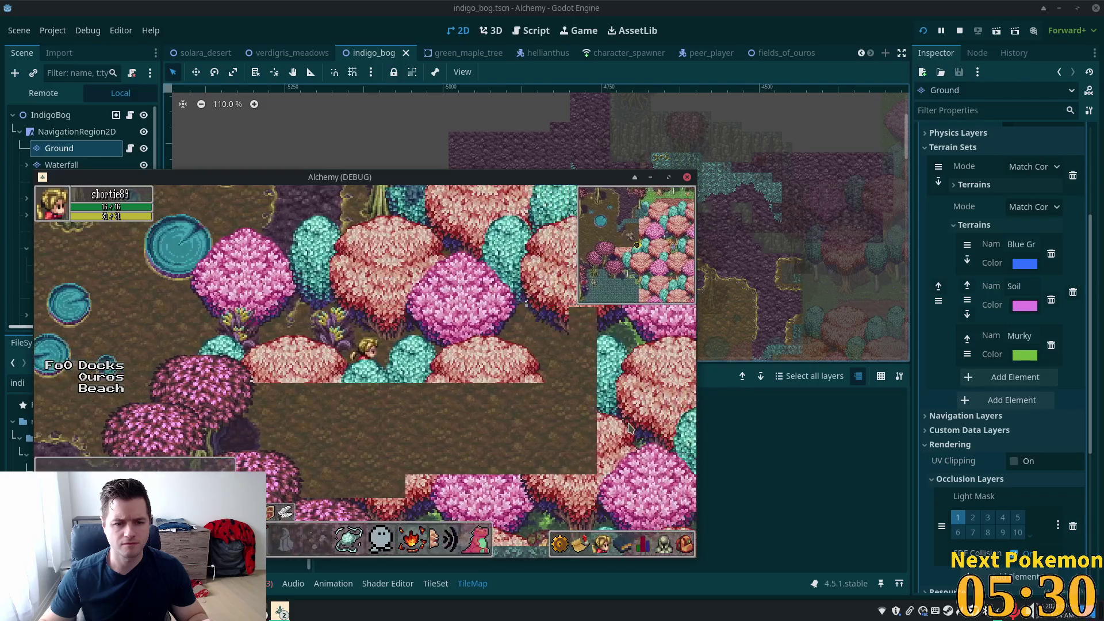
key("w")
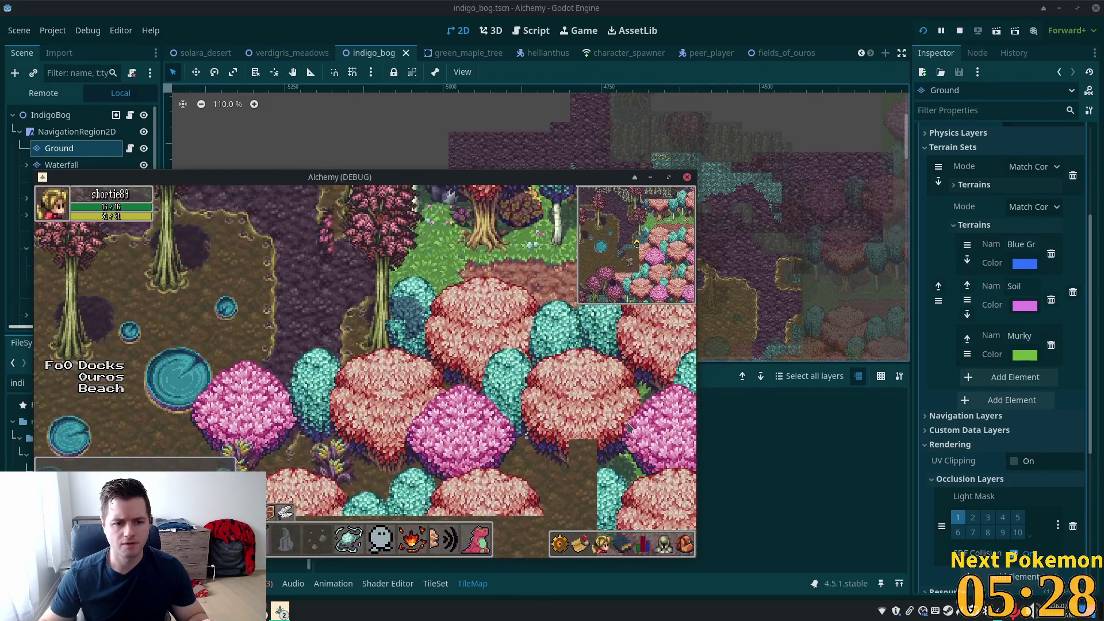
key("s")
key("a")
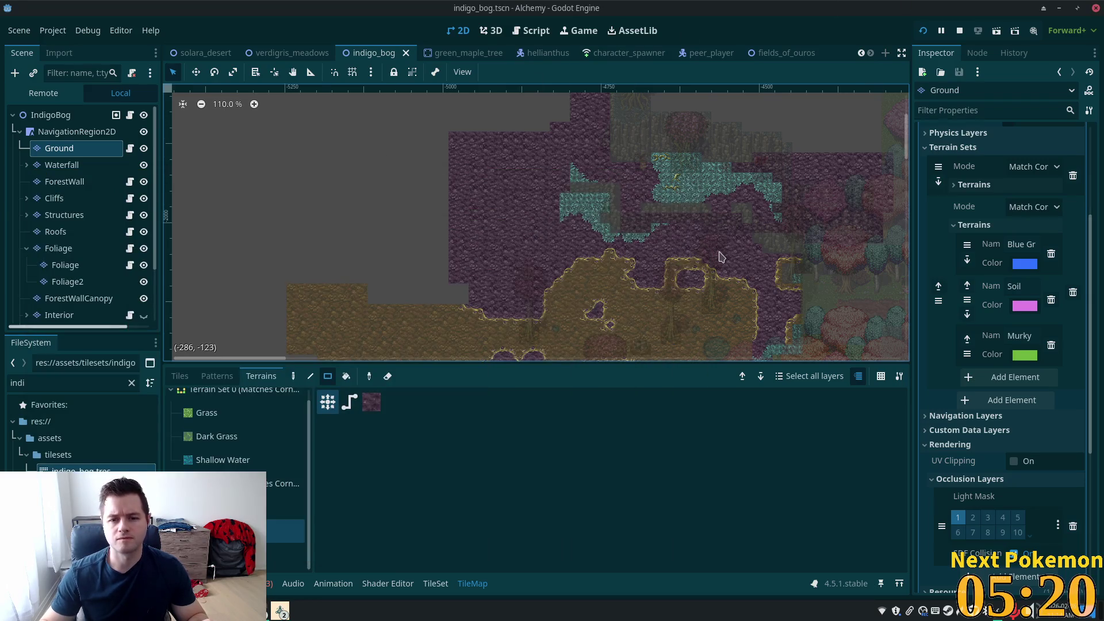
Step: Select the IndigoBog root node and run the project again to playtest the bog
scroll(575, 201, "right", 5)
scroll(451, 153, "down", 3)
scroll(391, 230, "up", 7)
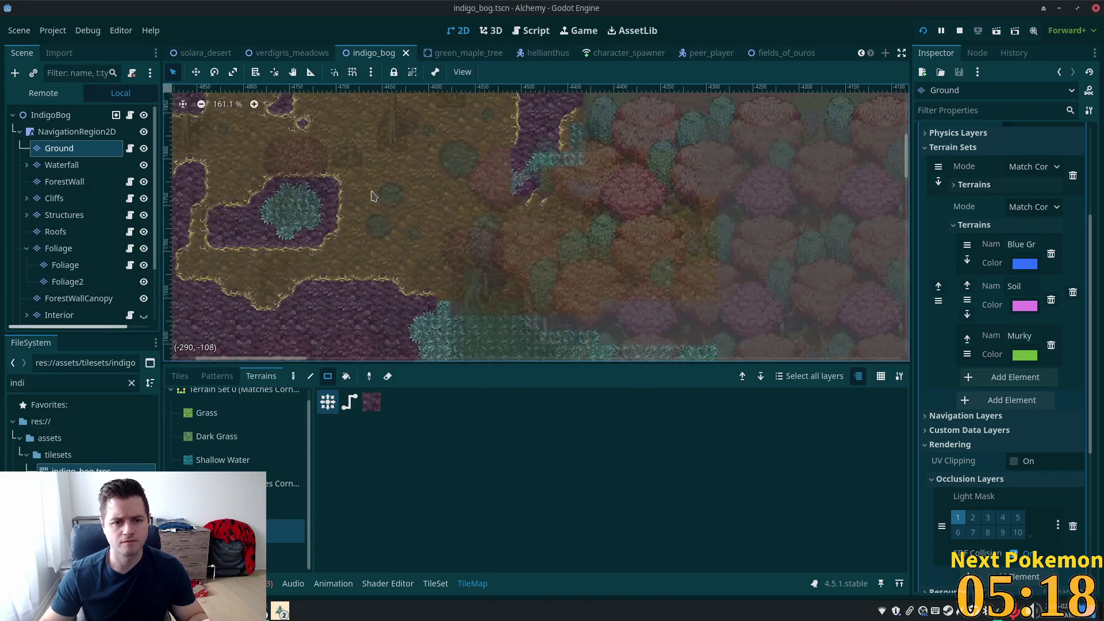
left_click(53, 116)
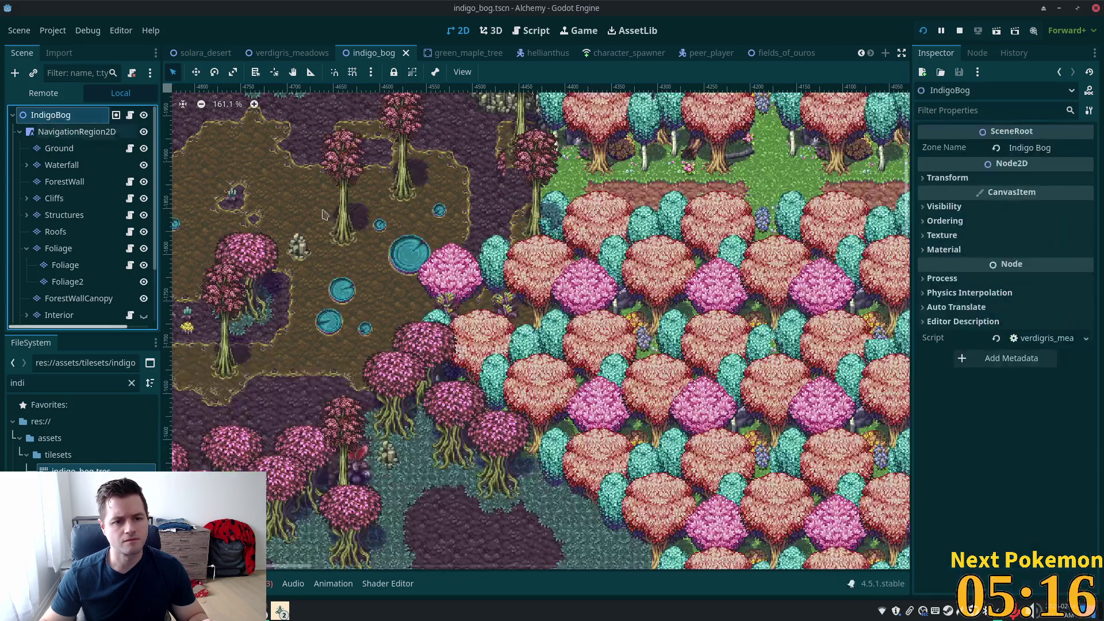
scroll(497, 227, "down", 1)
scroll(380, 289, "up", 3)
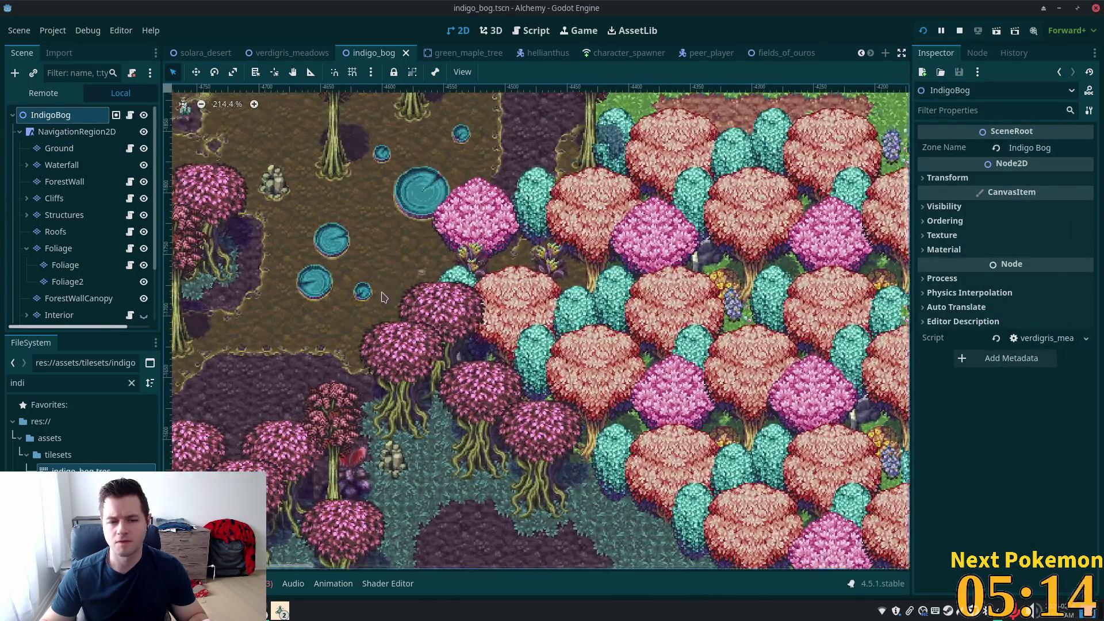
scroll(403, 300, "down", 2)
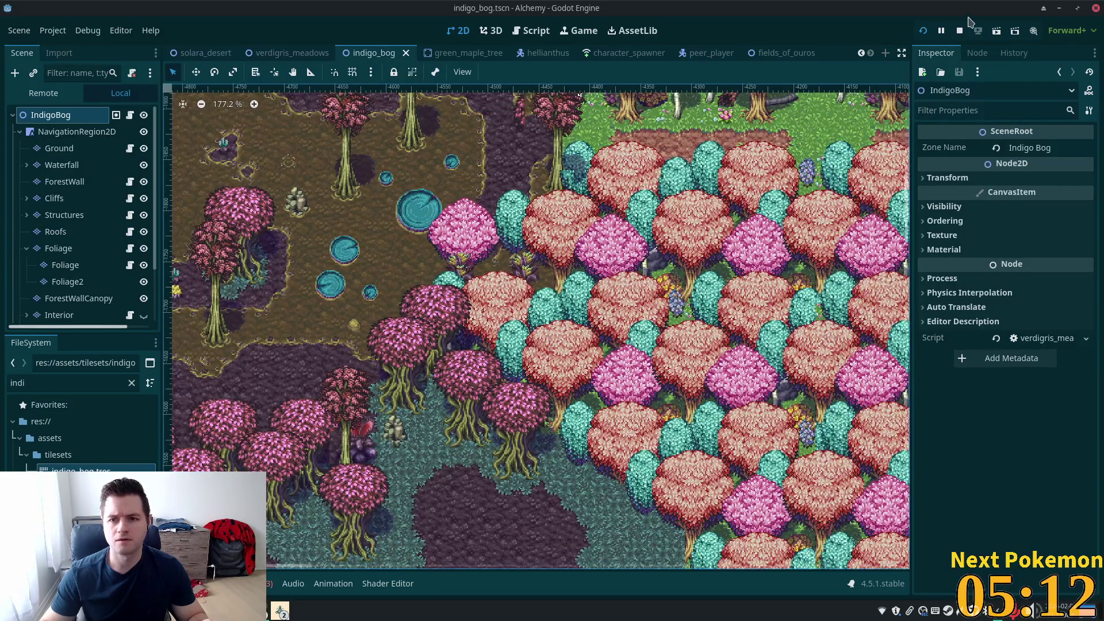
left_click(923, 31)
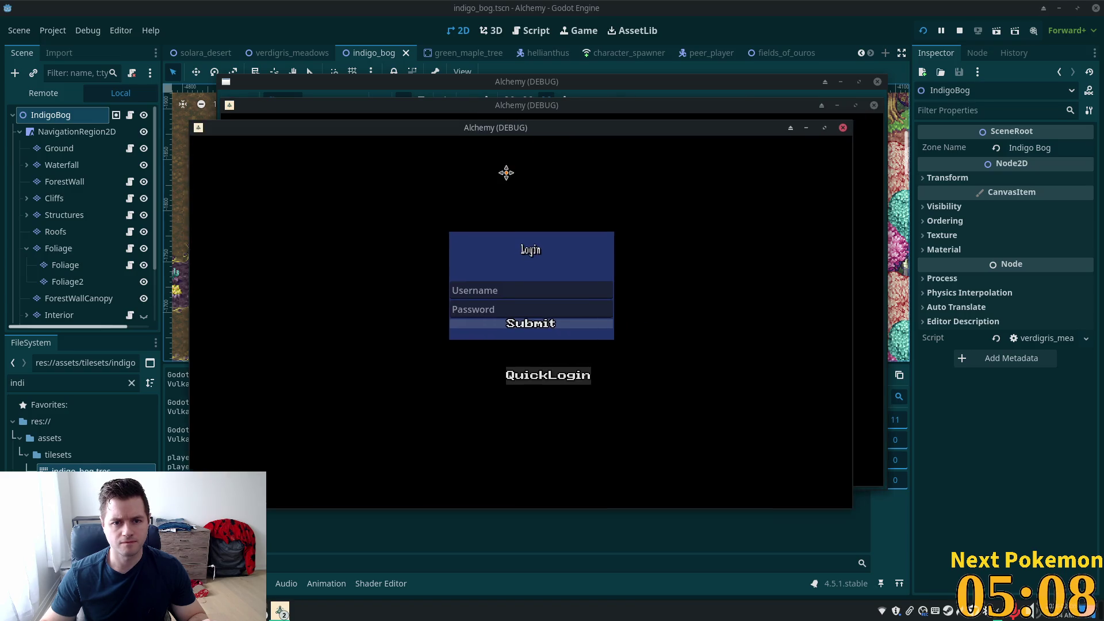
Step: Move the second game window aside and QuickLogin into Indigo Bog
left_click_drag(604, 108, 755, 162)
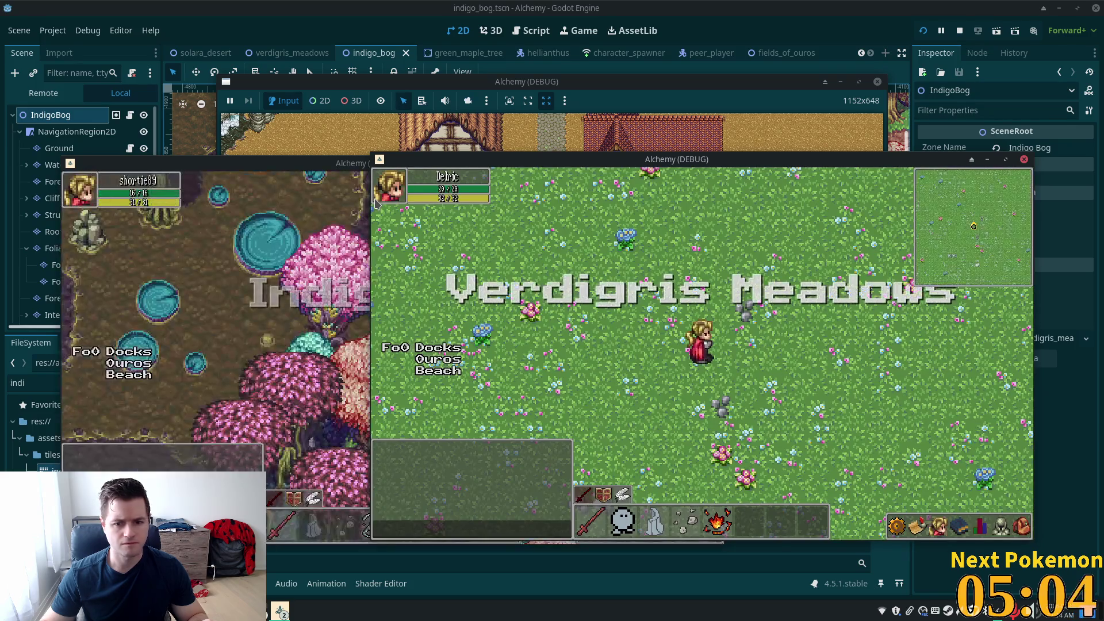
left_click(257, 249)
key("Left")
key("Right")
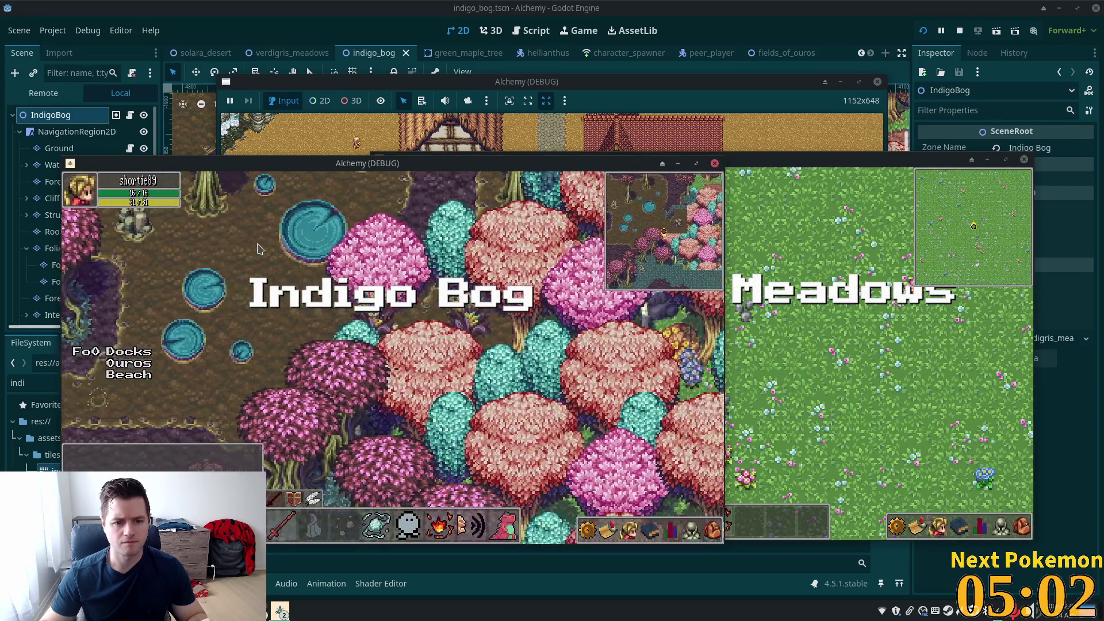
Step: Walk the character down into the lily-pad swamp and then west through the bog
key("Up")
key("Left")
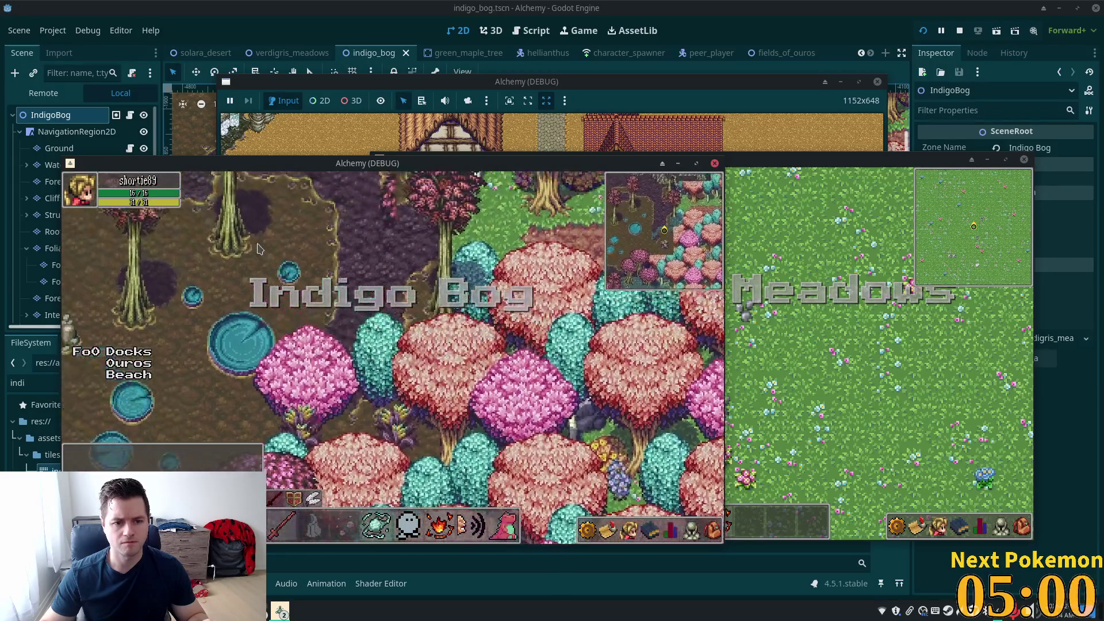
key("Down")
key("Left")
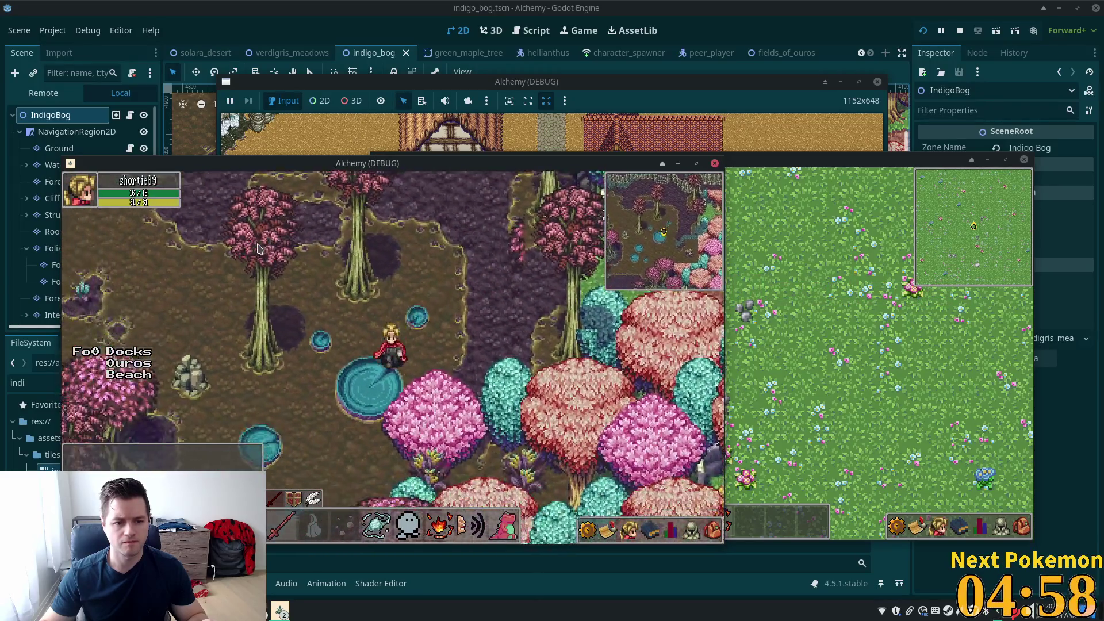
key("Left")
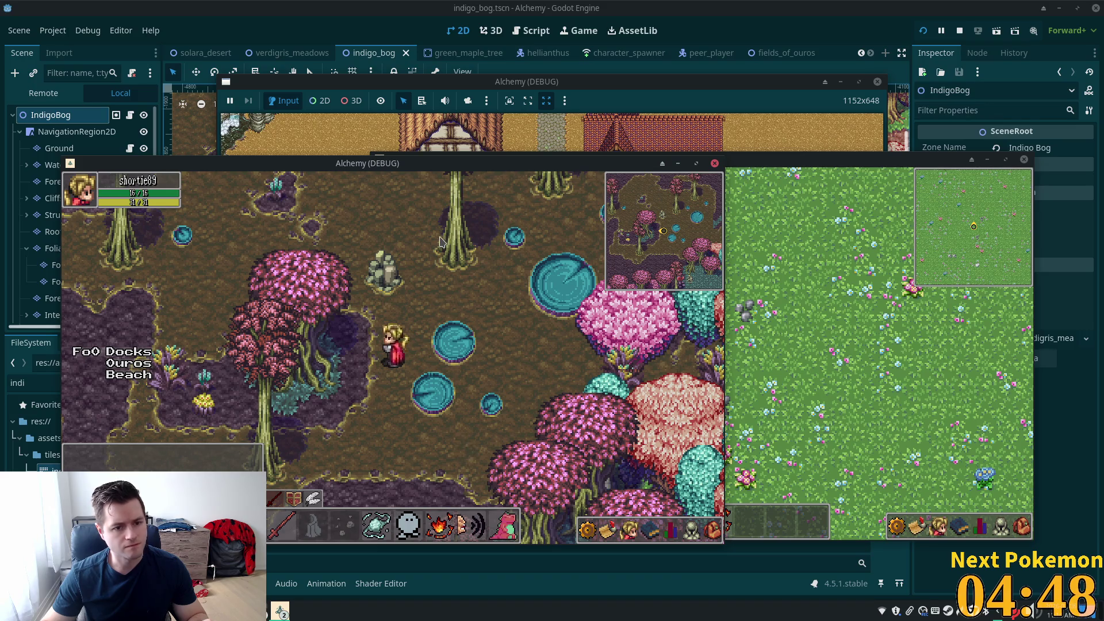
key("Up")
key("Left")
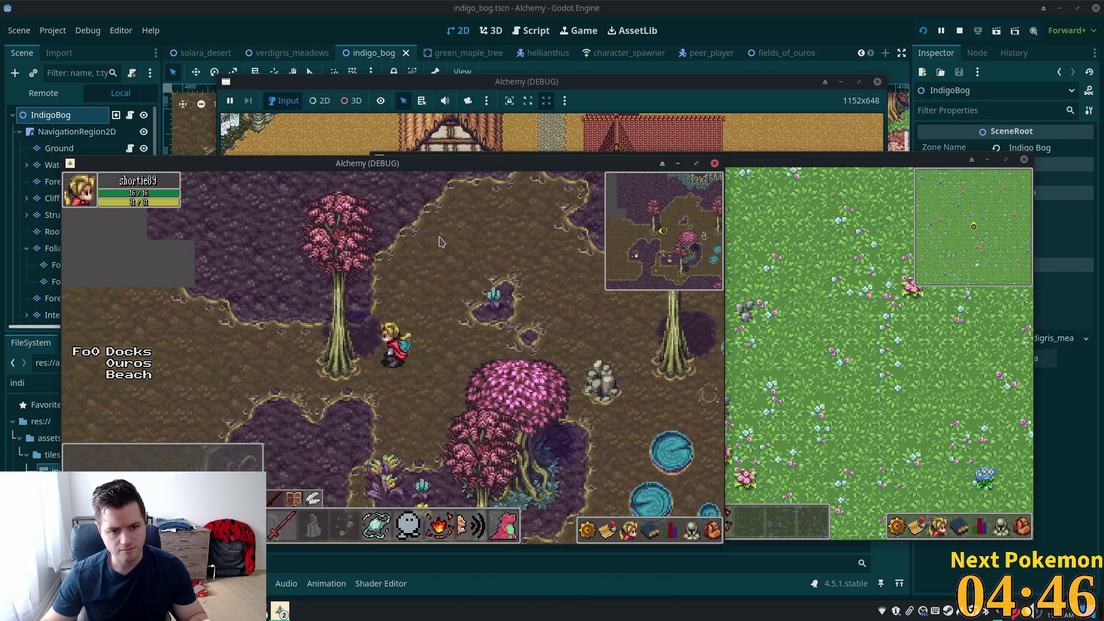
key("Left")
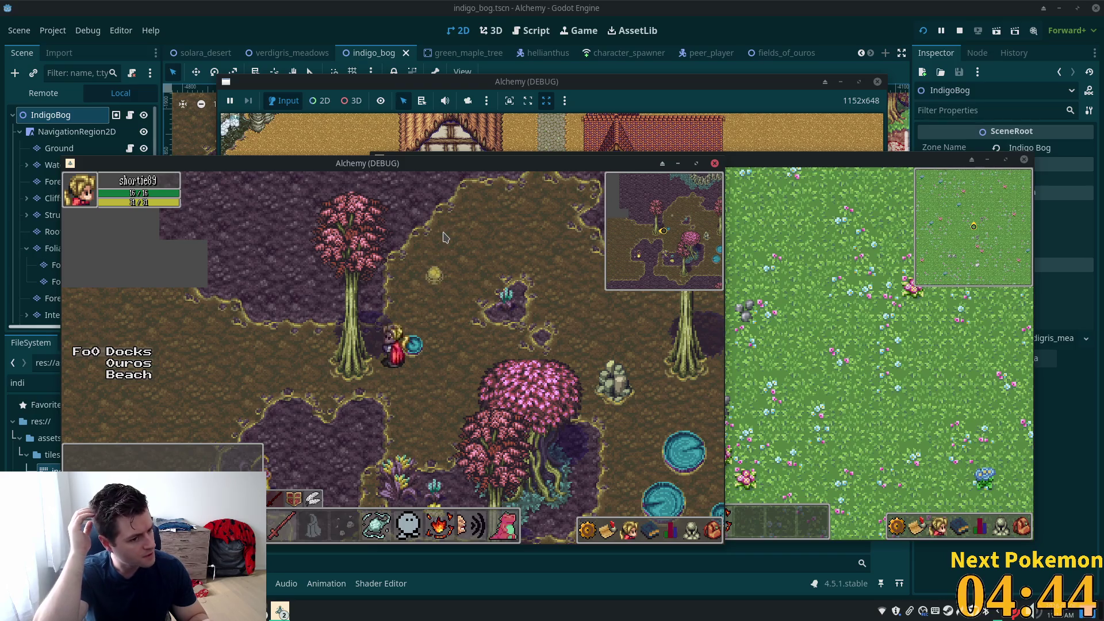